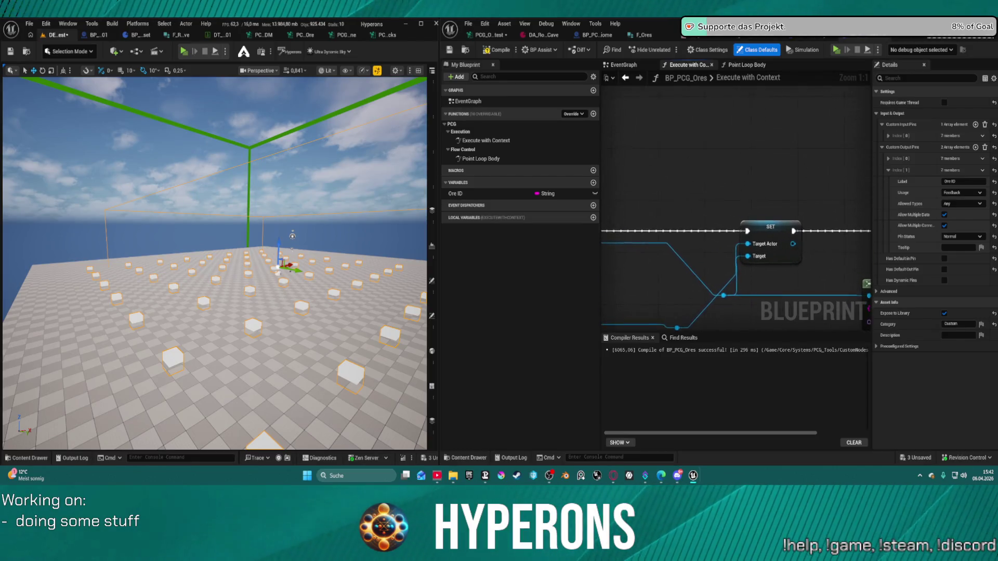
# Move the To Point Data with Context node beside the Point Loop node
pyautogui.scroll(-1, 736, 208)
pyautogui.scroll(-3, 710, 194)
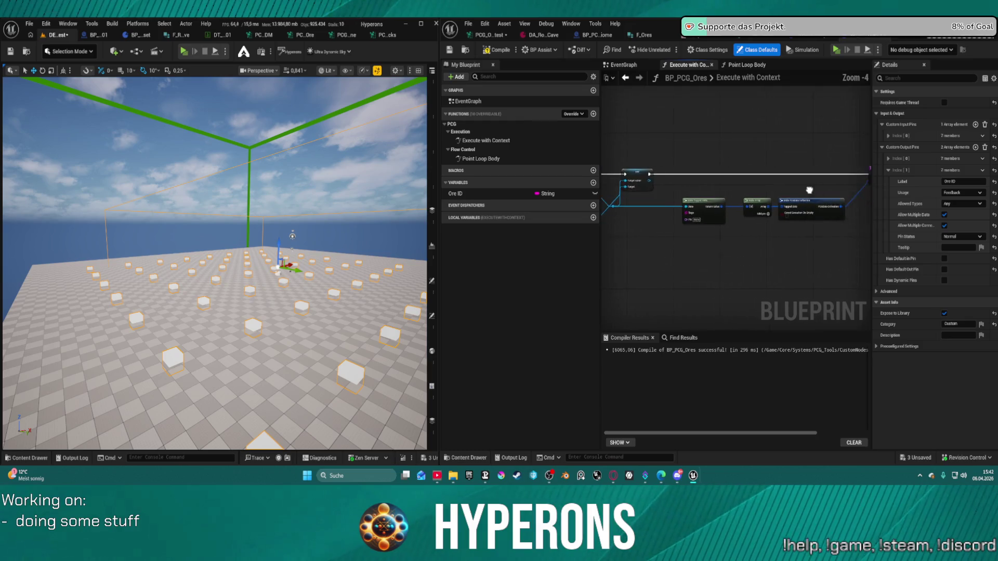
pyautogui.scroll(3, 710, 194)
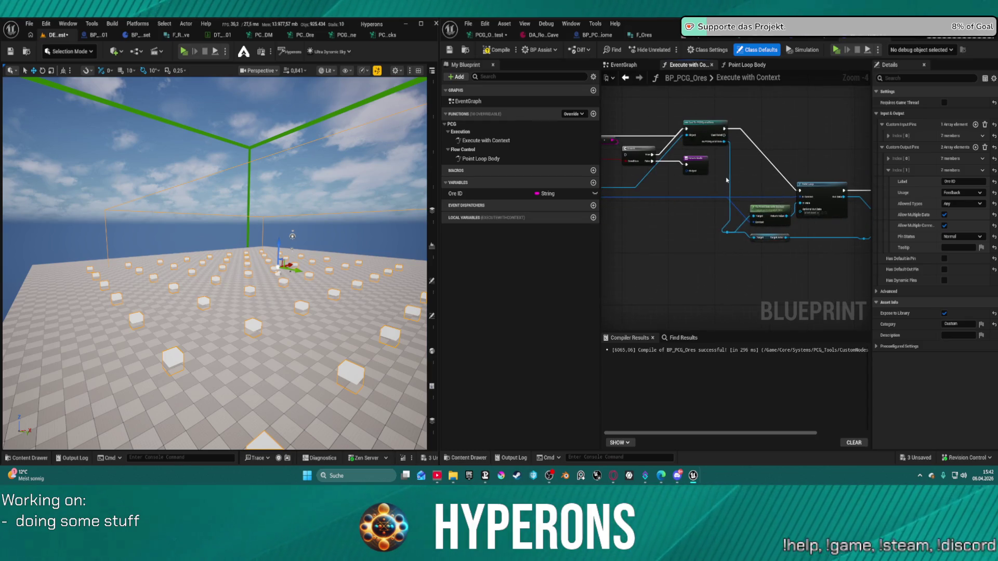
pyautogui.moveTo(616, 166); pyautogui.dragTo(603, 156)
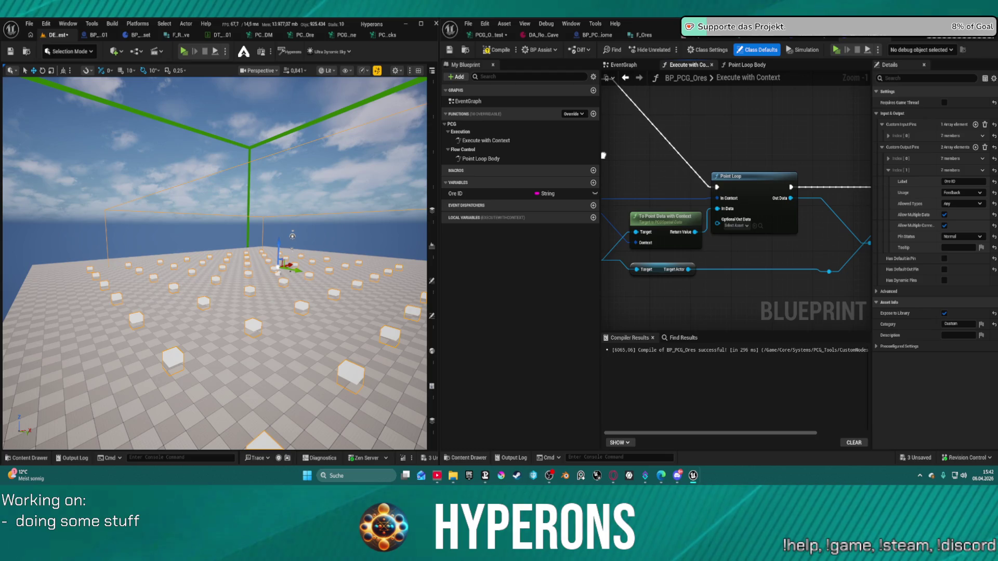
pyautogui.click(736, 226)
pyautogui.press('Escape')
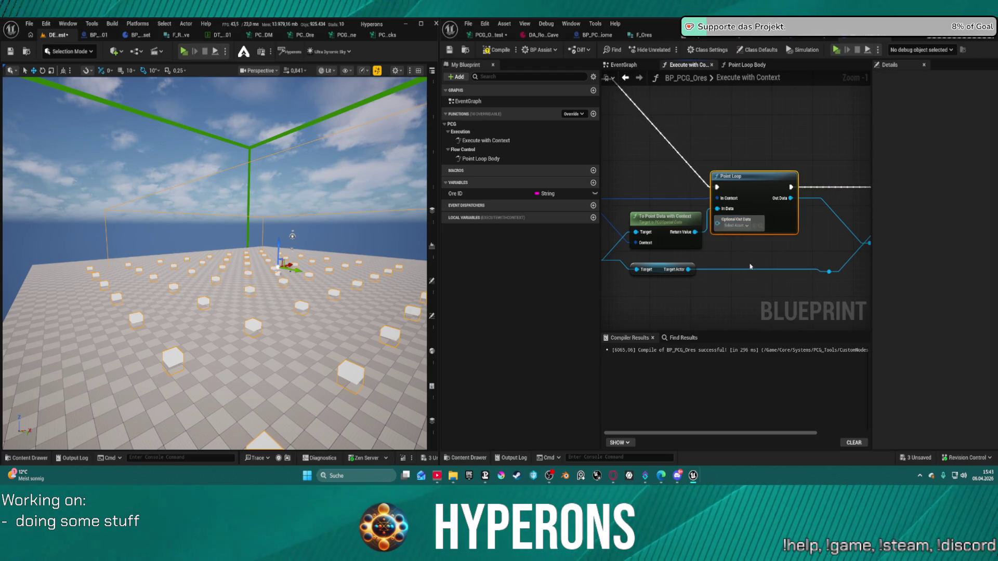
pyautogui.moveTo(662, 220); pyautogui.dragTo(647, 190)
# Add a Get Ore ID node to the graph, abandoning the attempted wire to Point Loop
pyautogui.moveTo(542, 192)
pyautogui.mouseDown()
pyautogui.moveTo(686, 243)
pyautogui.moveTo(675, 238)
pyautogui.mouseUp()
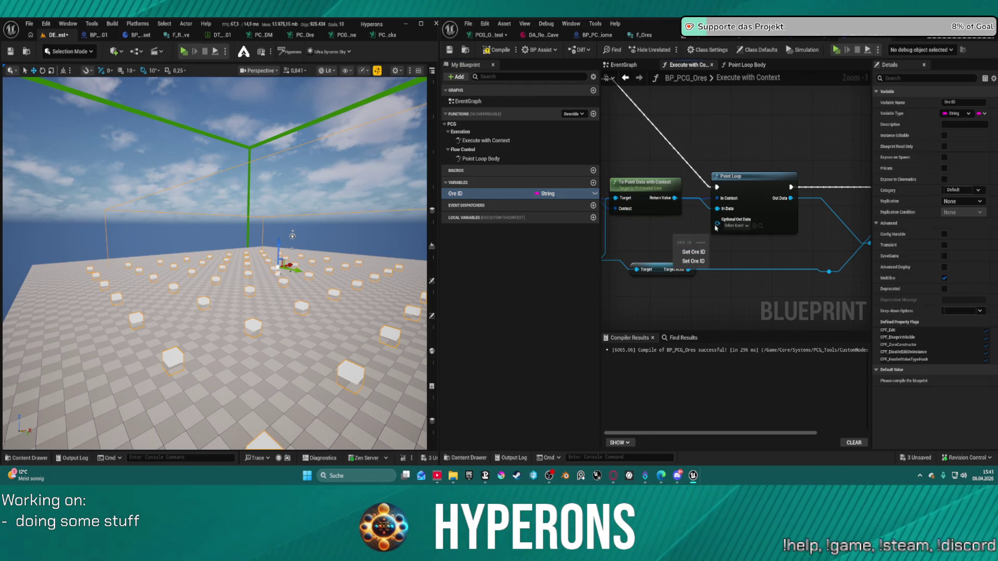
pyautogui.click(693, 252)
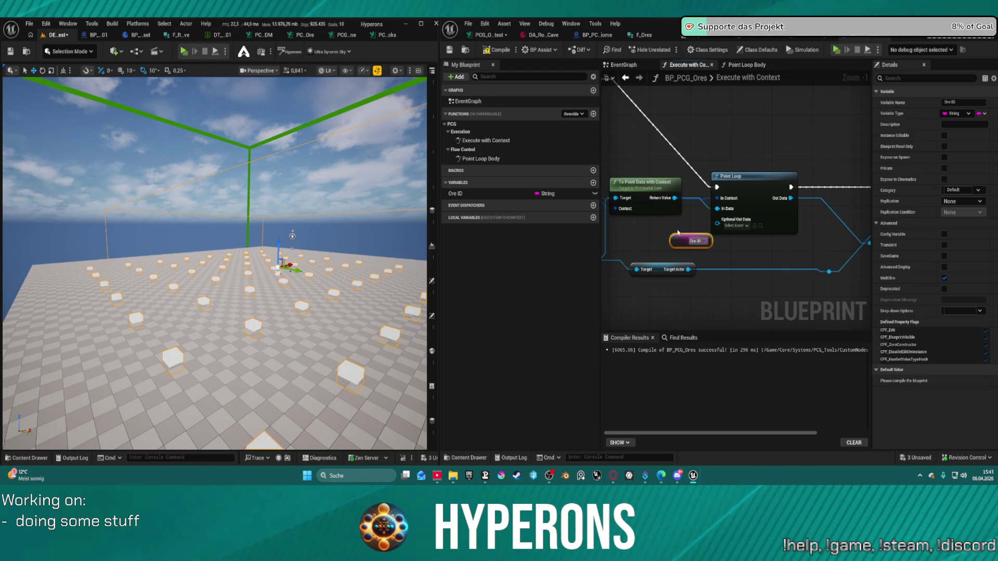
pyautogui.moveTo(673, 242)
pyautogui.mouseDown()
pyautogui.moveTo(626, 240)
pyautogui.moveTo(721, 234)
pyautogui.moveTo(717, 225)
pyautogui.moveTo(687, 244)
pyautogui.mouseUp()
pyautogui.press('Escape')
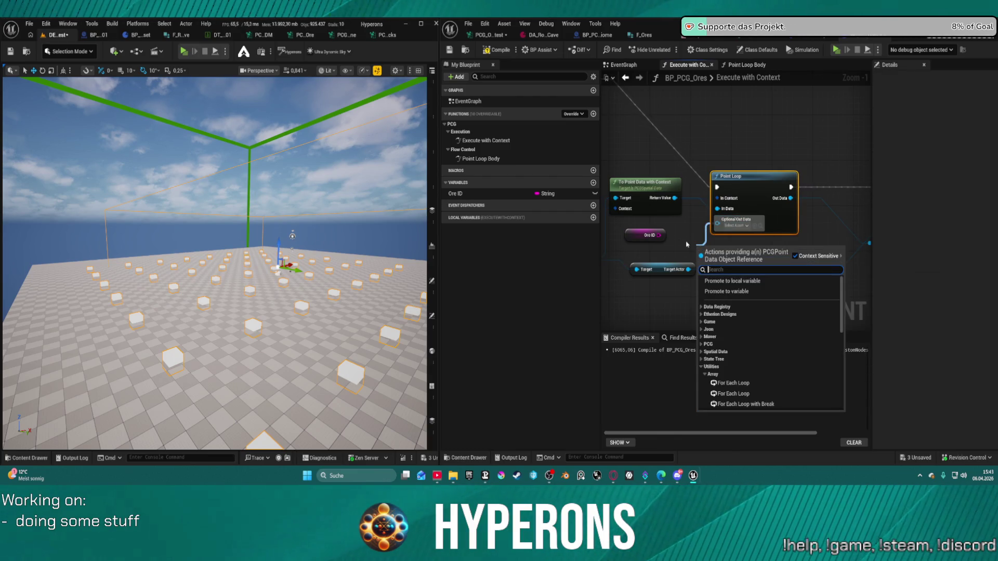
# Search the action list for 'cus' and 'pin', then close it without adding a node
pyautogui.write('cus')
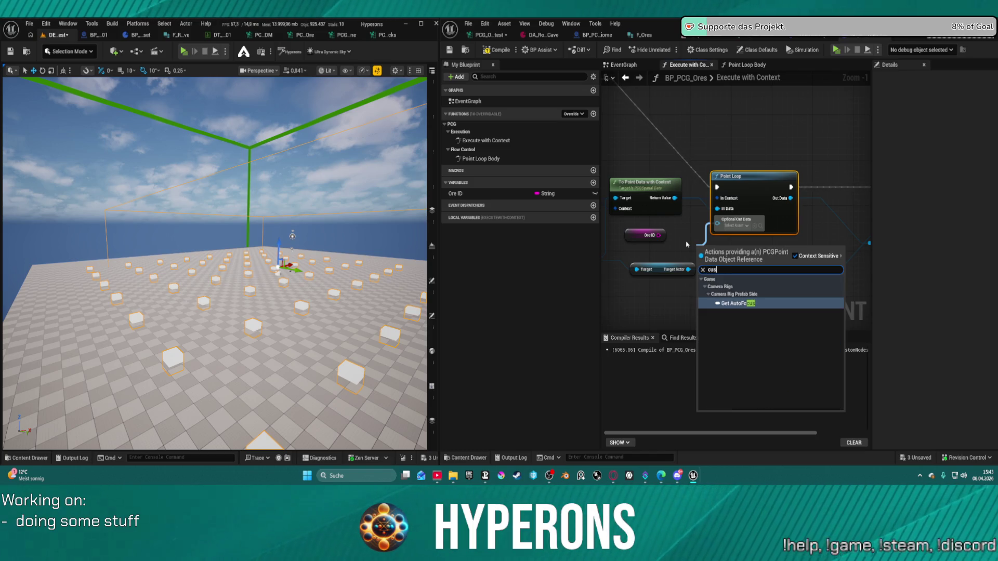
pyautogui.press('BackSpace')
pyautogui.press('BackSpace')
pyautogui.press('BackSpace')
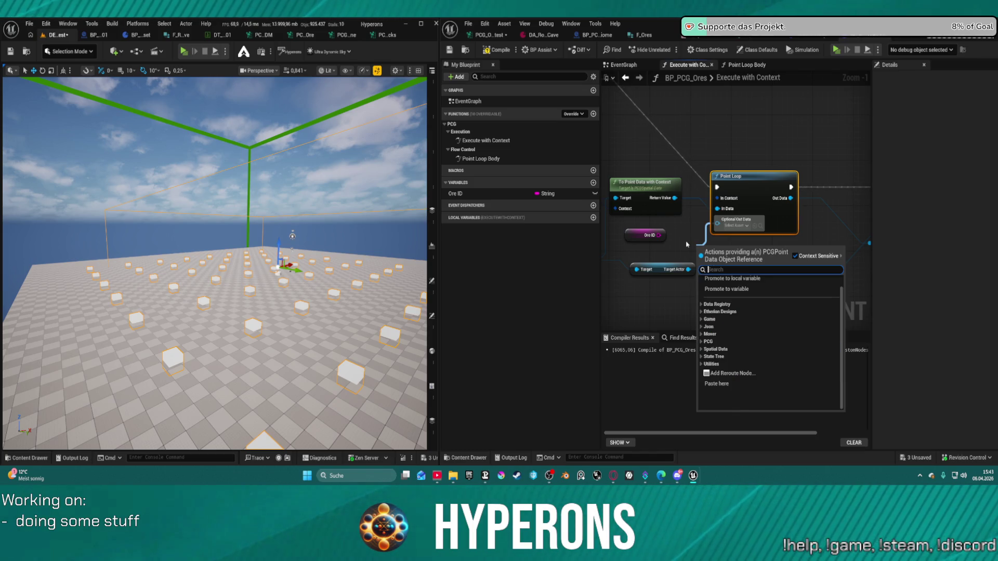
pyautogui.write('pin')
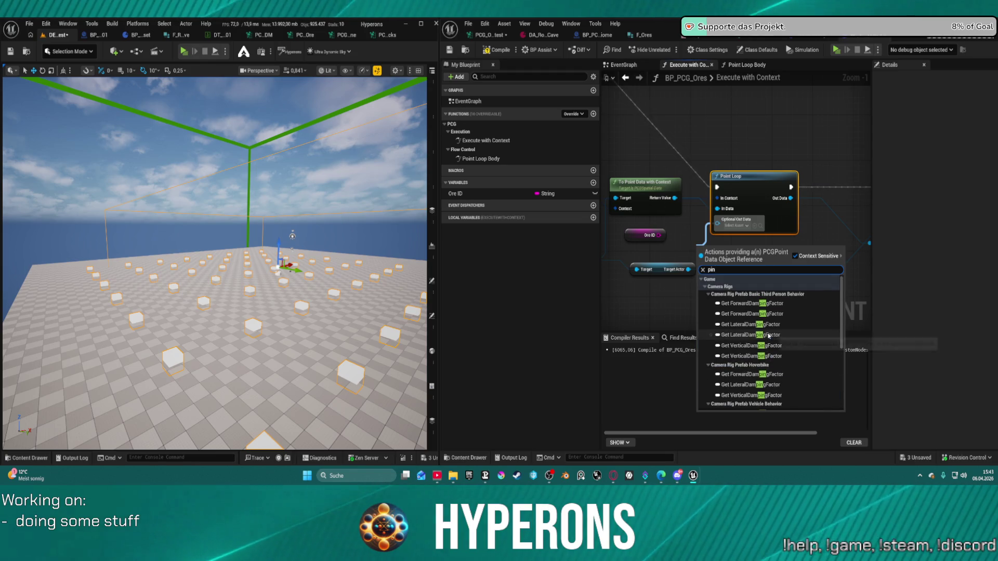
pyautogui.scroll(1, 797, 235)
pyautogui.click(830, 170)
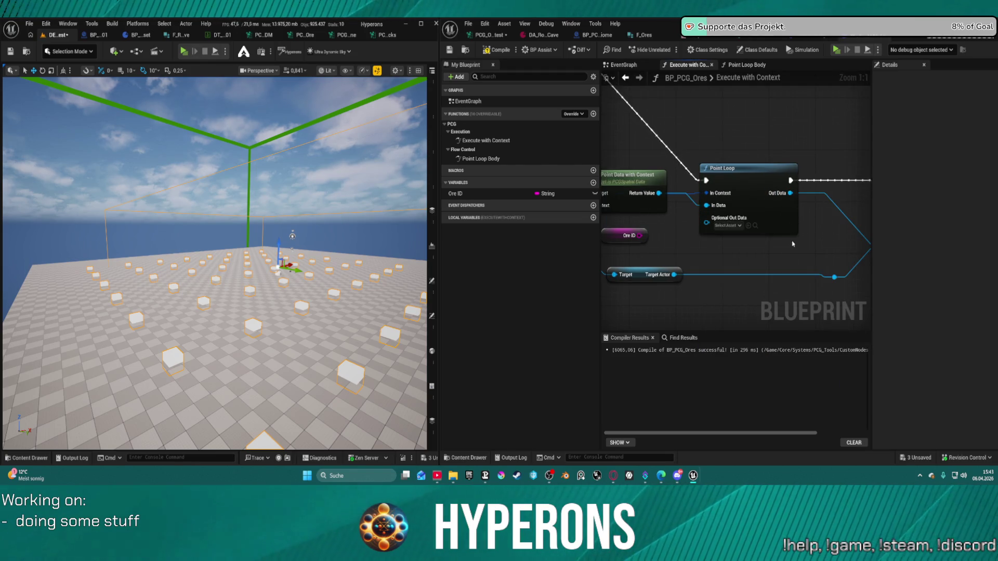
# Pan across Execute with Context, checking the Ore ID getter, Point Loop, Last Index and GET nodes
pyautogui.scroll(-2, 739, 258)
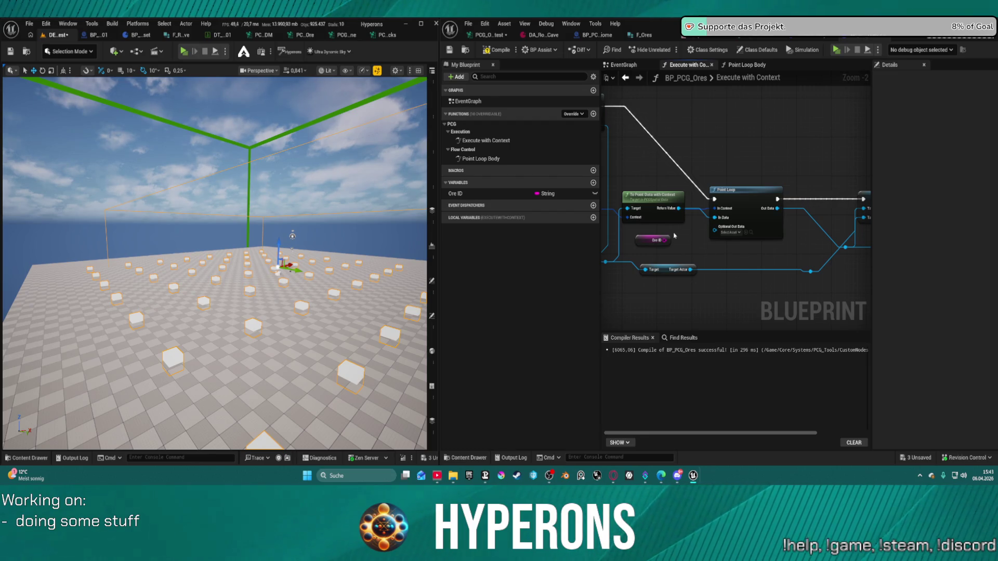
pyautogui.click(638, 240)
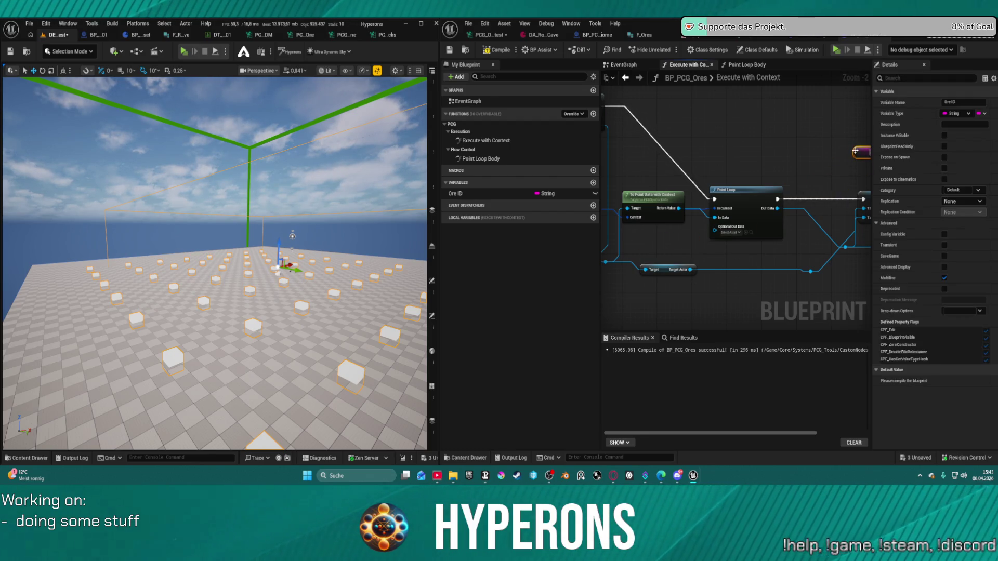
pyautogui.moveTo(855, 151); pyautogui.dragTo(946, 174)
pyautogui.click(816, 218)
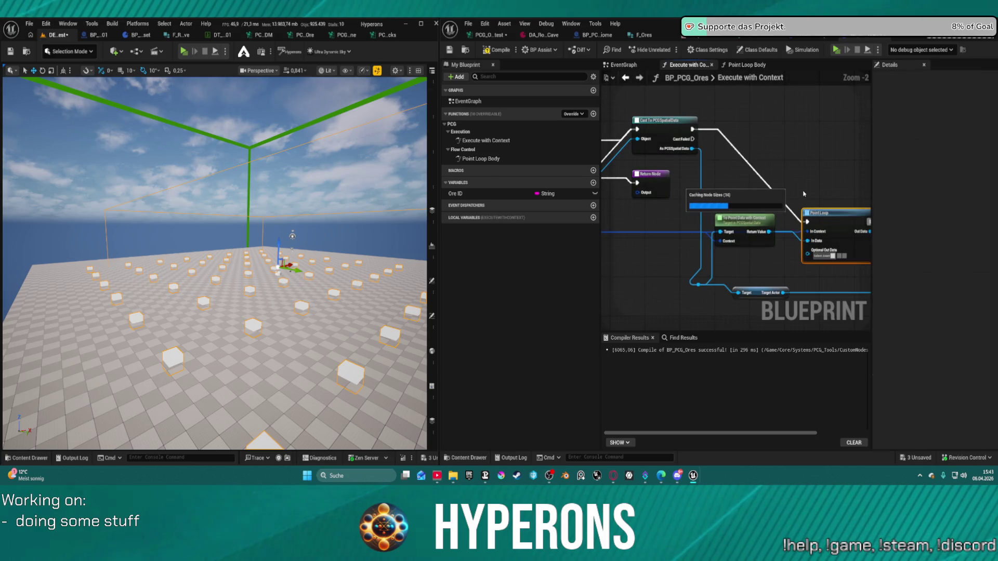
pyautogui.scroll(-2, 797, 186)
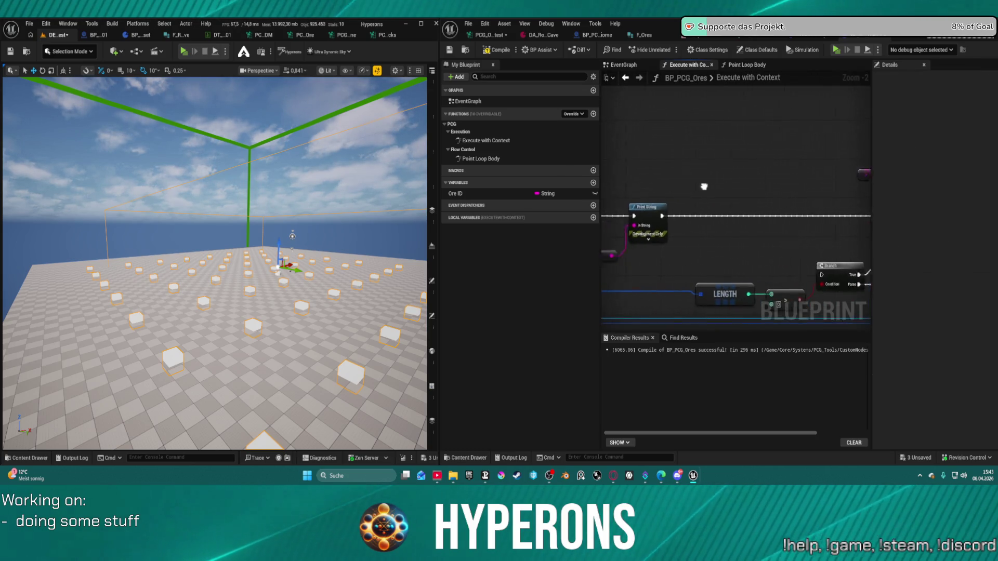
pyautogui.moveTo(798, 185); pyautogui.dragTo(820, 186)
pyautogui.moveTo(724, 202)
pyautogui.mouseDown()
pyautogui.moveTo(751, 210)
pyautogui.moveTo(704, 202)
pyautogui.moveTo(696, 210)
pyautogui.moveTo(705, 207)
pyautogui.mouseUp()
pyautogui.moveTo(793, 209); pyautogui.dragTo(627, 211)
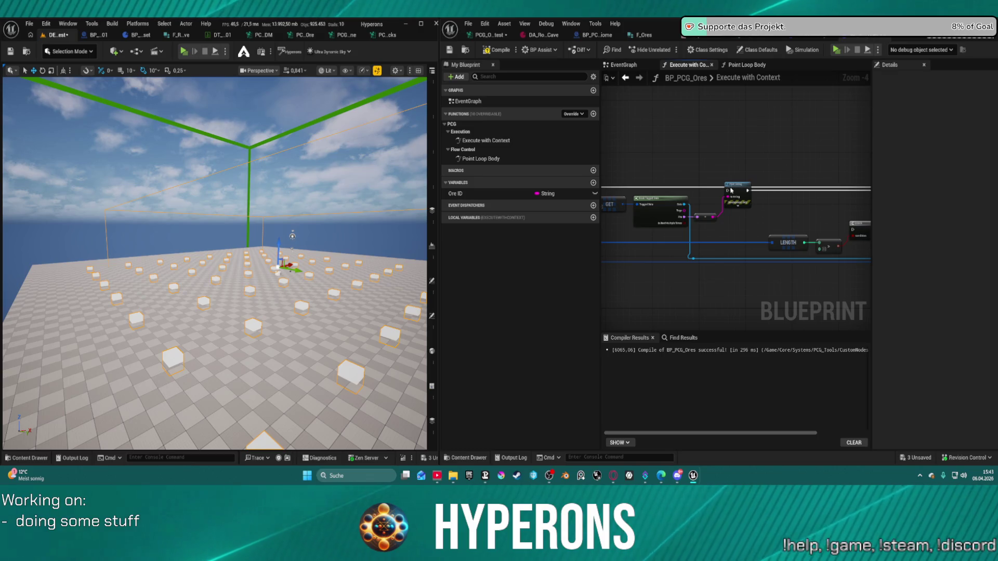
pyautogui.moveTo(776, 213); pyautogui.dragTo(670, 201)
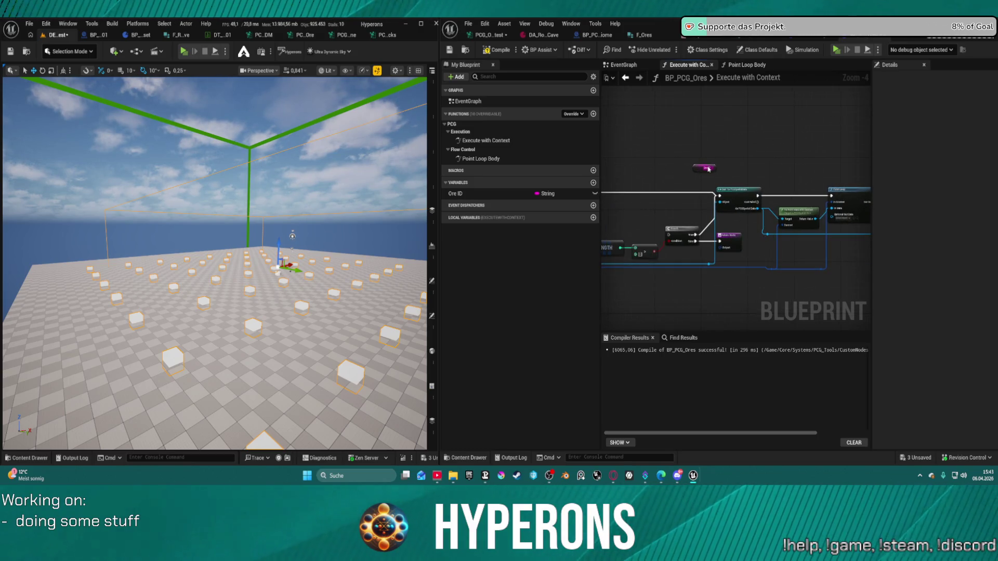
# Inspect the Cast, Branch, SET and Make Tagged Data chain, then open Point Loop Body
pyautogui.scroll(3, 707, 169)
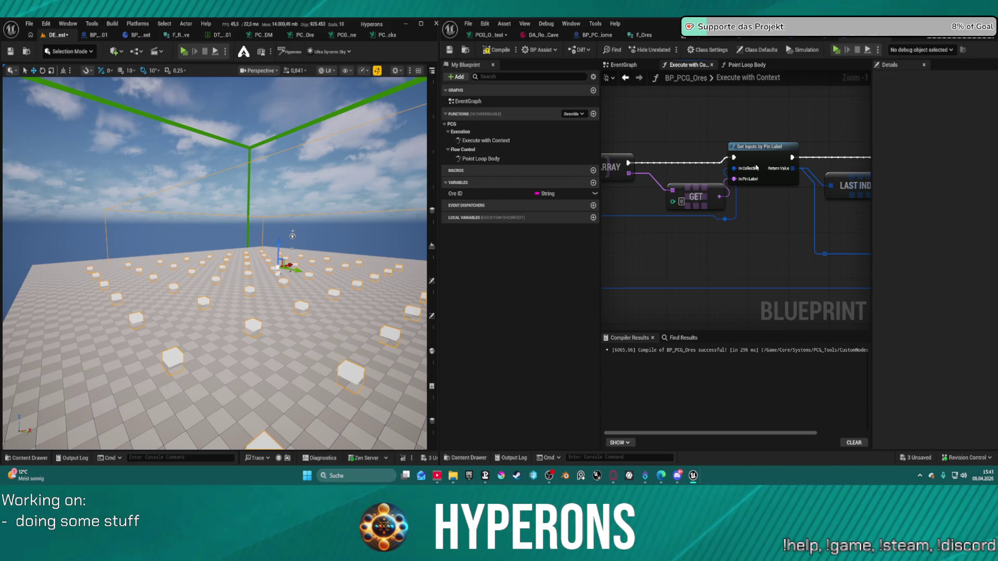
pyautogui.moveTo(810, 195); pyautogui.dragTo(551, 166)
pyautogui.moveTo(736, 208)
pyautogui.mouseDown()
pyautogui.moveTo(699, 202)
pyautogui.moveTo(684, 172)
pyautogui.moveTo(736, 234)
pyautogui.moveTo(862, 189)
pyautogui.moveTo(676, 183)
pyautogui.moveTo(748, 182)
pyautogui.moveTo(708, 248)
pyautogui.mouseUp()
pyautogui.moveTo(808, 248)
pyautogui.mouseDown()
pyautogui.moveTo(754, 208)
pyautogui.moveTo(691, 200)
pyautogui.mouseUp()
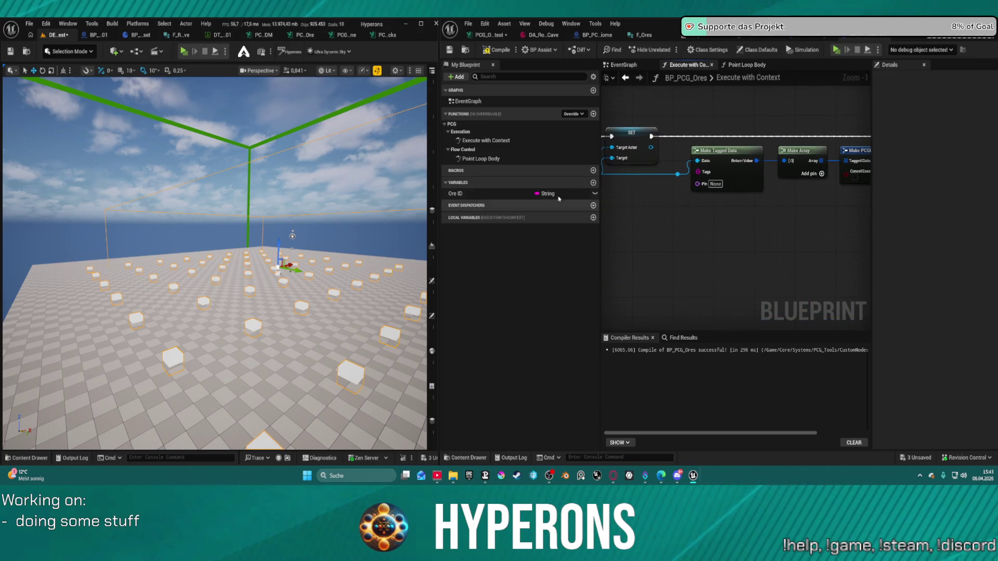
pyautogui.moveTo(814, 195); pyautogui.dragTo(747, 223)
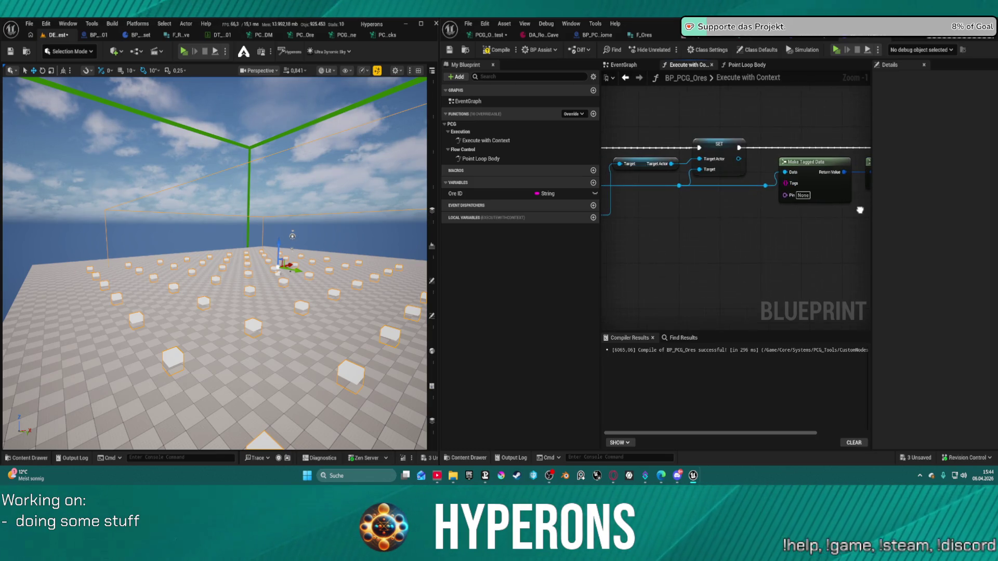
pyautogui.moveTo(675, 234); pyautogui.dragTo(806, 233)
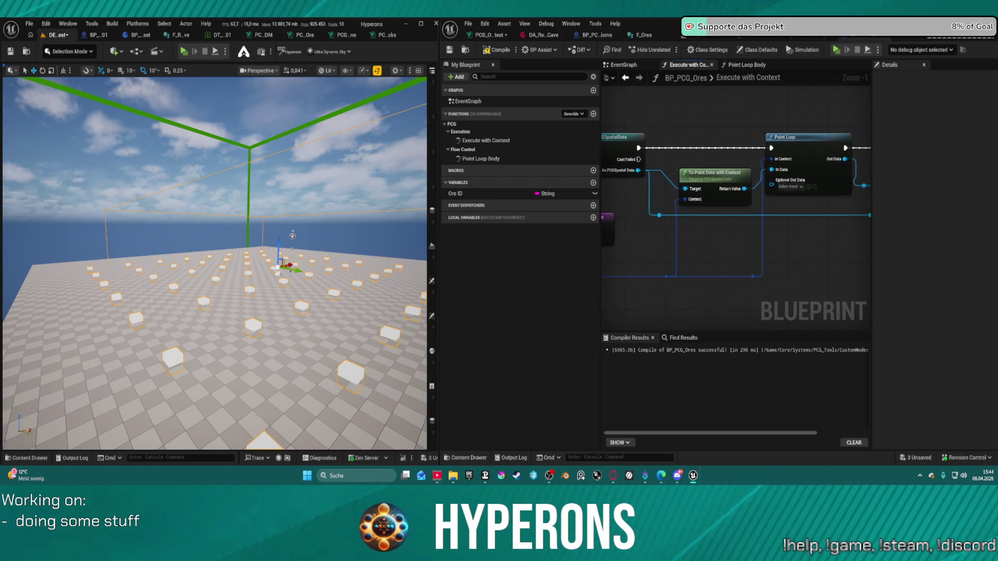
pyautogui.moveTo(670, 234)
pyautogui.mouseDown()
pyautogui.moveTo(805, 235)
pyautogui.moveTo(626, 234)
pyautogui.mouseUp()
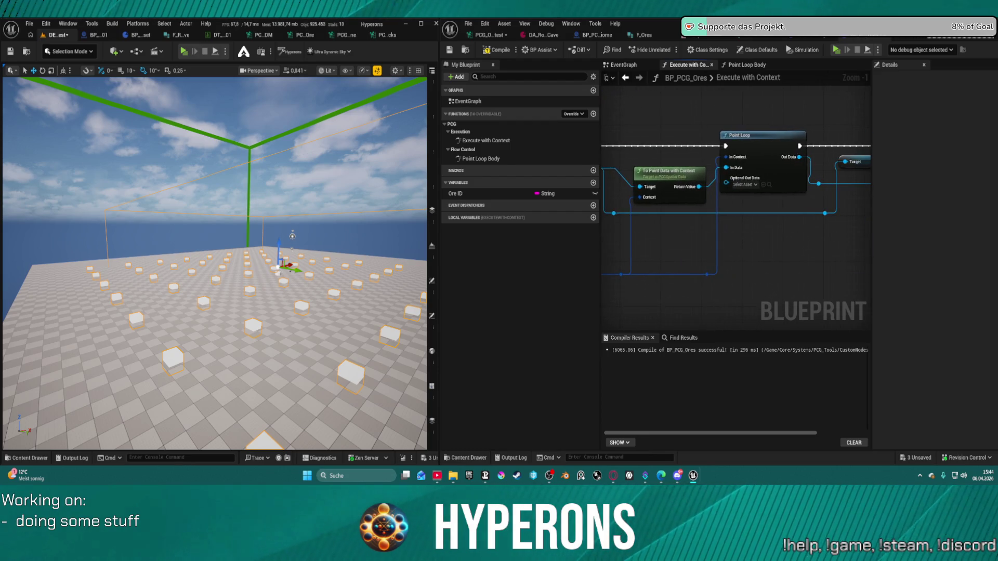
pyautogui.doubleClick(544, 159)
# Inspect Point Loop Body's Get Integer64 Attribute, Set String Attribute and Return nodes, then go back to Execute with Context
pyautogui.moveTo(638, 189)
pyautogui.mouseDown()
pyautogui.moveTo(835, 160)
pyautogui.moveTo(641, 148)
pyautogui.moveTo(914, 140)
pyautogui.mouseUp()
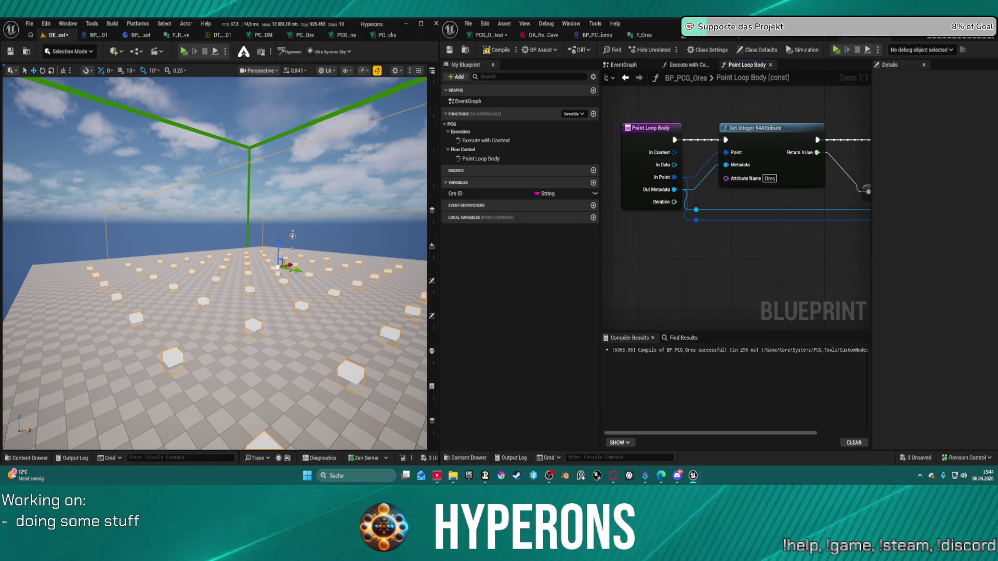
pyautogui.doubleClick(511, 142)
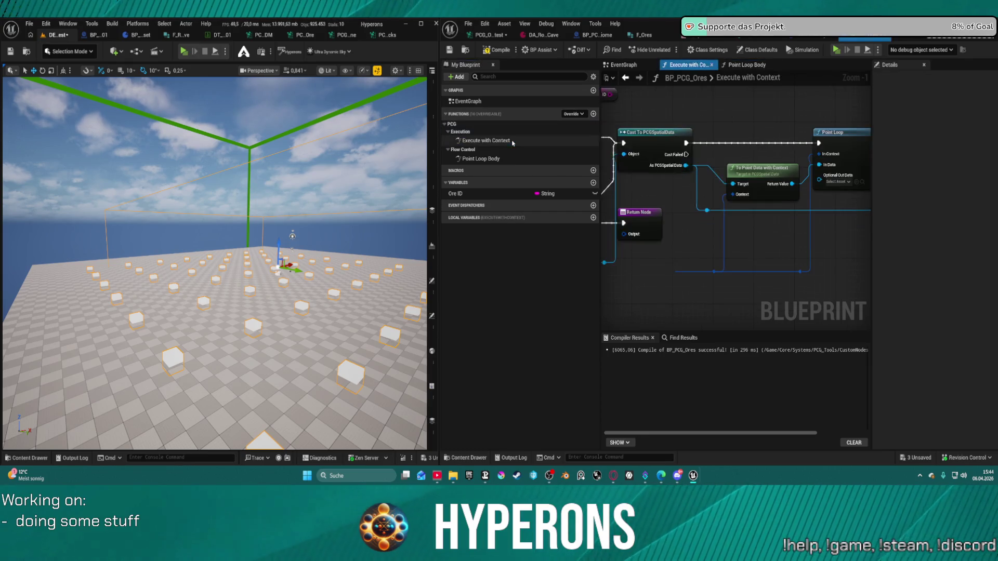
pyautogui.doubleClick(484, 158)
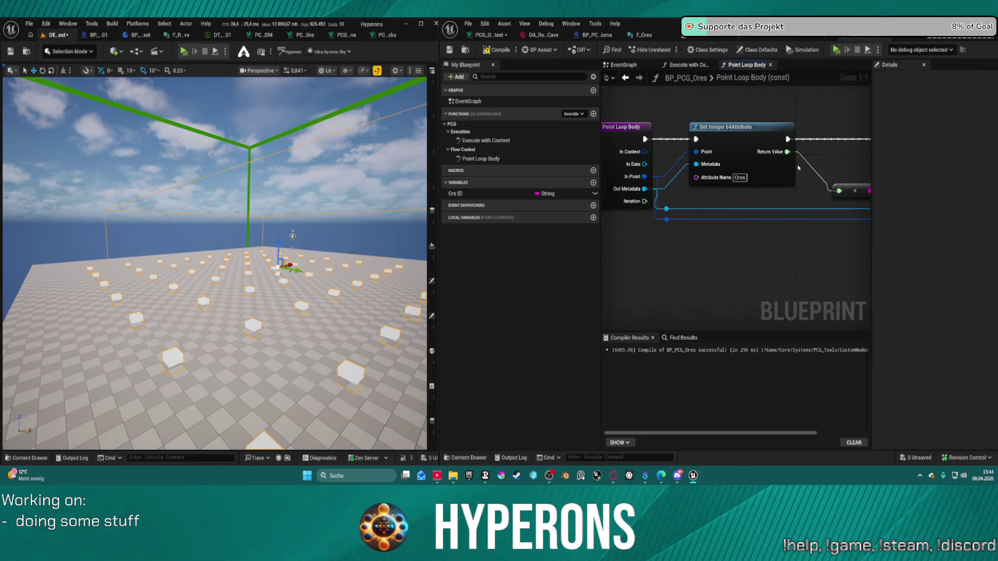
pyautogui.scroll(-3, 797, 164)
pyautogui.moveTo(605, 161); pyautogui.dragTo(618, 162)
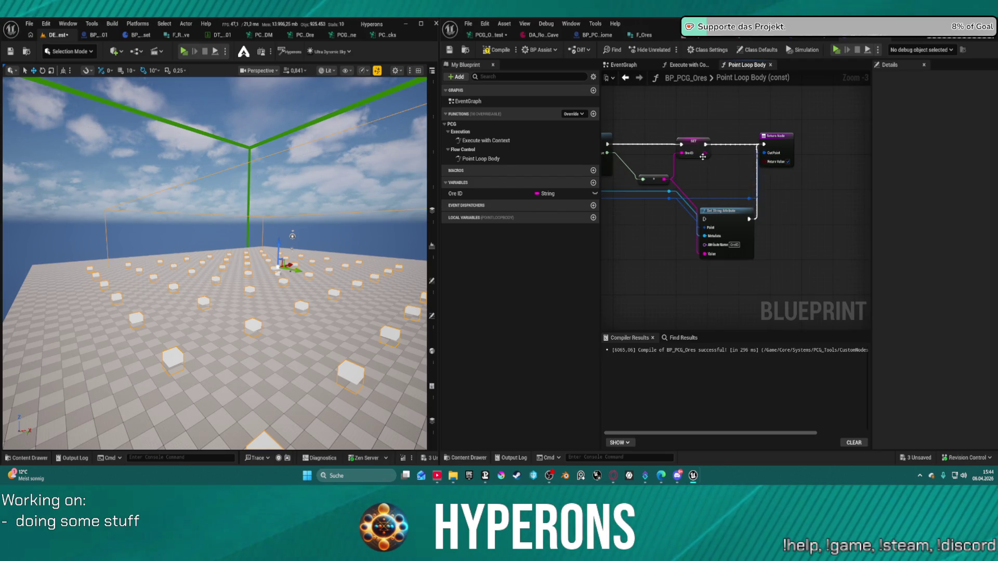
pyautogui.click(772, 155)
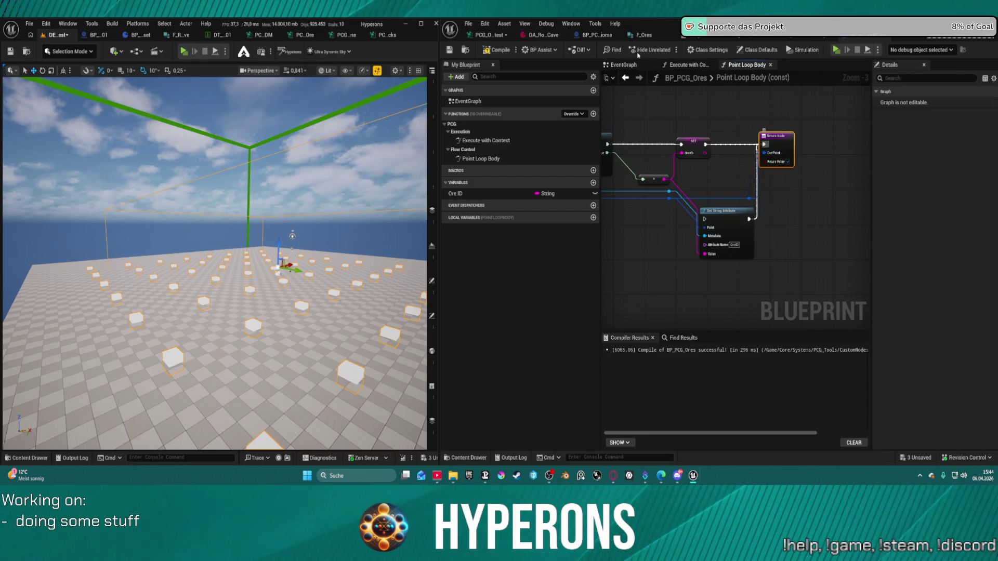
pyautogui.click(625, 77)
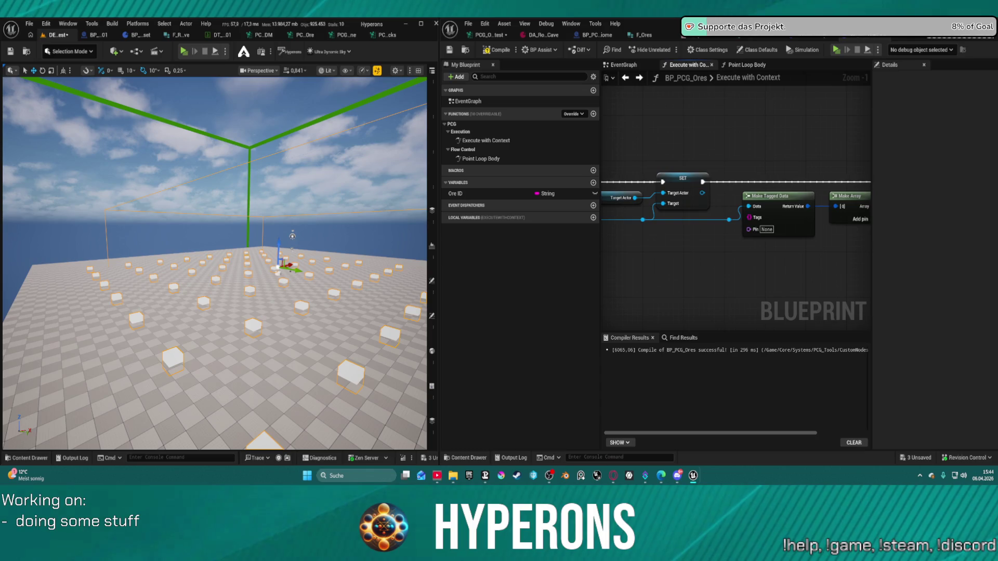
pyautogui.scroll(-3, 735, 208)
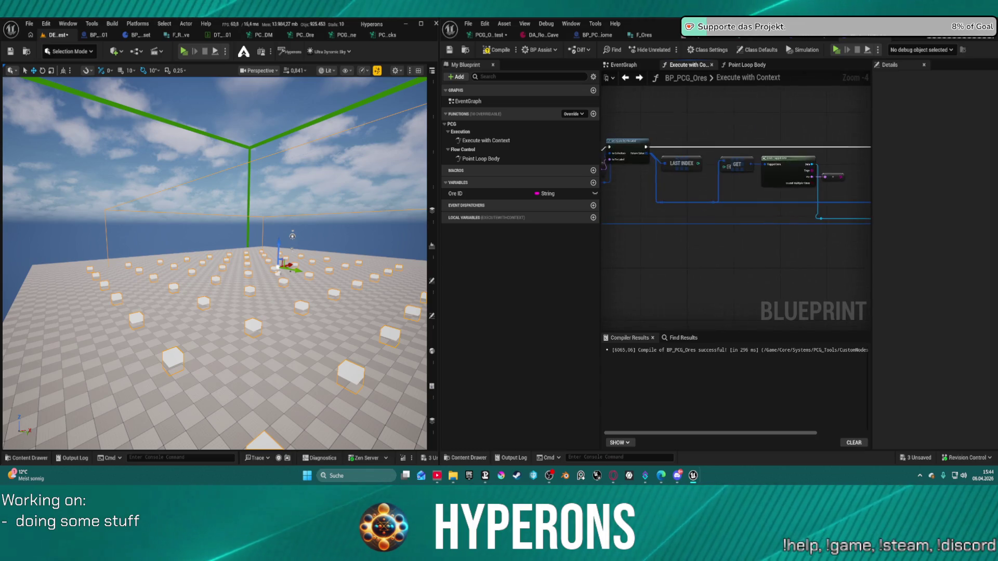
pyautogui.scroll(5, 760, 202)
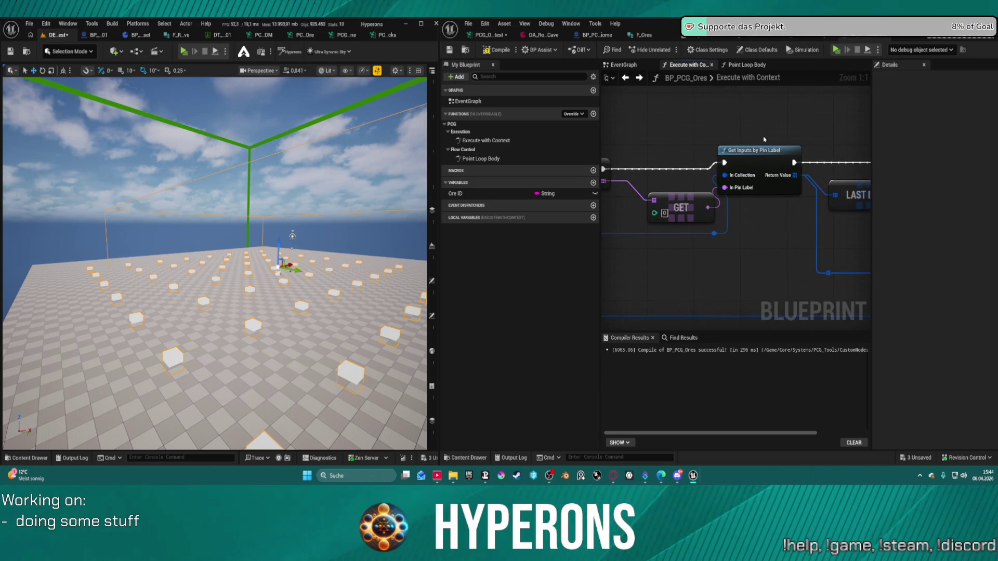
pyautogui.rightClick(793, 121)
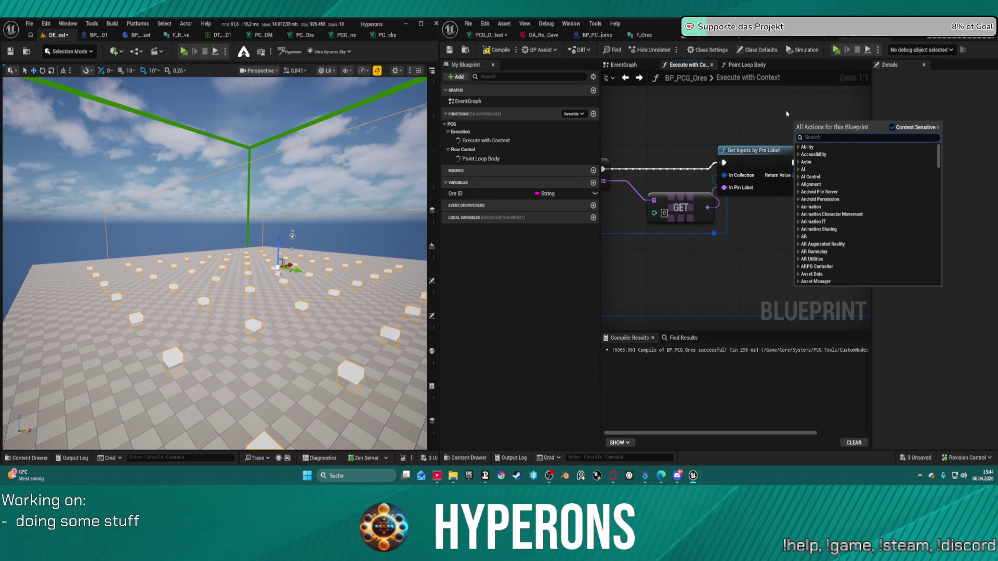
pyautogui.write('set o')
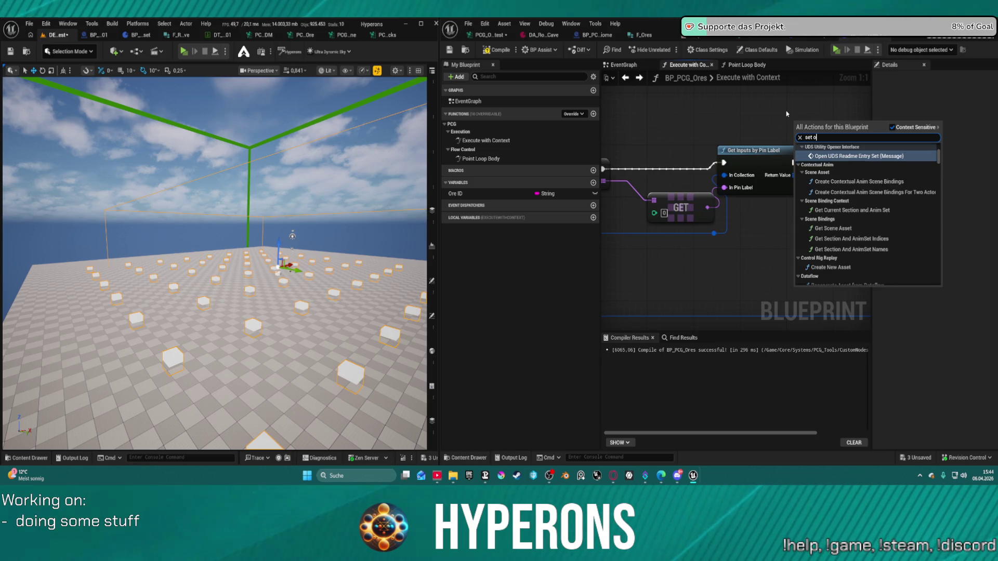
pyautogui.write('utp')
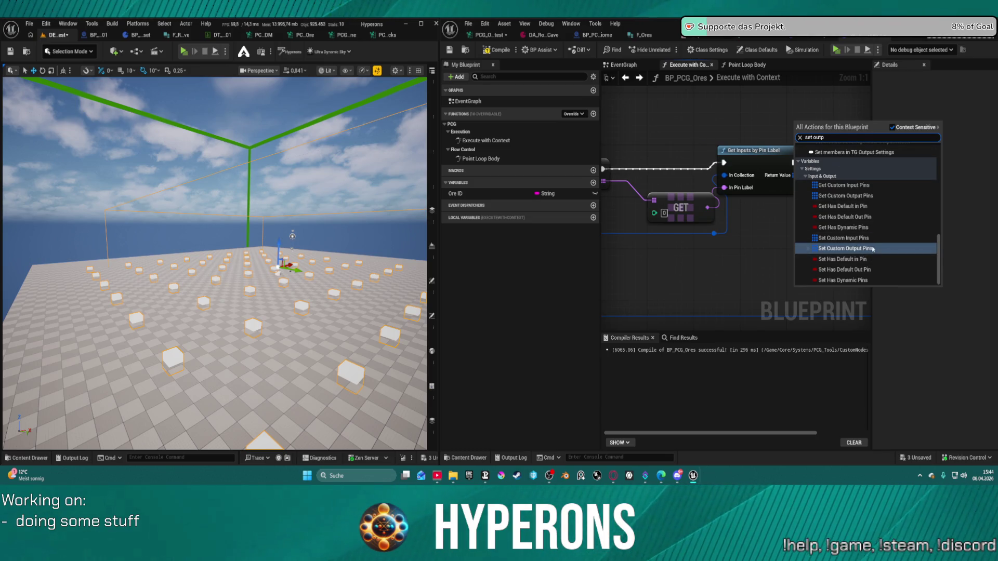
pyautogui.scroll(2, 873, 250)
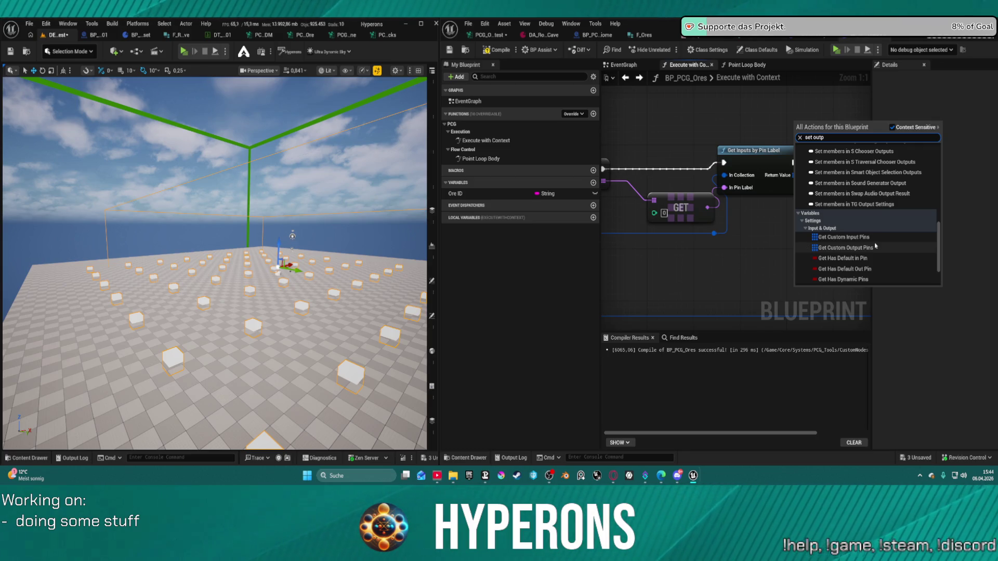
pyautogui.scroll(10, 874, 251)
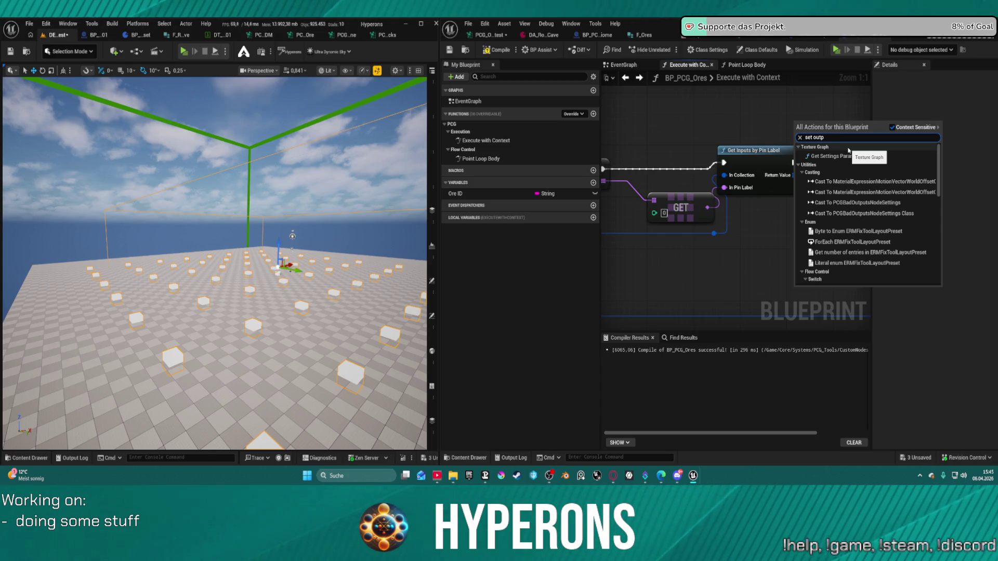
pyautogui.press('BackSpace')
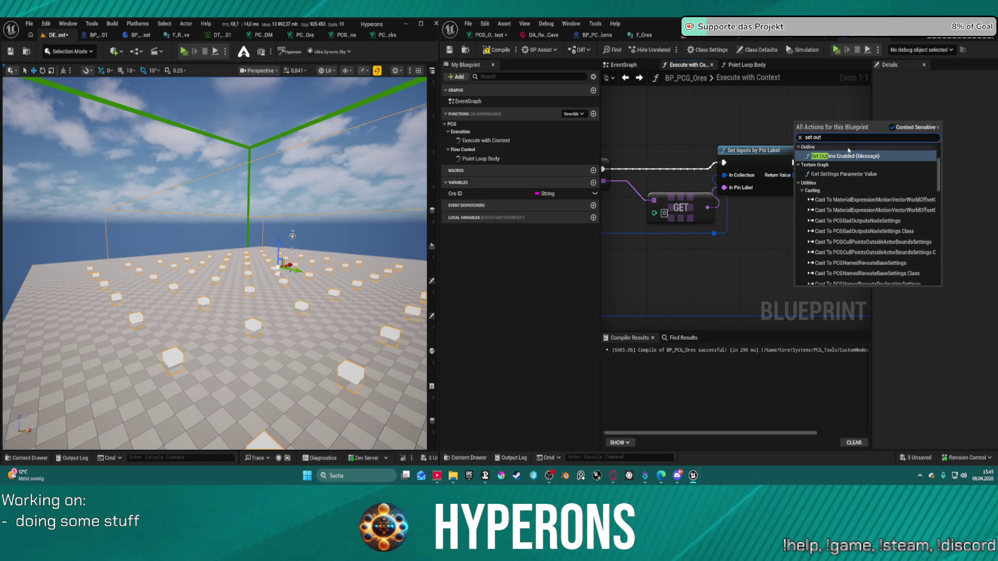
pyautogui.press('BackSpace')
pyautogui.press('BackSpace')
pyautogui.press('BackSpace')
pyautogui.write('pin')
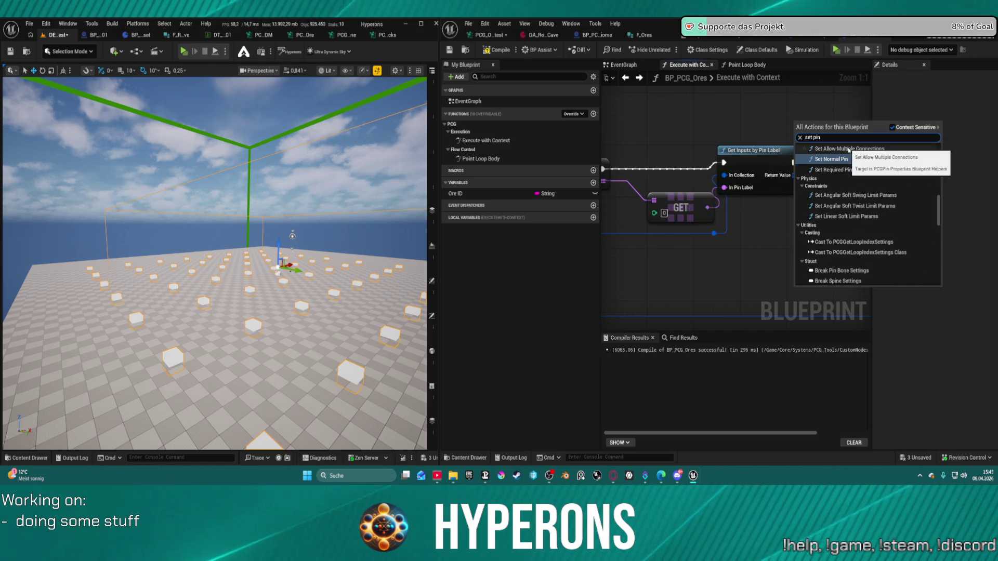
pyautogui.write(' la')
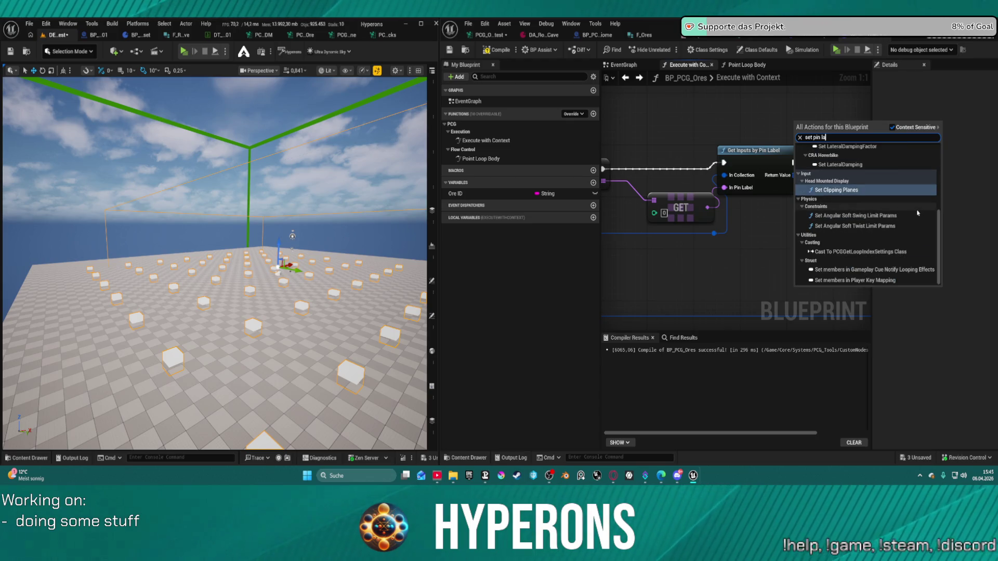
pyautogui.click(742, 223)
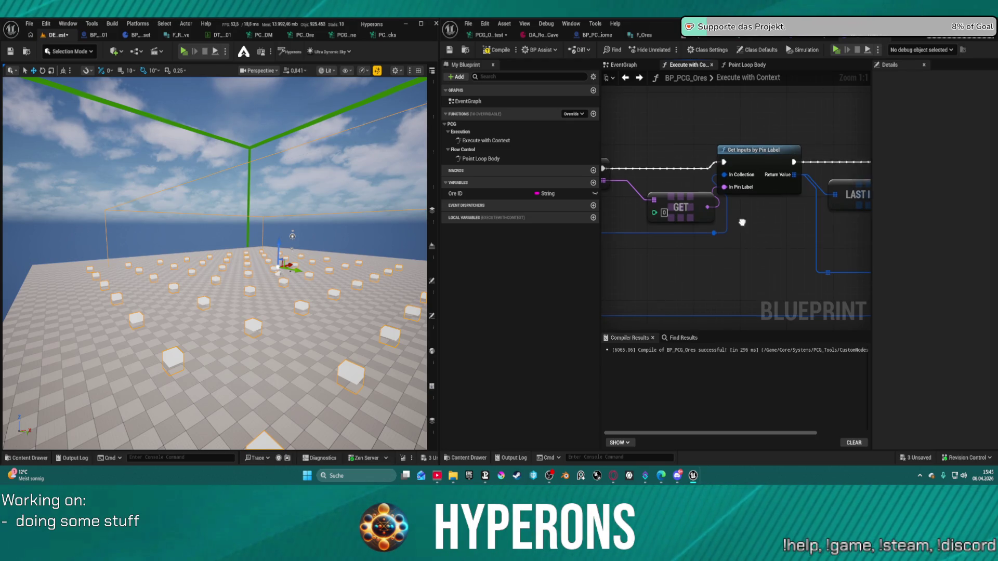
pyautogui.scroll(-3, 742, 223)
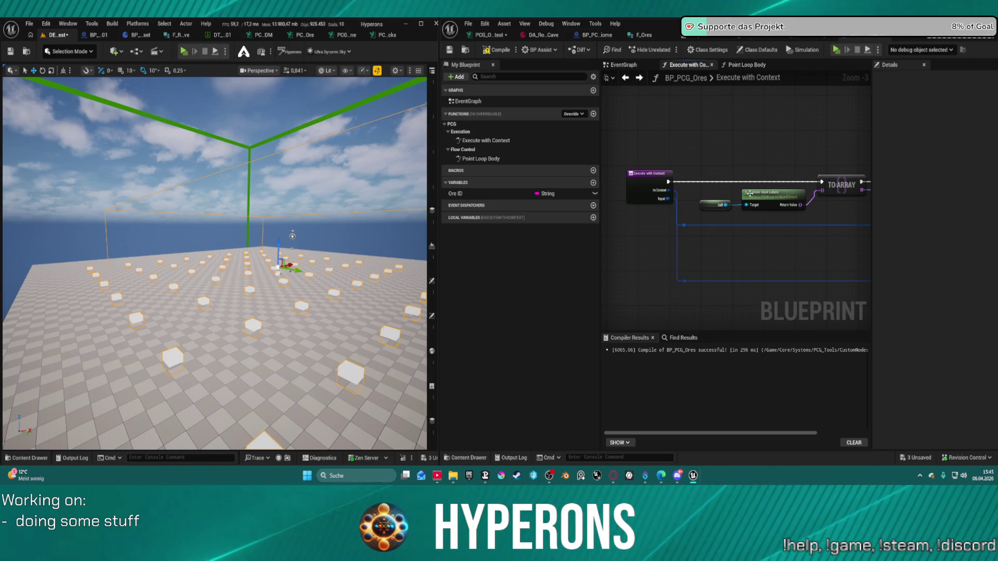
pyautogui.scroll(2, 768, 198)
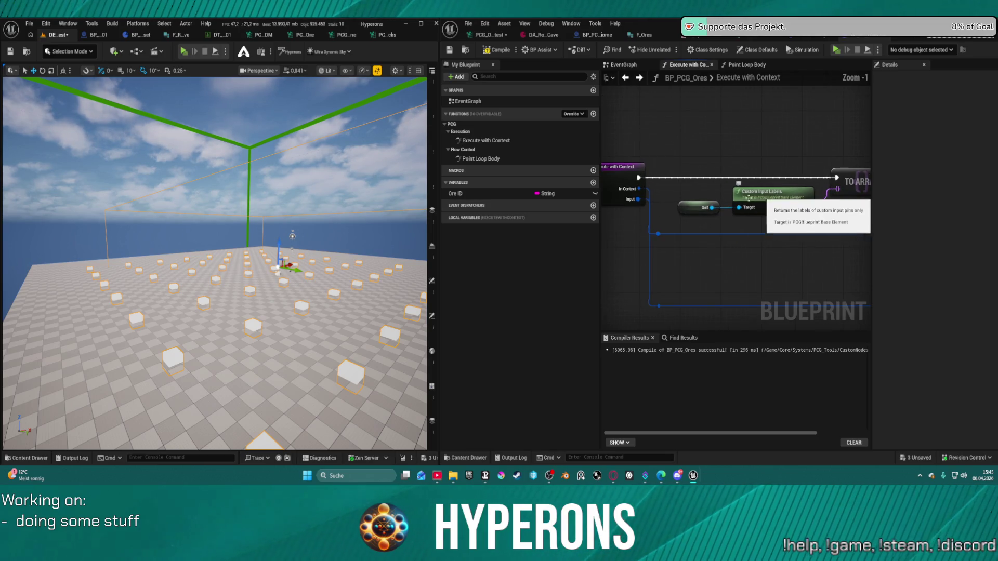
pyautogui.click(778, 209)
pyautogui.moveTo(778, 209); pyautogui.dragTo(784, 208)
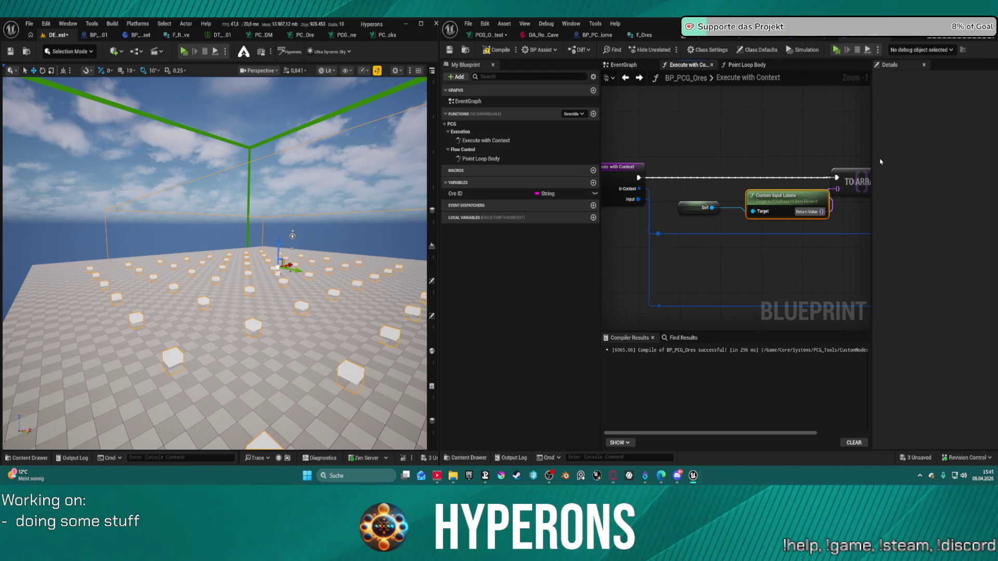
pyautogui.scroll(1, 809, 137)
pyautogui.moveTo(814, 161); pyautogui.dragTo(765, 156)
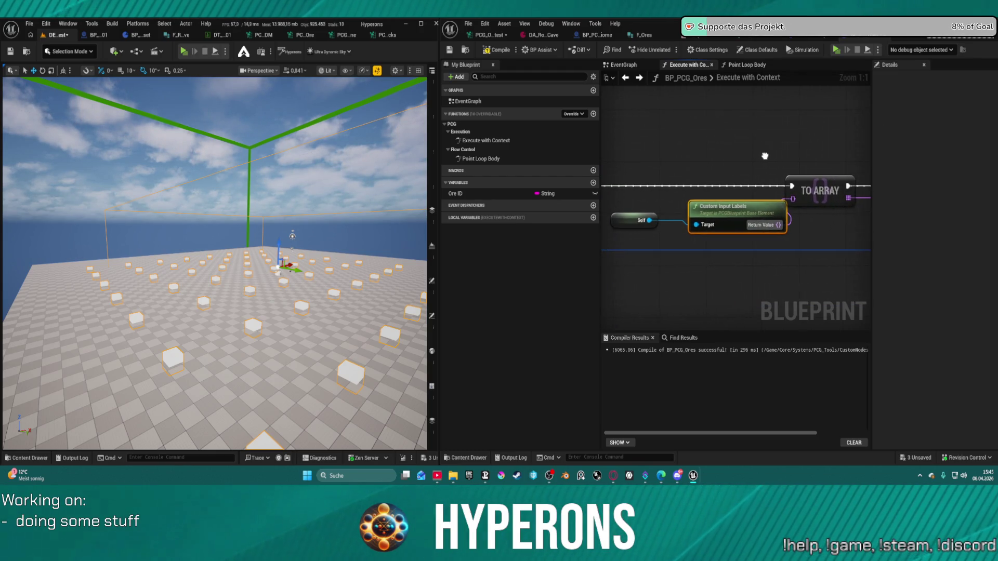
pyautogui.click(625, 225)
pyautogui.moveTo(626, 225); pyautogui.dragTo(461, 221)
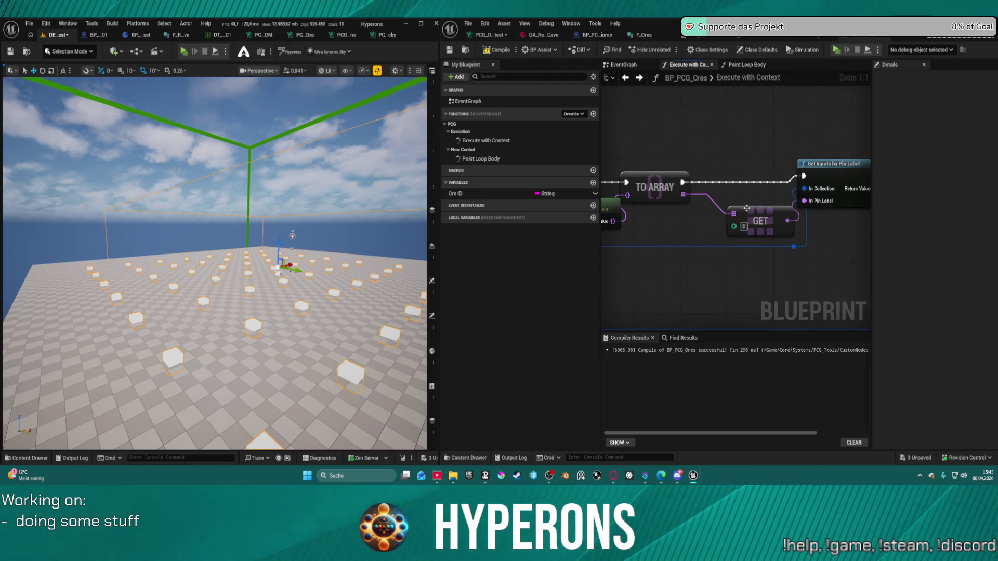
pyautogui.moveTo(834, 249)
pyautogui.mouseDown()
pyautogui.moveTo(766, 239)
pyautogui.moveTo(867, 228)
pyautogui.moveTo(845, 234)
pyautogui.mouseUp()
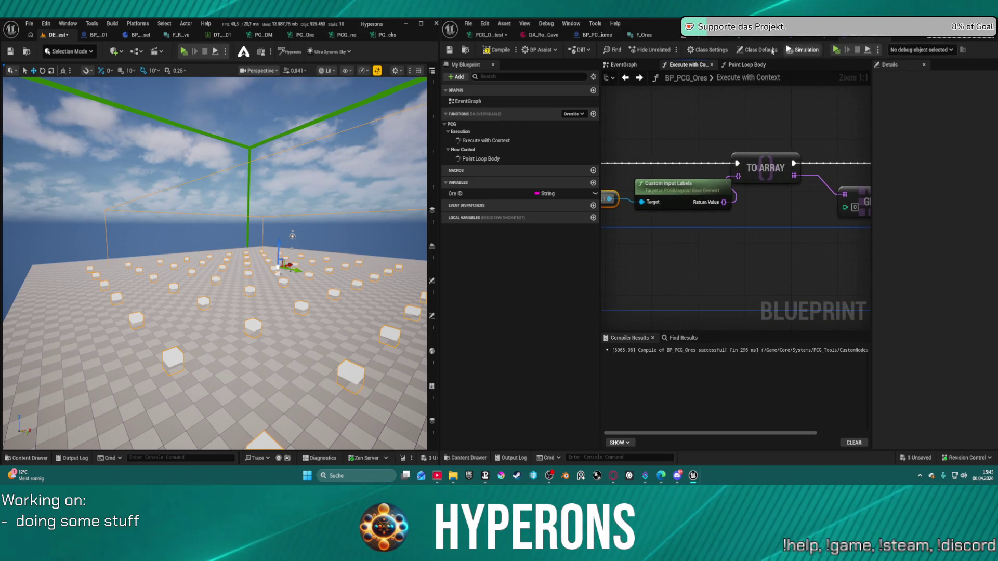
pyautogui.click(773, 51)
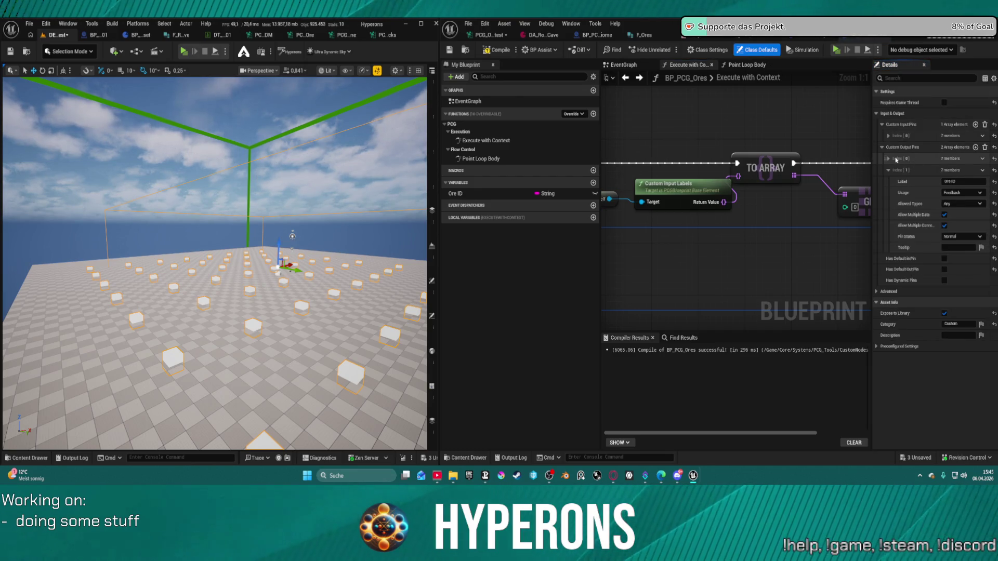
pyautogui.click(888, 158)
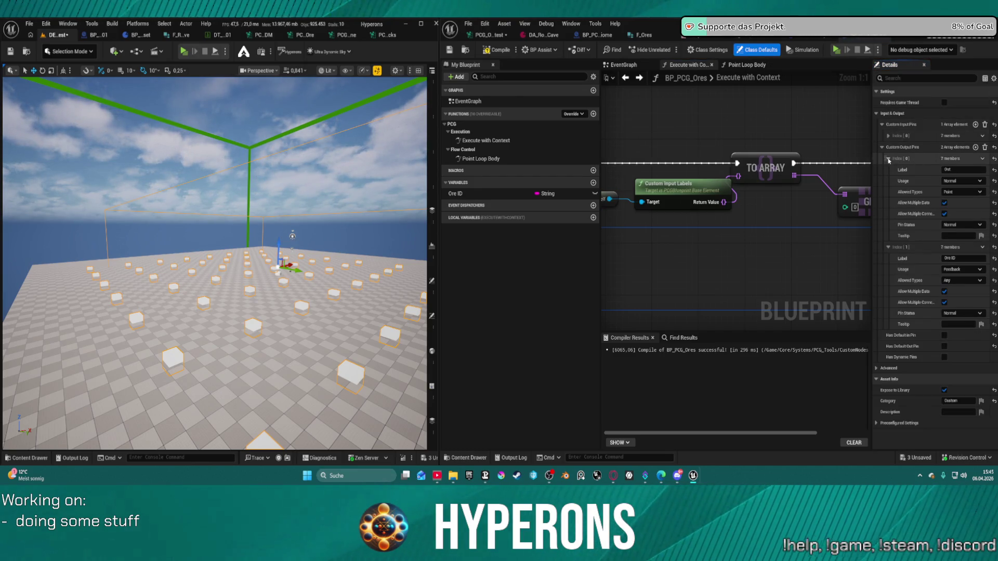
pyautogui.click(888, 159)
pyautogui.scroll(-2, 691, 189)
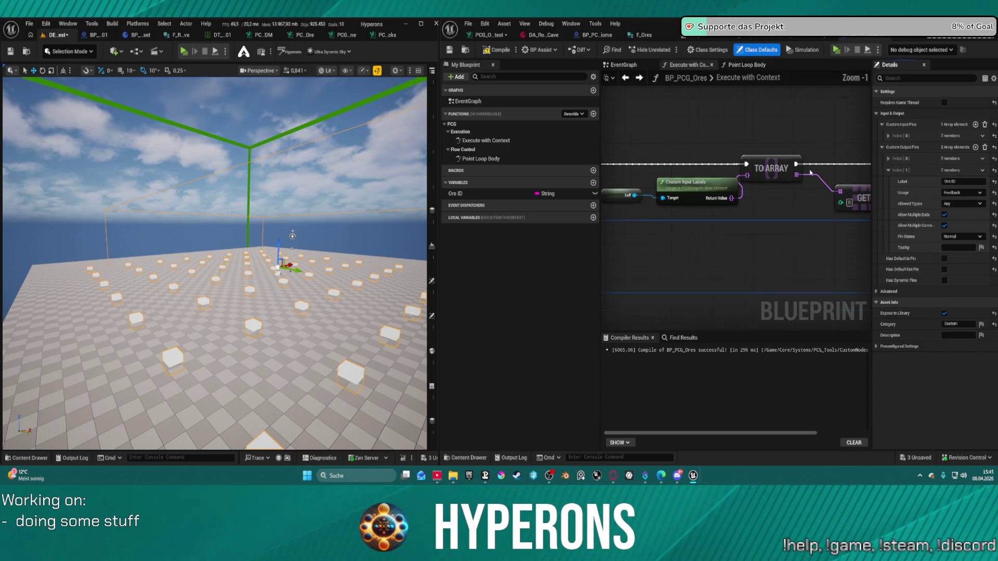
pyautogui.moveTo(695, 184); pyautogui.dragTo(726, 221)
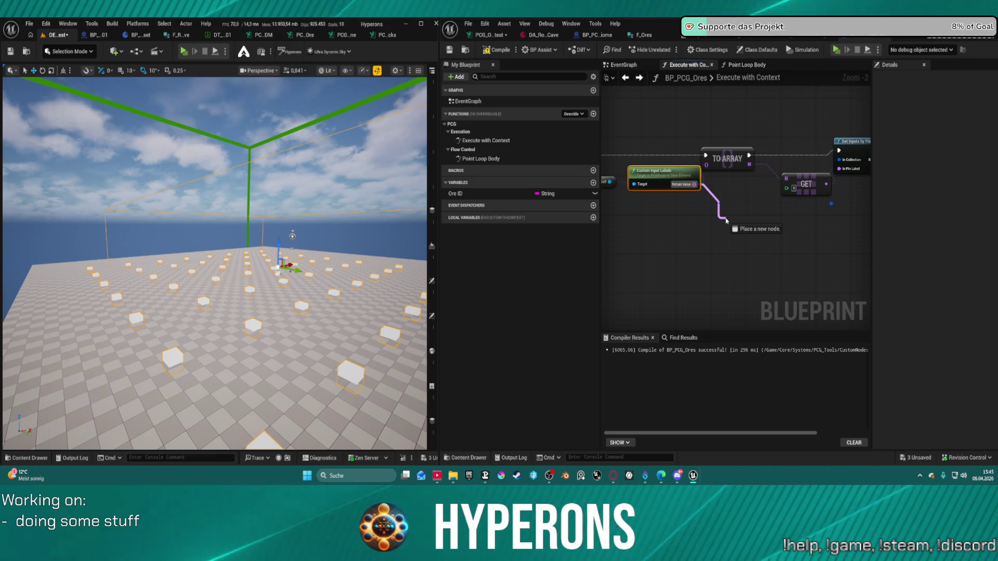
pyautogui.moveTo(749, 164); pyautogui.dragTo(742, 236)
pyautogui.write('set')
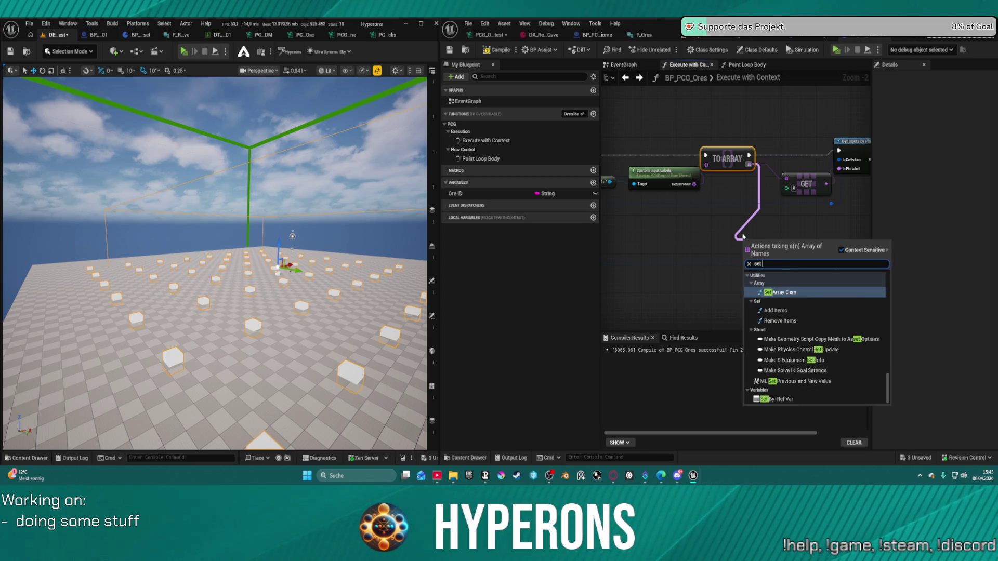
pyautogui.click(779, 292)
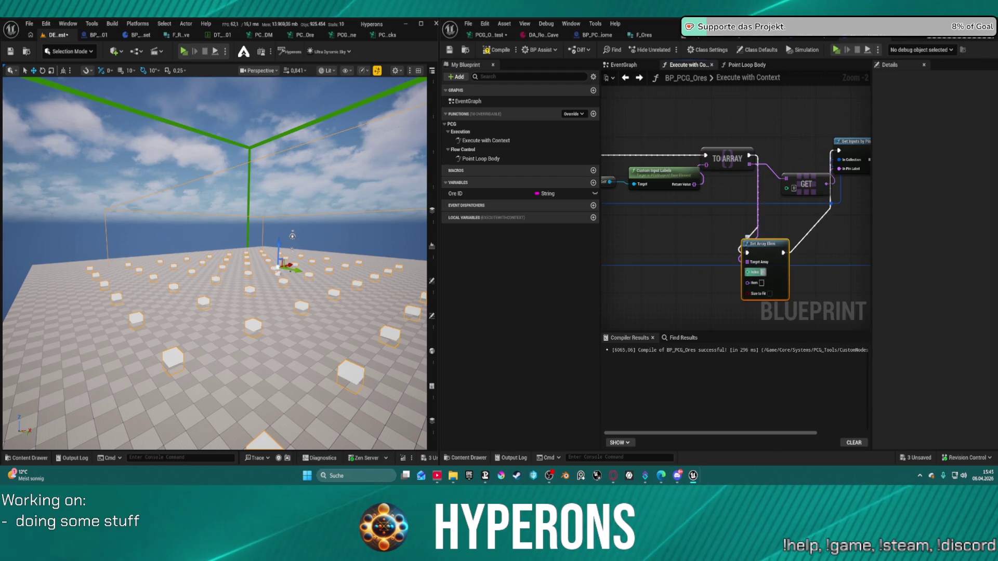
pyautogui.click(823, 277)
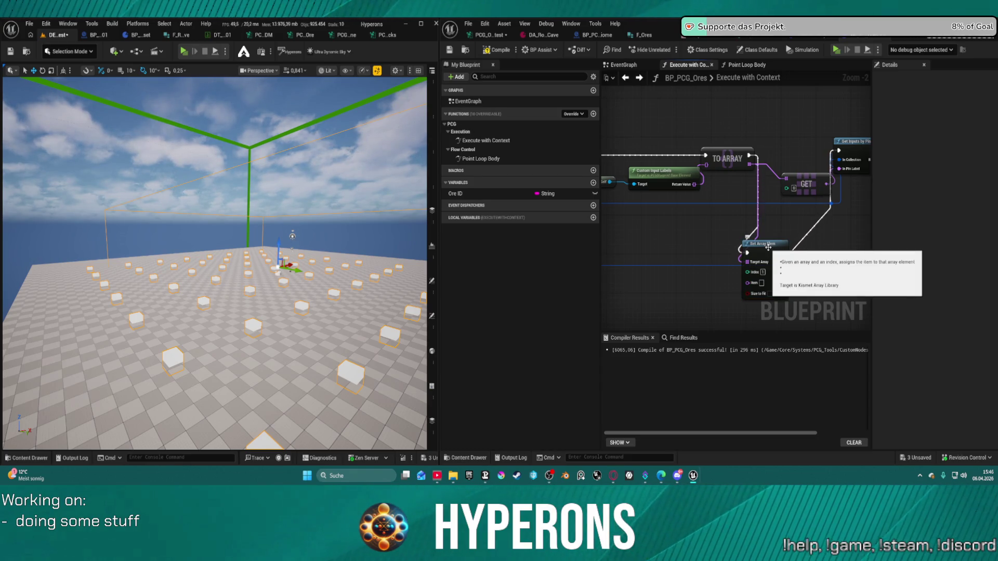
pyautogui.moveTo(455, 193); pyautogui.dragTo(752, 286)
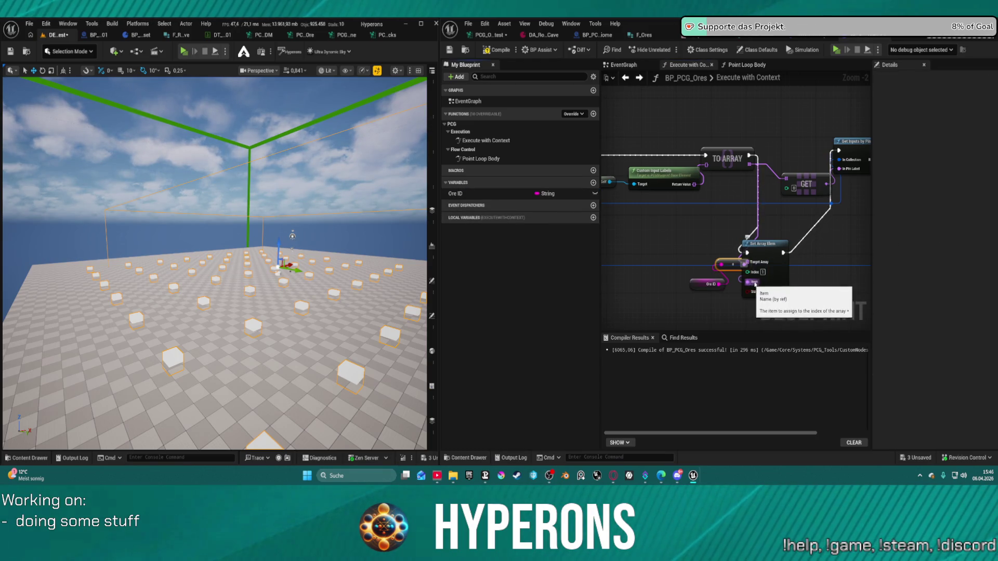
pyautogui.moveTo(769, 243)
pyautogui.mouseDown()
pyautogui.moveTo(842, 207)
pyautogui.moveTo(665, 234)
pyautogui.moveTo(650, 148)
pyautogui.moveTo(619, 155)
pyautogui.mouseUp()
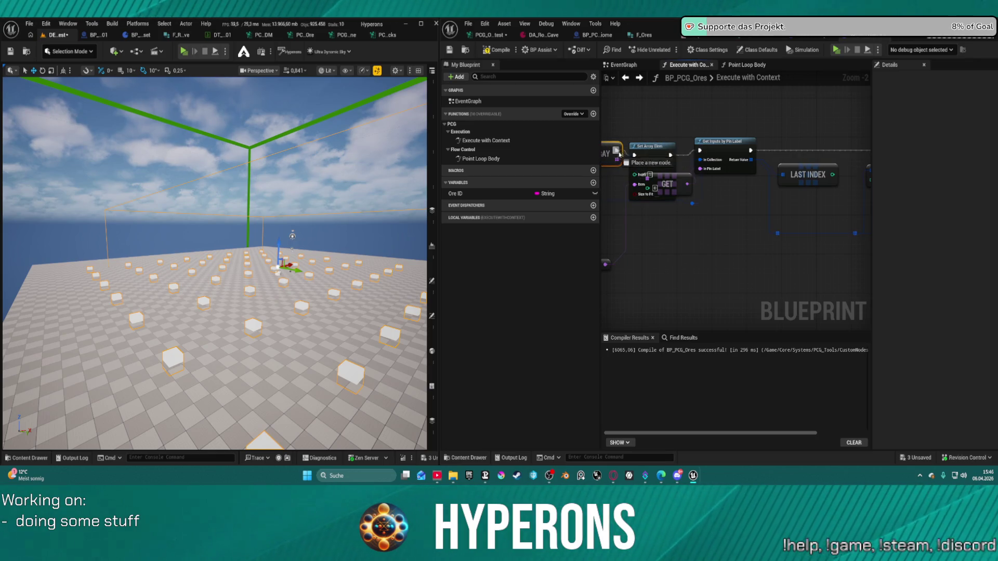
pyautogui.moveTo(705, 153)
pyautogui.mouseDown()
pyautogui.moveTo(996, 240)
pyautogui.moveTo(764, 244)
pyautogui.moveTo(784, 243)
pyautogui.moveTo(795, 257)
pyautogui.moveTo(817, 179)
pyautogui.moveTo(737, 133)
pyautogui.moveTo(824, 154)
pyautogui.mouseUp()
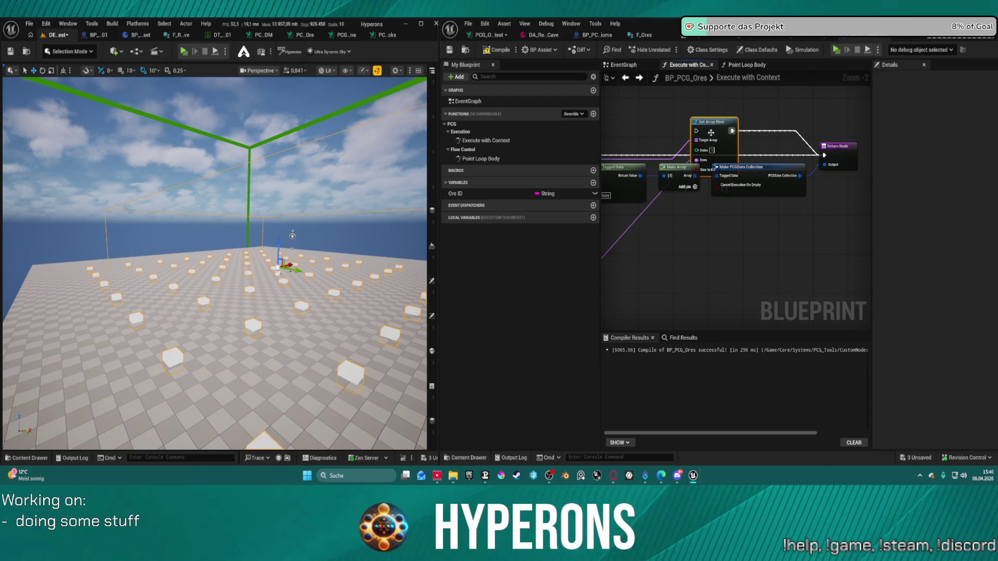
pyautogui.moveTo(693, 133)
pyautogui.mouseDown()
pyautogui.moveTo(608, 156)
pyautogui.moveTo(653, 162)
pyautogui.moveTo(612, 154)
pyautogui.mouseUp()
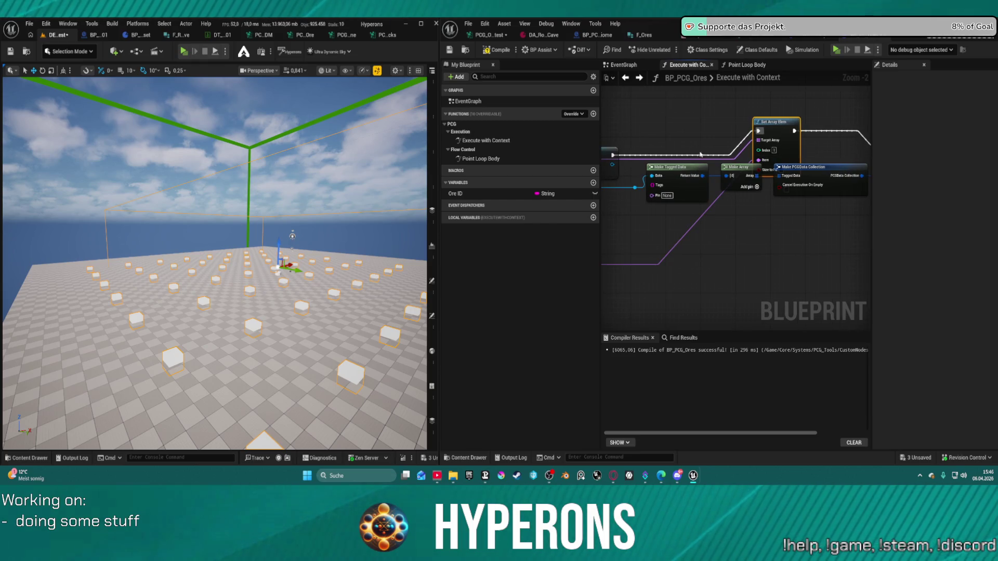
pyautogui.moveTo(669, 229)
pyautogui.mouseDown()
pyautogui.moveTo(592, 242)
pyautogui.moveTo(597, 209)
pyautogui.mouseUp()
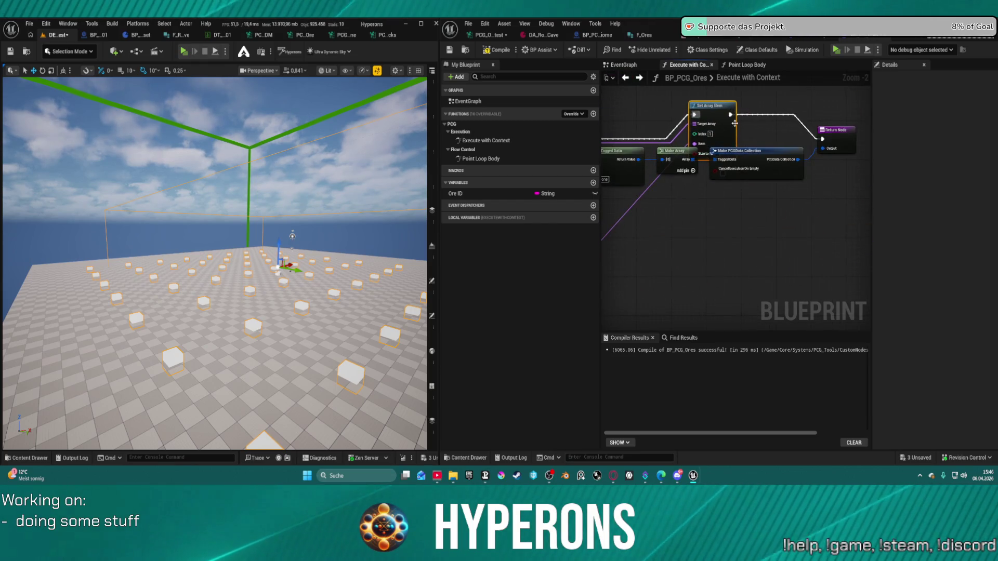
pyautogui.hotkey('ctrl', 'z')
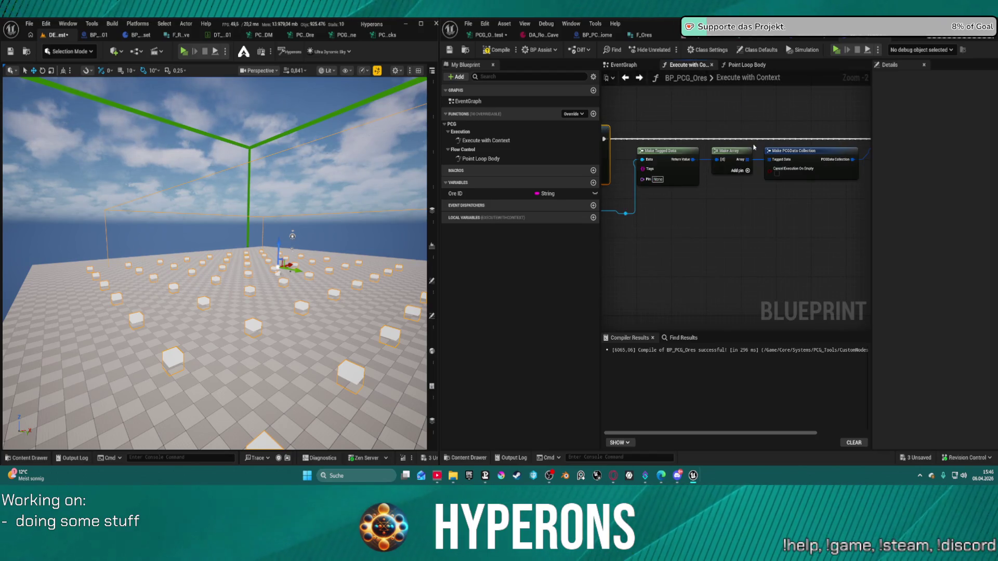
# Compile, jump to the read-only Ore ID error, mark Ore ID Instance Editable, and recompile
pyautogui.click(494, 52)
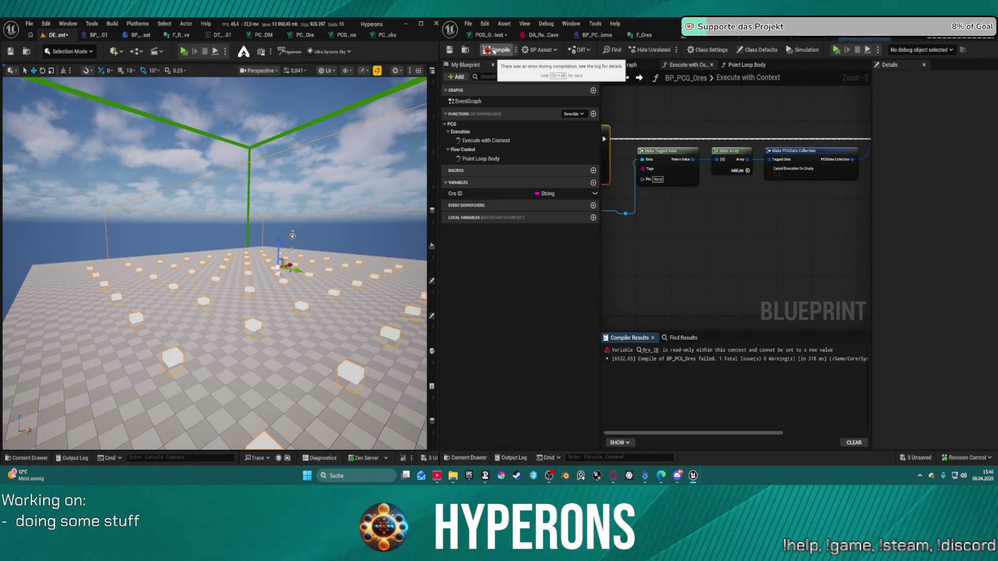
pyautogui.click(650, 350)
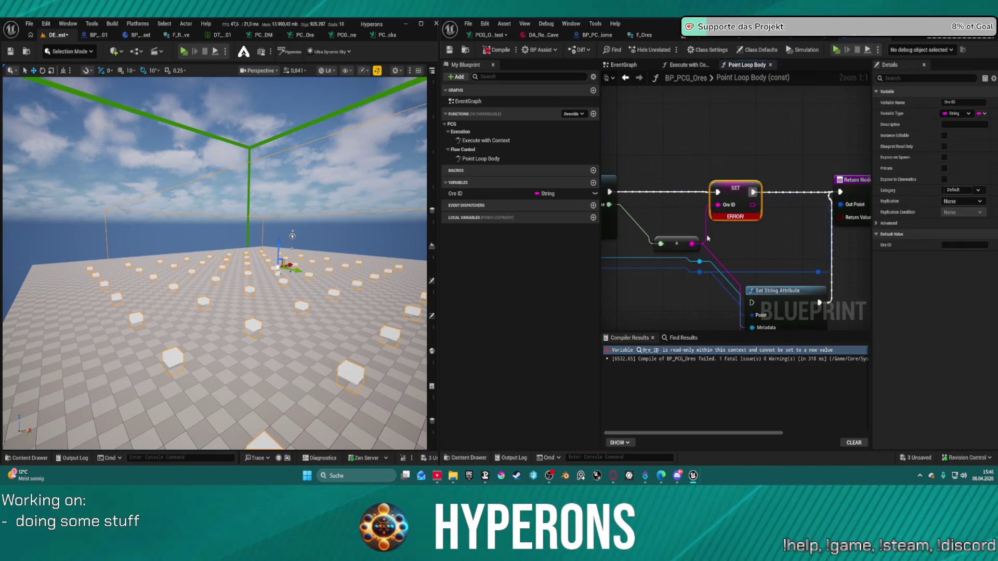
pyautogui.click(595, 194)
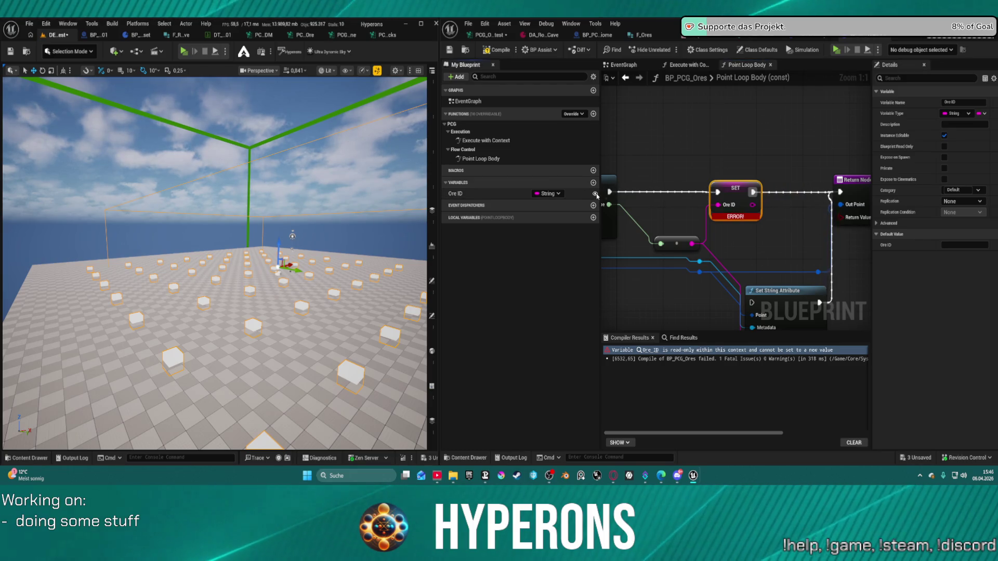
pyautogui.click(497, 51)
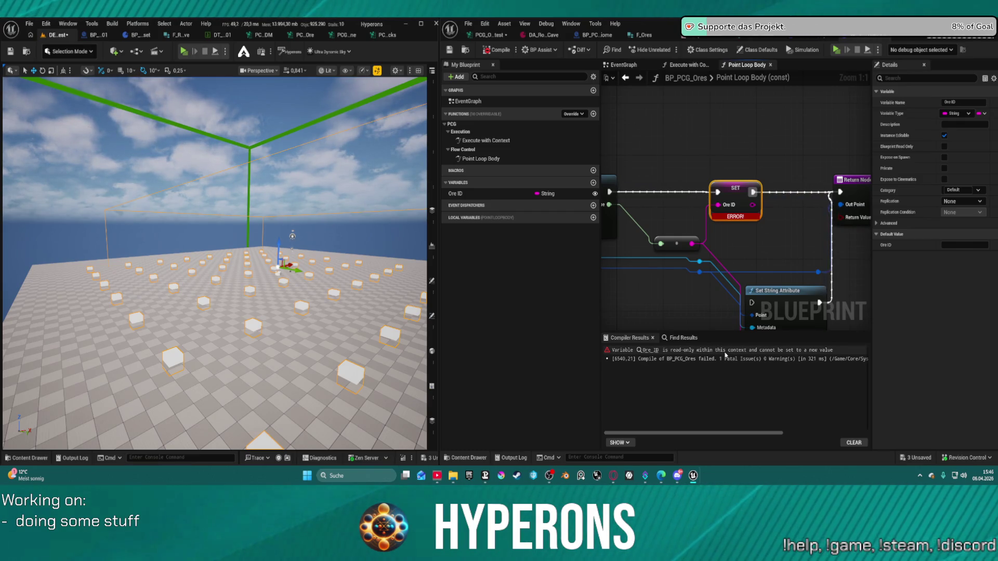
pyautogui.moveTo(609, 192); pyautogui.dragTo(838, 194)
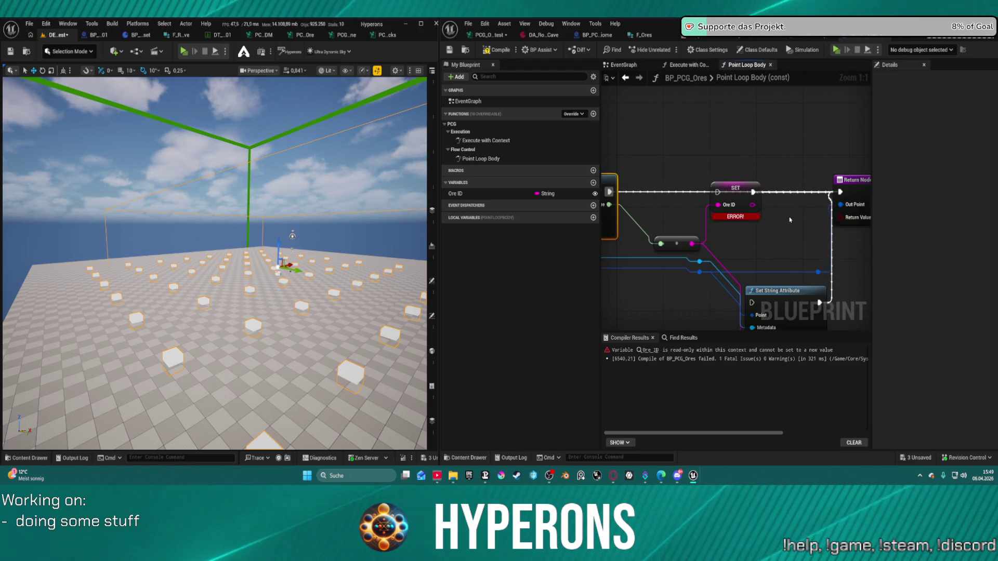
# Delete the erroring SET Ore ID node and rewire Set String Attribute's execution in Point Loop Body
pyautogui.click(737, 205)
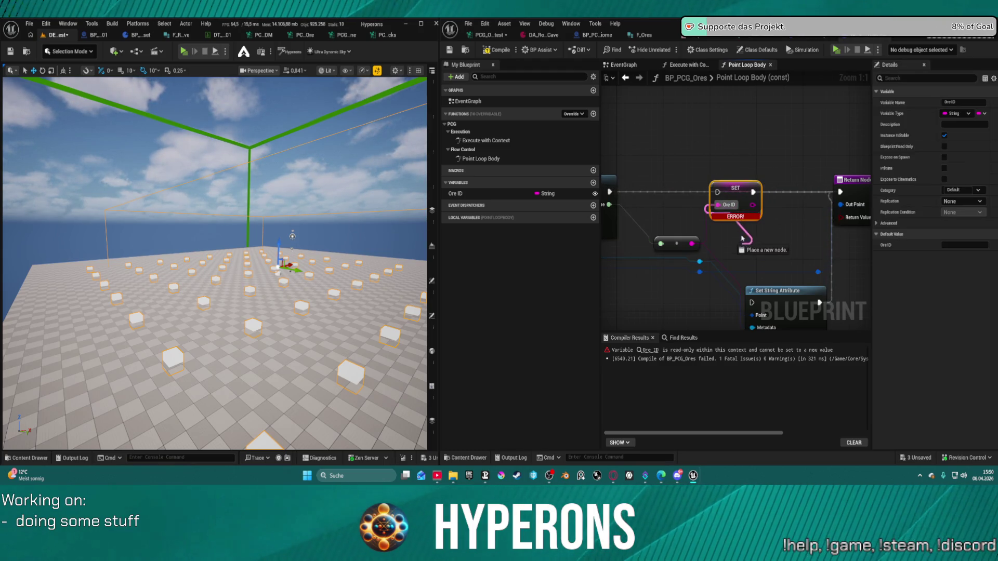
pyautogui.press('Delete')
pyautogui.moveTo(780, 291); pyautogui.dragTo(751, 174)
pyautogui.moveTo(609, 191)
pyautogui.mouseDown()
pyautogui.moveTo(692, 193)
pyautogui.moveTo(748, 180)
pyautogui.mouseUp()
# Reconnect the execution wiring in the Execute with Context graph
pyautogui.click(689, 66)
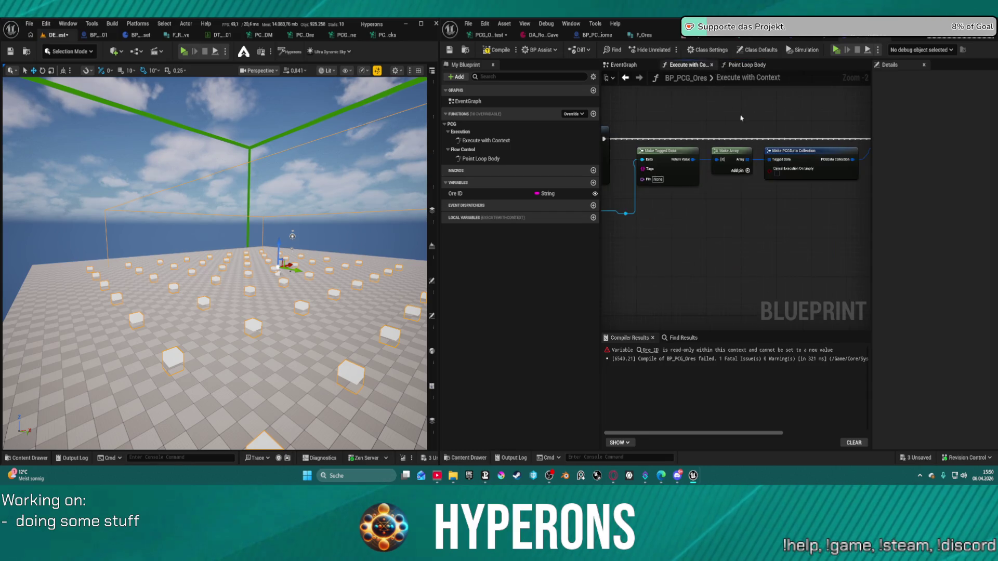
pyautogui.click(851, 208)
pyautogui.scroll(-5, 851, 208)
pyautogui.scroll(3, 851, 208)
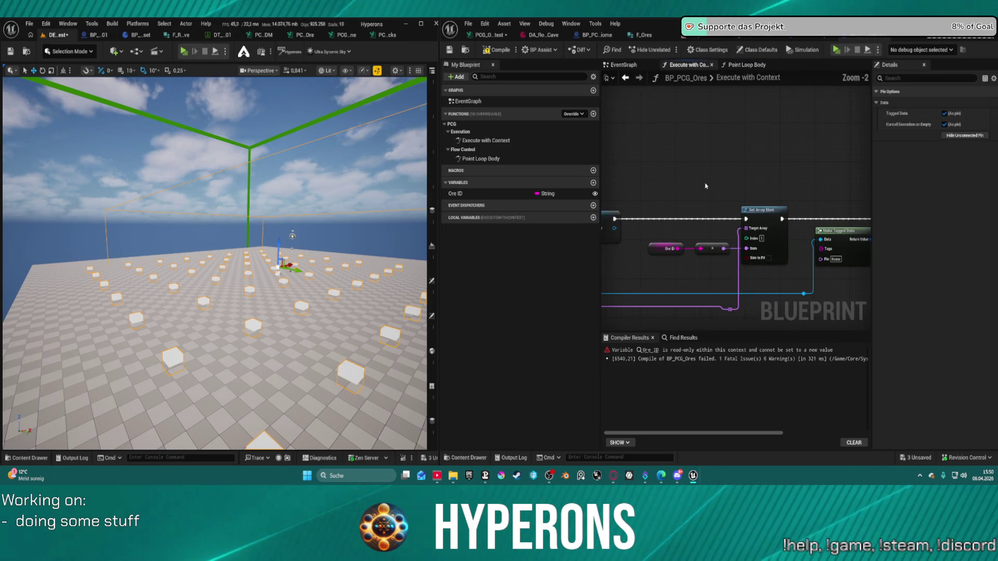
pyautogui.scroll(1, 852, 208)
pyautogui.moveTo(852, 211)
pyautogui.mouseDown()
pyautogui.moveTo(835, 196)
pyautogui.moveTo(644, 219)
pyautogui.mouseUp()
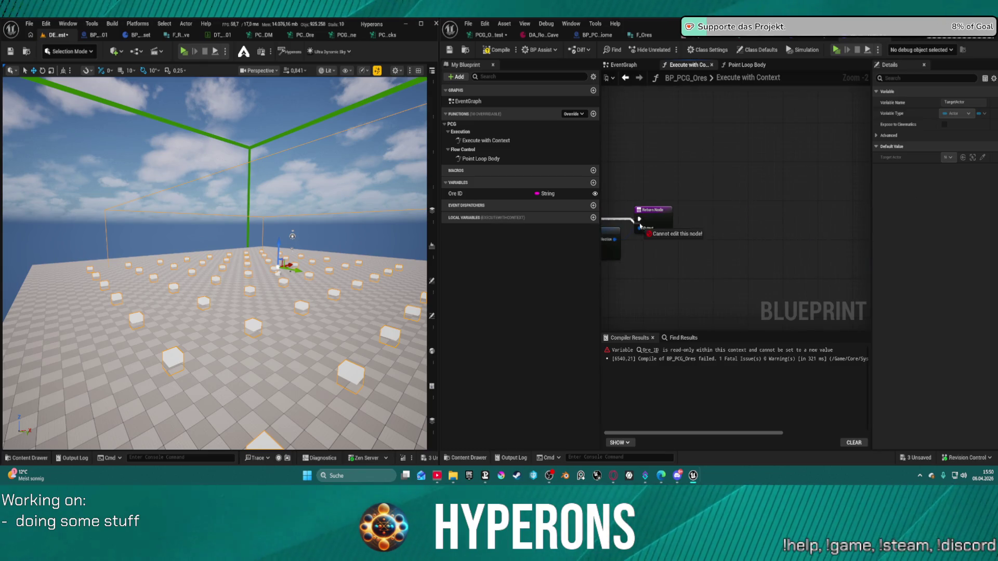
pyautogui.moveTo(613, 184)
pyautogui.mouseDown()
pyautogui.moveTo(644, 174)
pyautogui.moveTo(752, 208)
pyautogui.mouseUp()
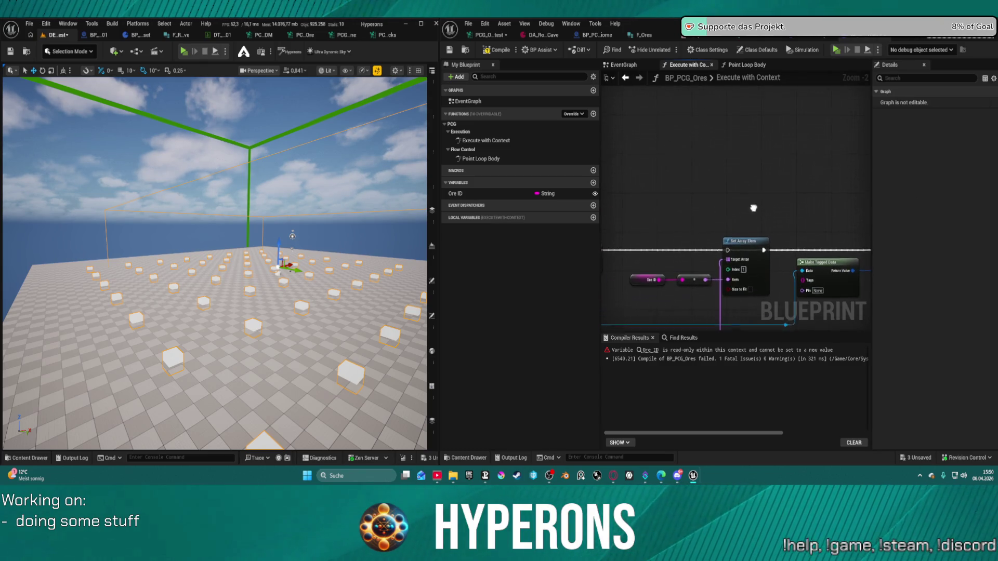
# Delete the Ore ID variable and its leftover node, then recompile
pyautogui.click(556, 193)
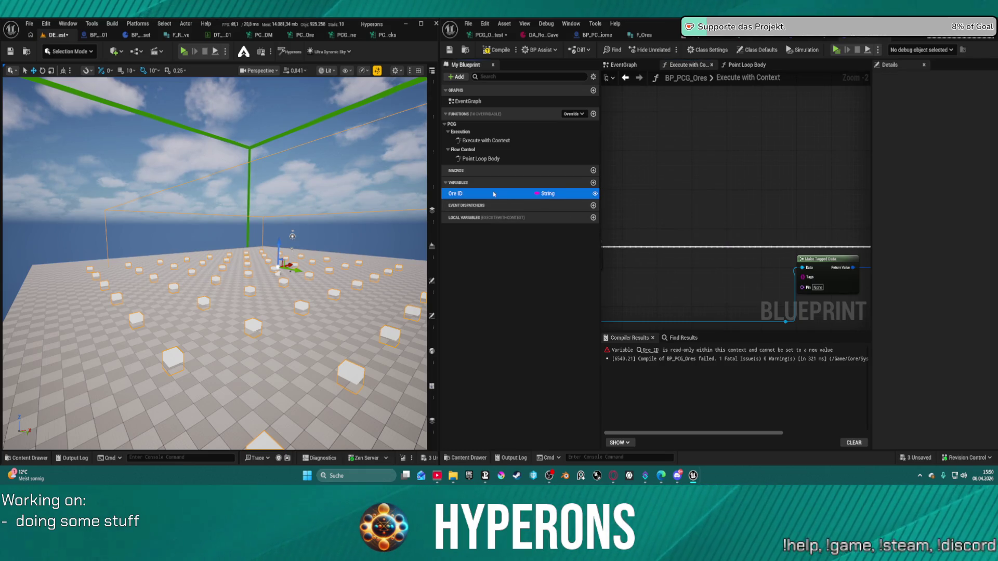
pyautogui.press('Delete')
pyautogui.click(539, 262)
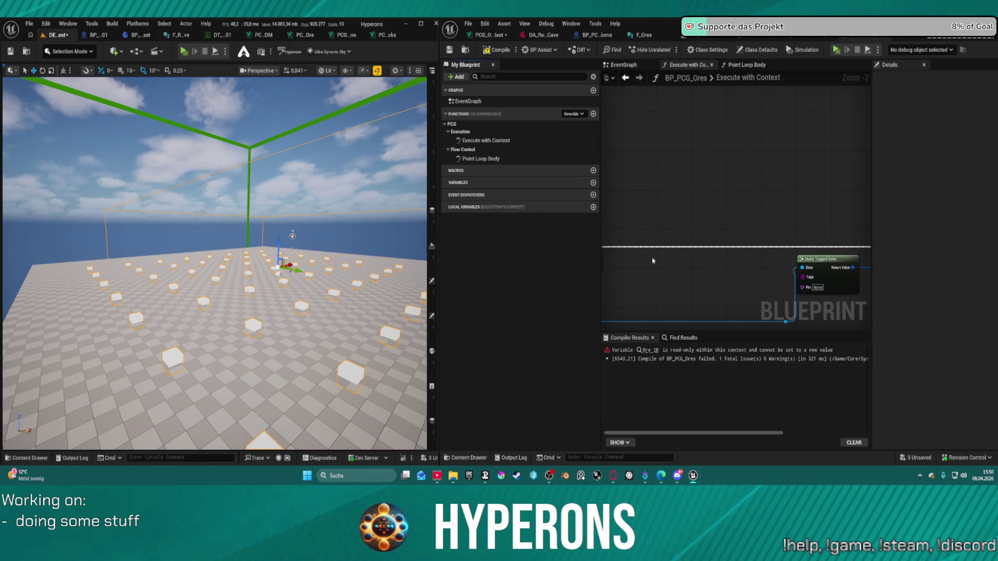
pyautogui.scroll(-4, 671, 161)
pyautogui.scroll(6, 819, 207)
pyautogui.moveTo(750, 131); pyautogui.dragTo(701, 123)
pyautogui.press('Delete')
pyautogui.click(497, 49)
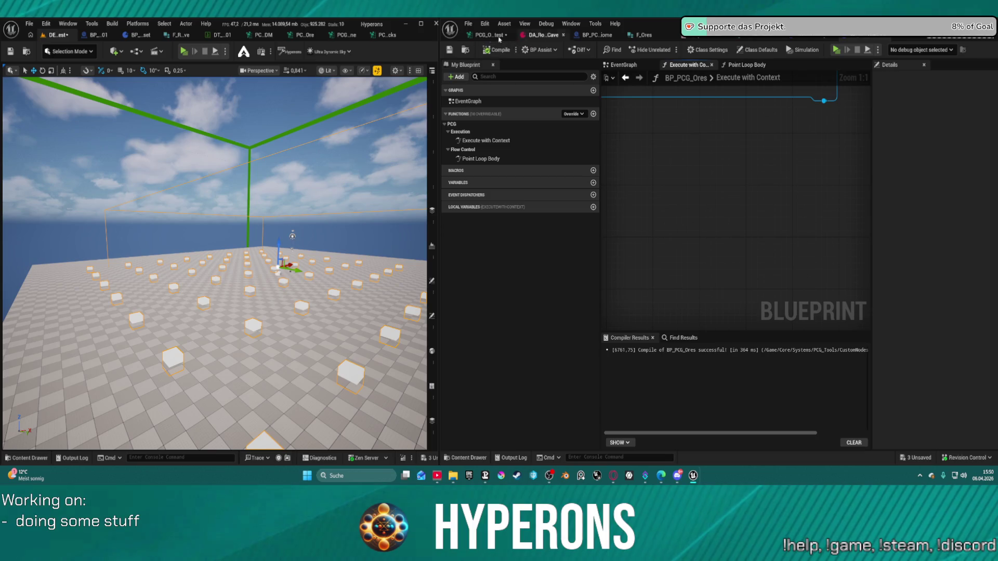
# Wire Match And Set Attributes into Points to Project in PCG_Ore_Mat_test, then reopen the BP PCG Ores blueprint
pyautogui.click(479, 37)
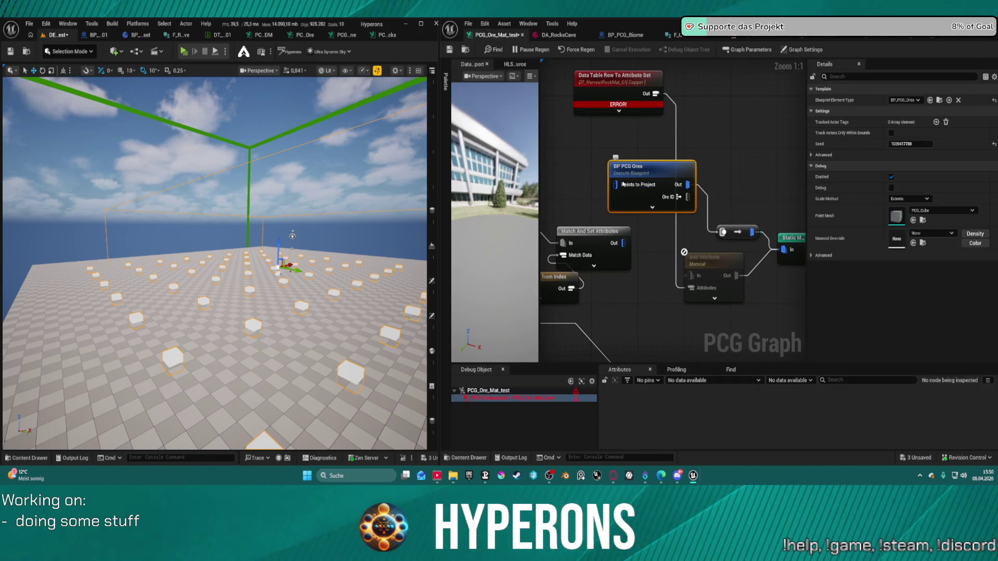
pyautogui.moveTo(615, 185)
pyautogui.mouseDown()
pyautogui.moveTo(641, 213)
pyautogui.moveTo(636, 257)
pyautogui.moveTo(623, 243)
pyautogui.mouseUp()
pyautogui.moveTo(649, 168); pyautogui.dragTo(656, 180)
pyautogui.scroll(-3, 725, 188)
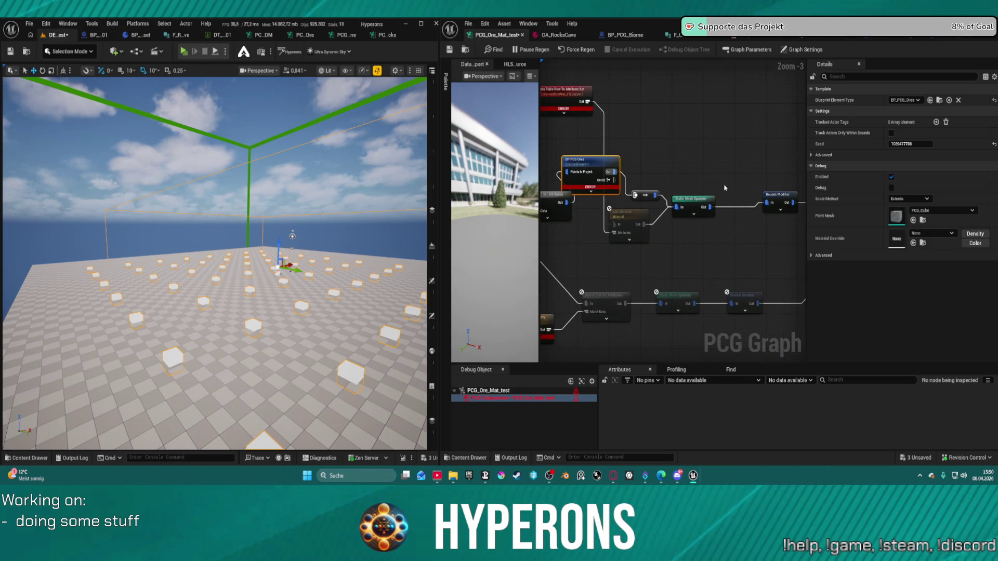
pyautogui.click(692, 202)
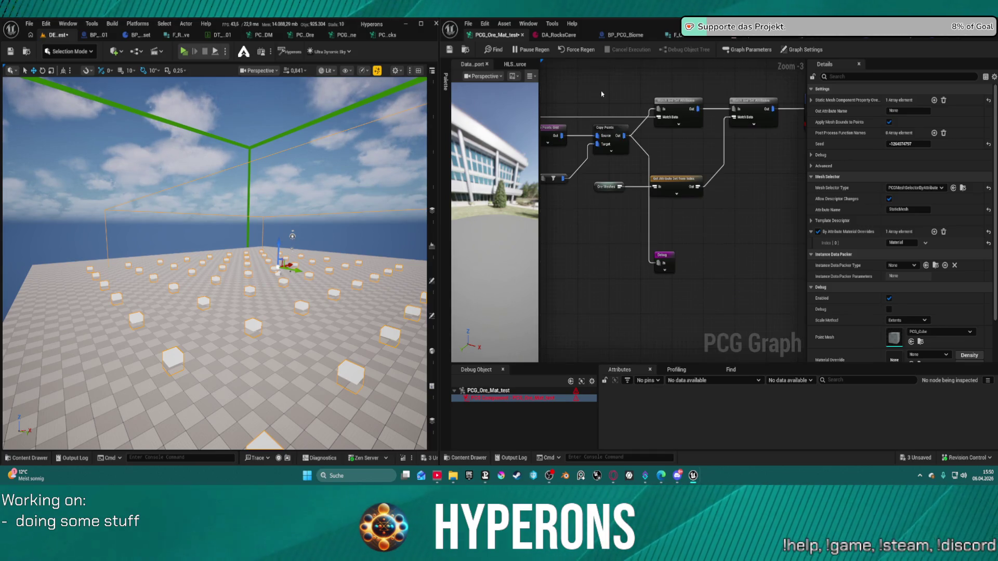
pyautogui.scroll(3, 650, 114)
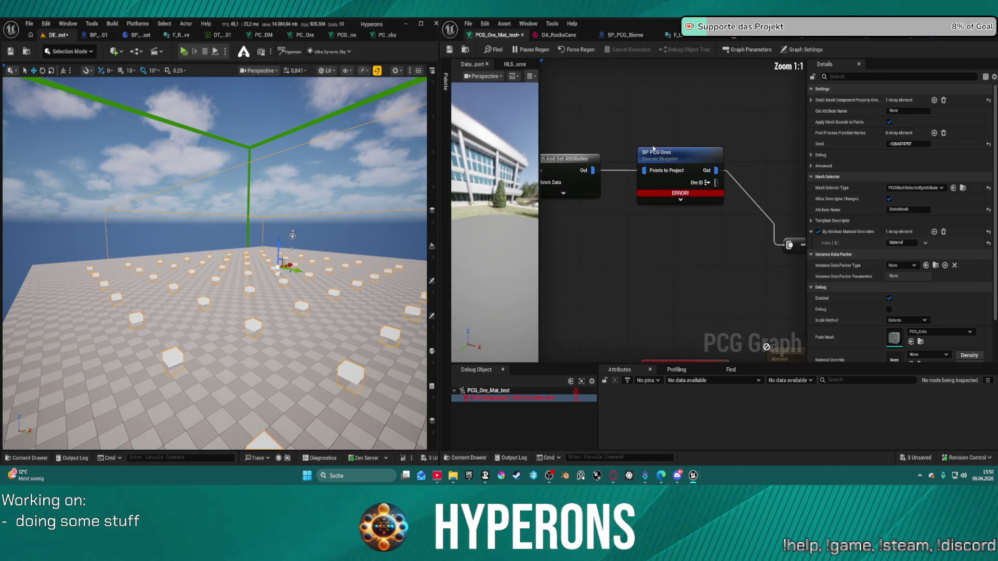
pyautogui.moveTo(681, 197)
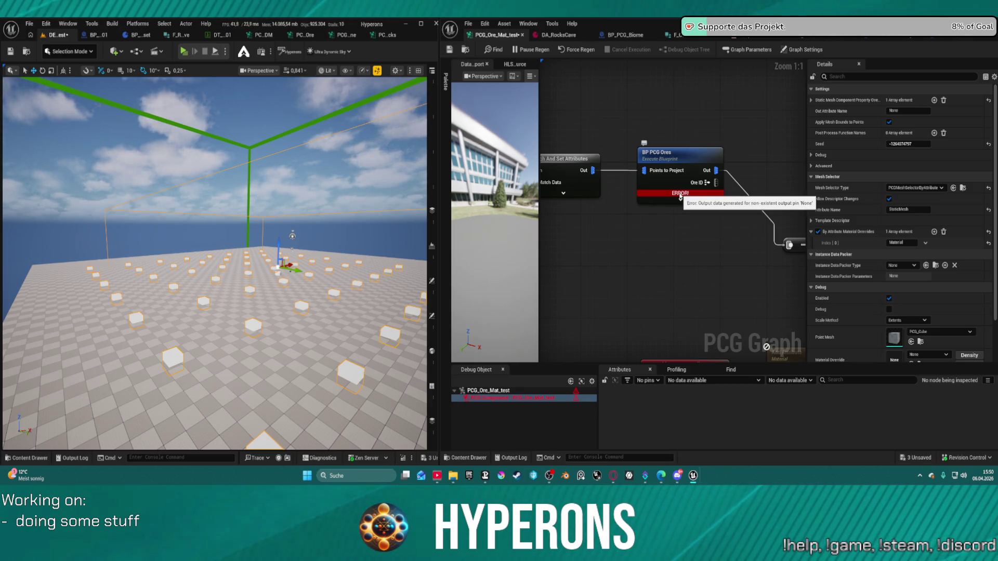
pyautogui.doubleClick(702, 187)
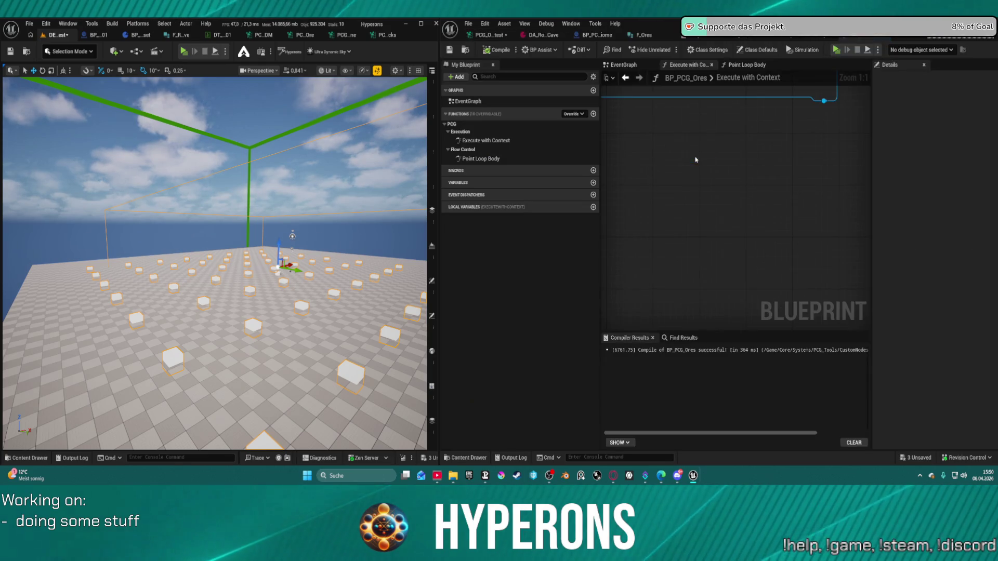
# Delete custom output pin Index [1] under Class Defaults > Input & Output
pyautogui.click(771, 52)
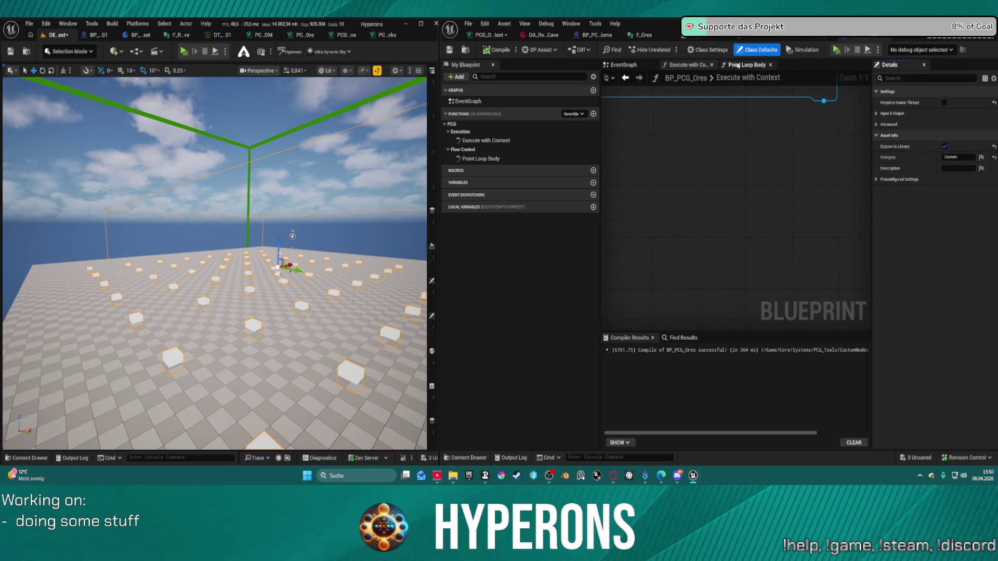
pyautogui.click(883, 114)
pyautogui.click(882, 135)
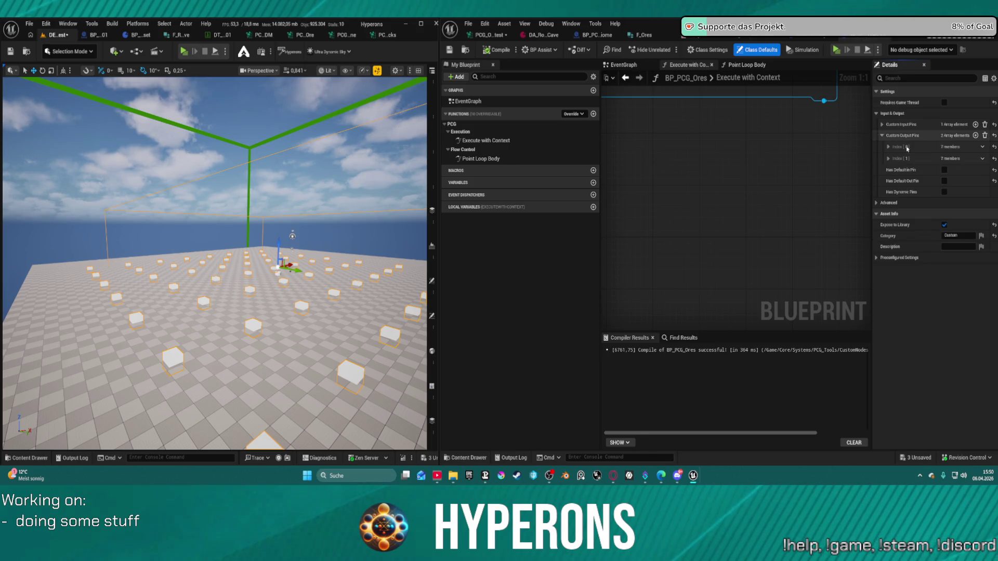
pyautogui.click(982, 158)
pyautogui.click(980, 185)
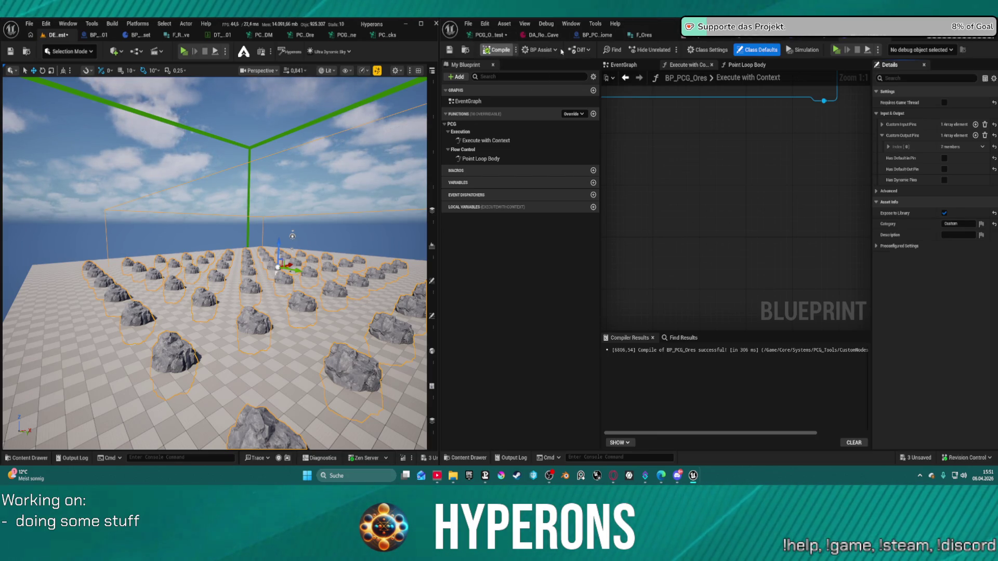
# Inspect the Static Mesh Spawner's output points in the PCG graph, then reopen BP PCG Ores
pyautogui.click(491, 35)
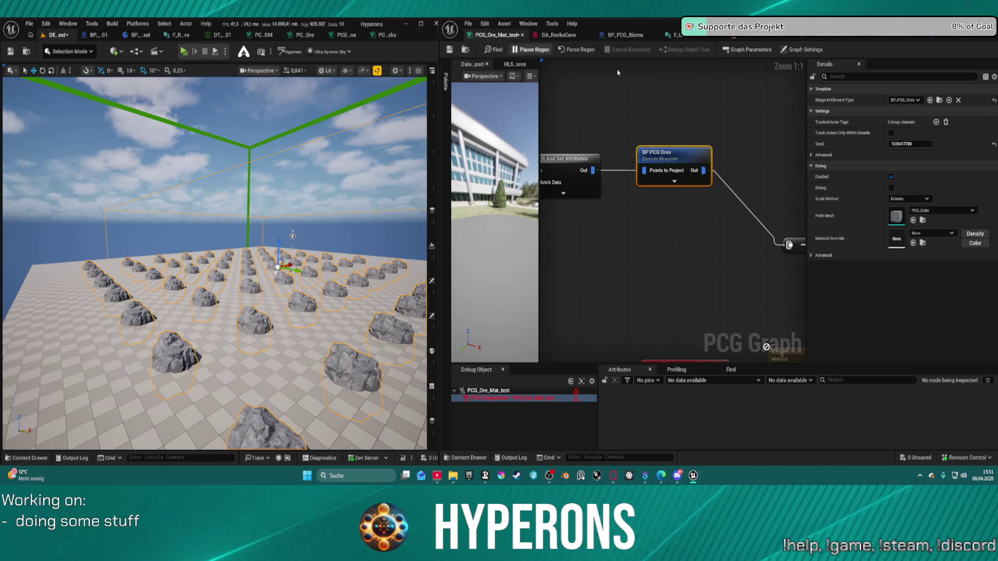
pyautogui.moveTo(734, 149); pyautogui.dragTo(631, 116)
pyautogui.moveTo(725, 189)
pyautogui.mouseDown()
pyautogui.moveTo(687, 192)
pyautogui.moveTo(702, 197)
pyautogui.mouseUp()
pyautogui.click(716, 192)
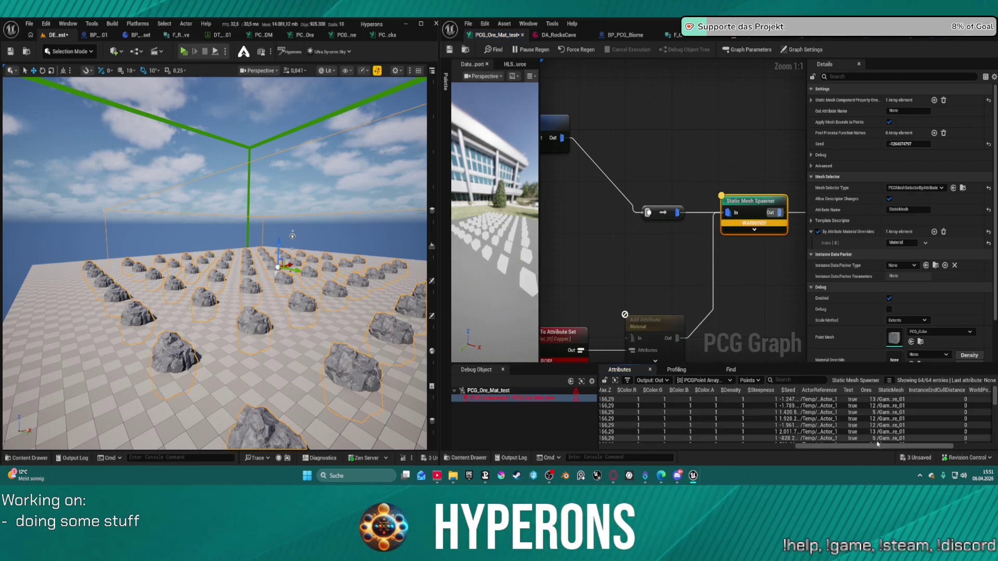
pyautogui.moveTo(882, 443); pyautogui.dragTo(917, 448)
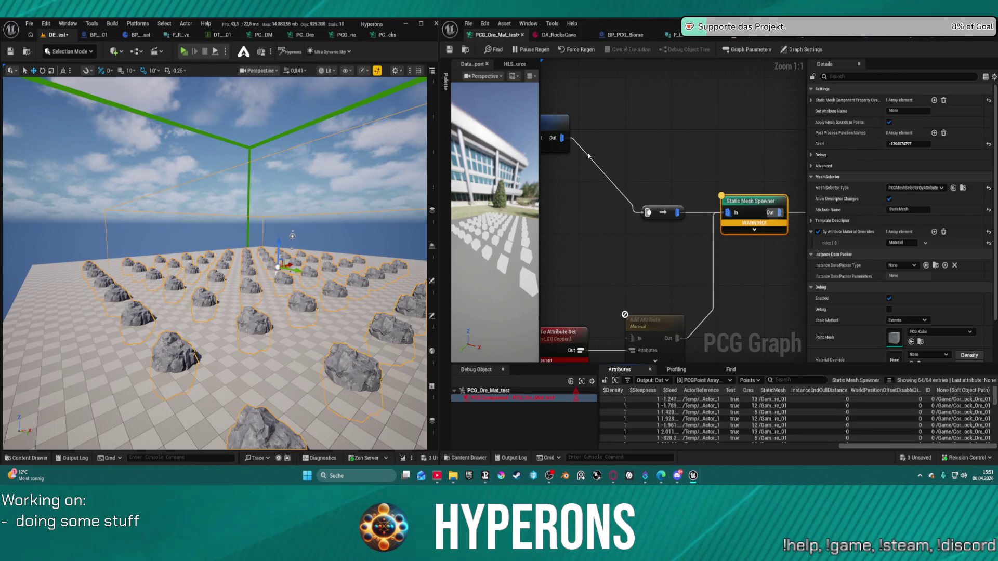
pyautogui.scroll(-4, 588, 156)
pyautogui.scroll(4, 647, 217)
pyautogui.moveTo(647, 218)
pyautogui.mouseDown()
pyautogui.moveTo(626, 212)
pyautogui.moveTo(636, 149)
pyautogui.moveTo(668, 163)
pyautogui.moveTo(764, 249)
pyautogui.mouseUp()
pyautogui.click(715, 108)
pyautogui.moveTo(714, 108)
pyautogui.mouseDown()
pyautogui.moveTo(738, 156)
pyautogui.moveTo(630, 135)
pyautogui.moveTo(710, 149)
pyautogui.moveTo(697, 146)
pyautogui.mouseUp()
pyautogui.doubleClick(642, 99)
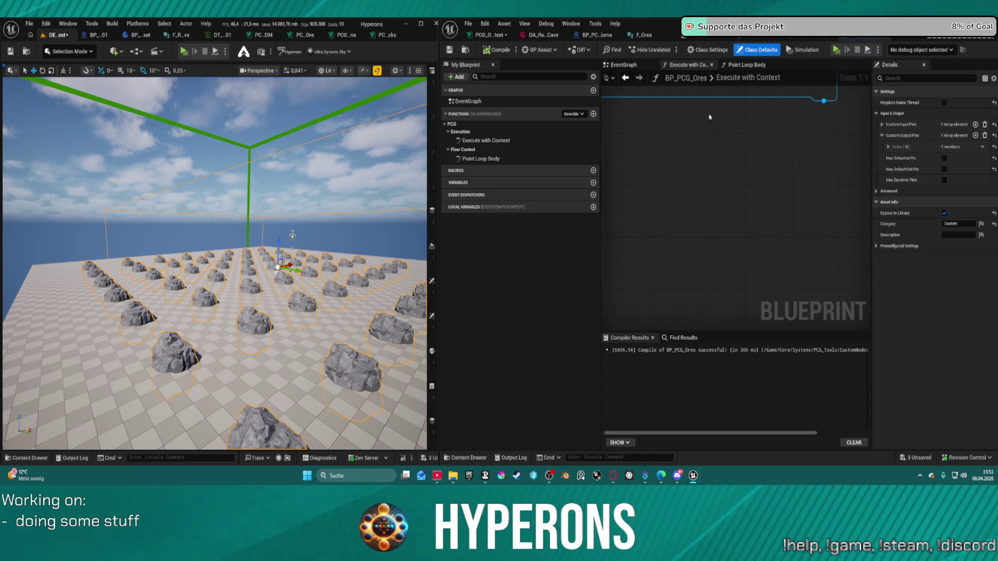
# Rearrange Get Integer64 Attribute and Set String Attribute in Point Loop Body, then recompile
pyautogui.rightClick(787, 167)
pyautogui.scroll(-2, 730, 191)
pyautogui.moveTo(653, 195); pyautogui.dragTo(727, 172)
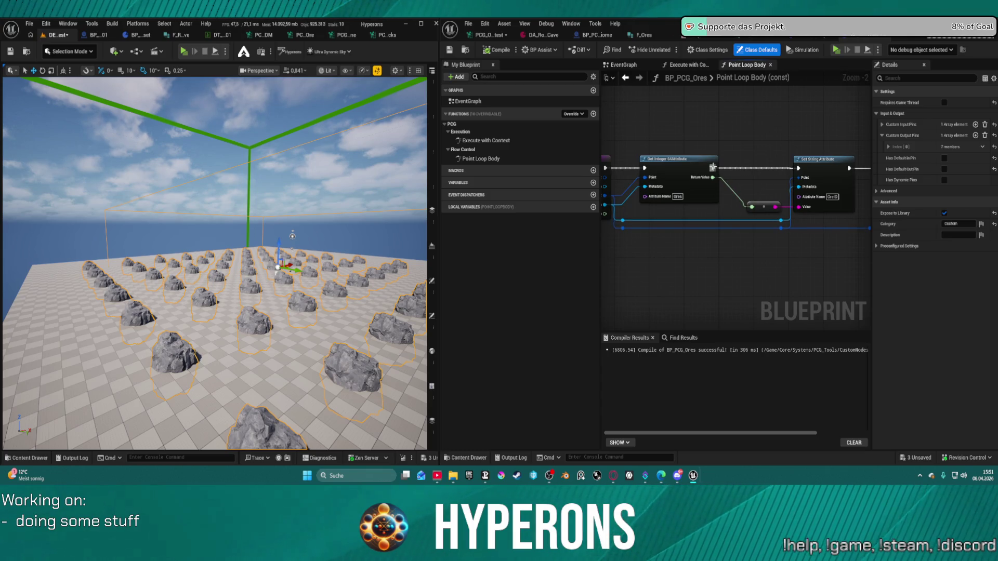
pyautogui.moveTo(681, 171); pyautogui.dragTo(664, 167)
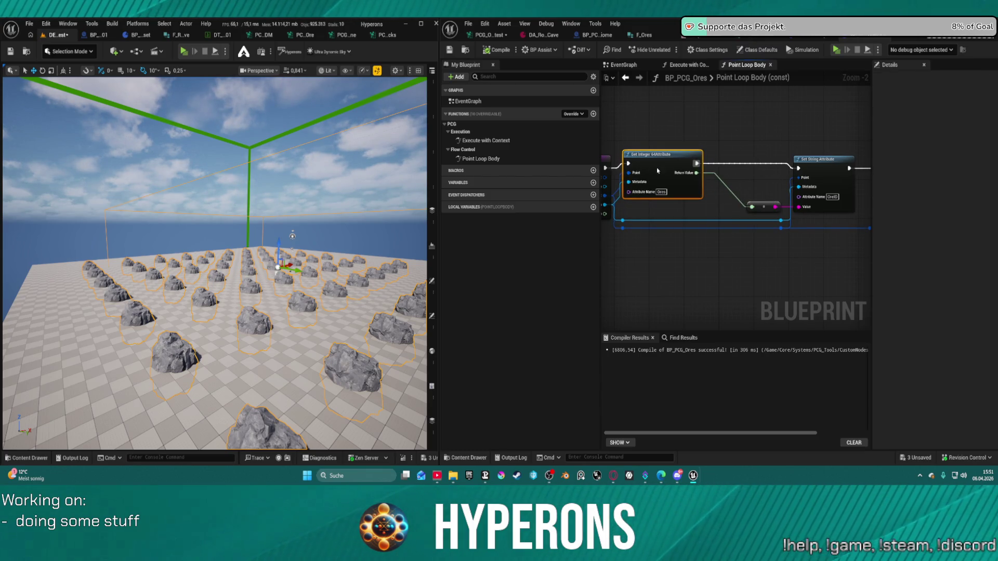
pyautogui.scroll(2, 836, 204)
pyautogui.click(835, 204)
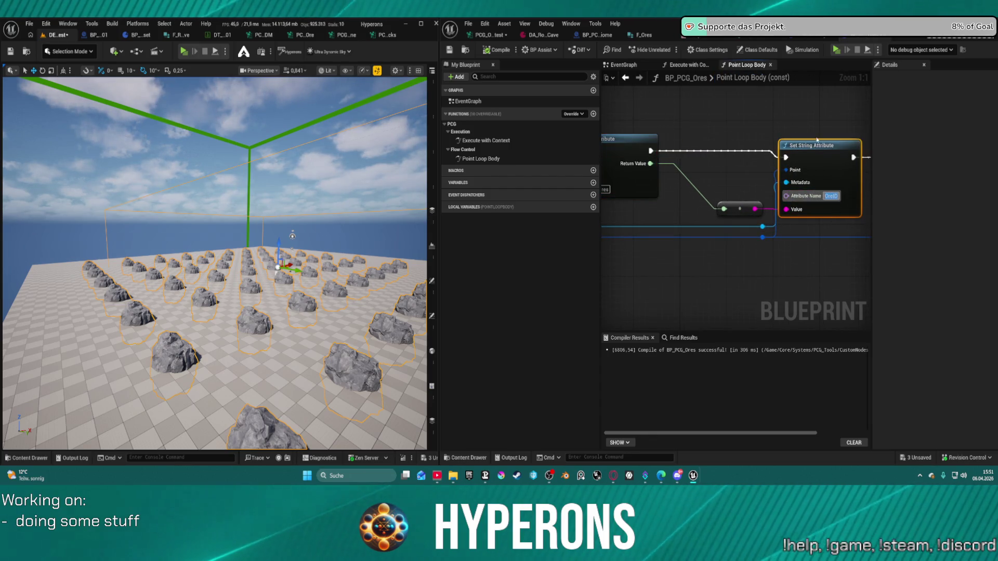
pyautogui.moveTo(728, 250); pyautogui.dragTo(884, 250)
pyautogui.moveTo(862, 102)
pyautogui.mouseDown()
pyautogui.moveTo(670, 130)
pyautogui.moveTo(657, 123)
pyautogui.mouseUp()
pyautogui.click(492, 54)
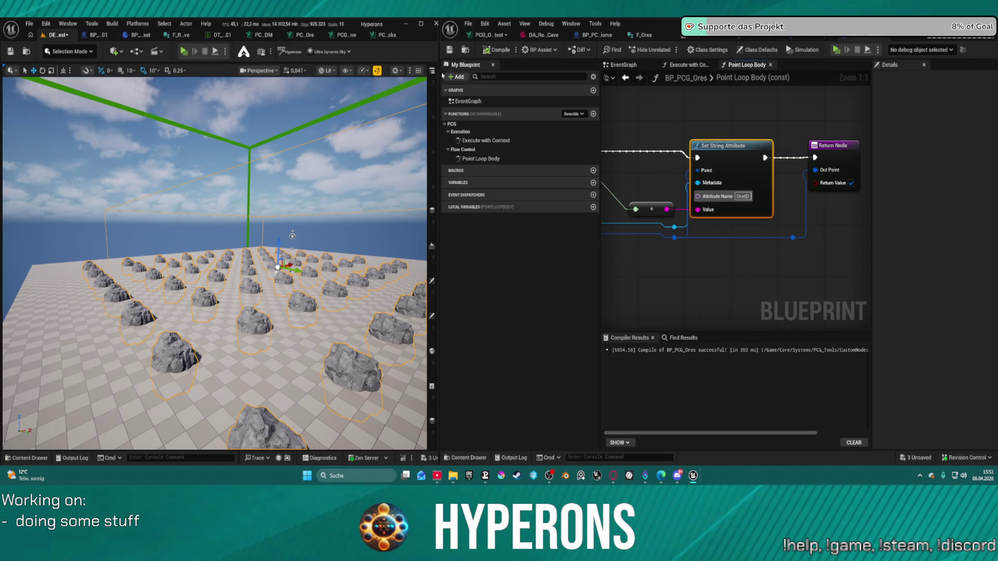
# Delete the leftover reroute node in Execute with Context, recompile, and return to PCG_Ore_Mat_test
pyautogui.click(684, 67)
pyautogui.moveTo(771, 170); pyautogui.dragTo(820, 216)
pyautogui.click(713, 179)
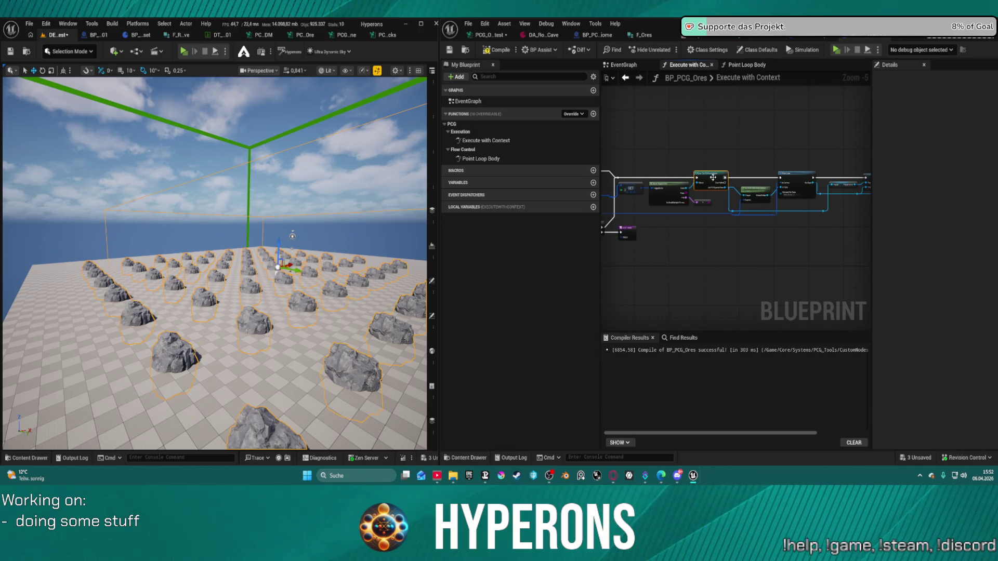
pyautogui.scroll(4, 693, 200)
pyautogui.click(722, 222)
pyautogui.moveTo(744, 231)
pyautogui.mouseDown()
pyautogui.moveTo(790, 238)
pyautogui.moveTo(655, 217)
pyautogui.mouseUp()
pyautogui.press('Delete')
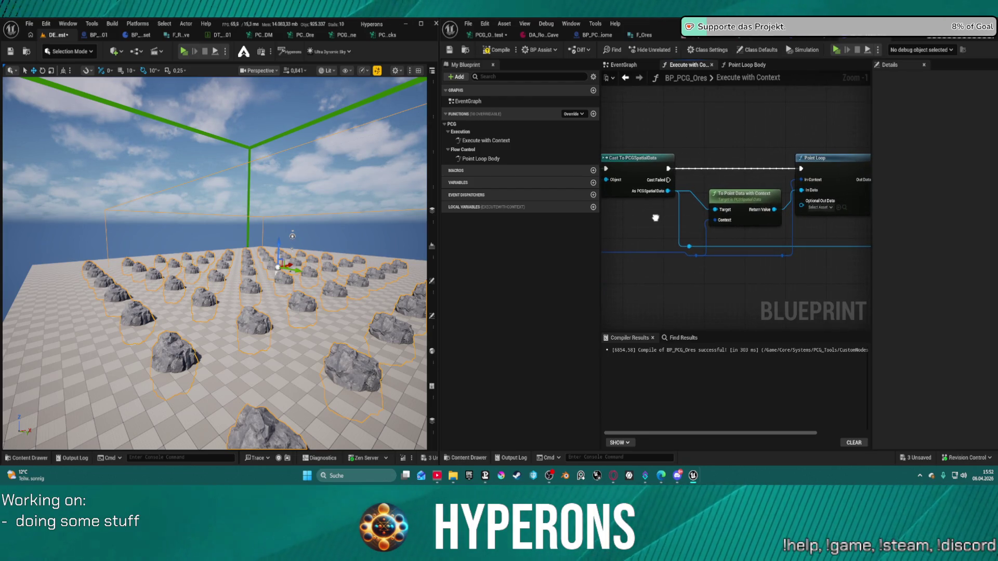
pyautogui.moveTo(655, 217)
pyautogui.mouseDown()
pyautogui.moveTo(394, 214)
pyautogui.moveTo(342, 245)
pyautogui.moveTo(238, 246)
pyautogui.mouseUp()
pyautogui.moveTo(617, 256); pyautogui.dragTo(753, 257)
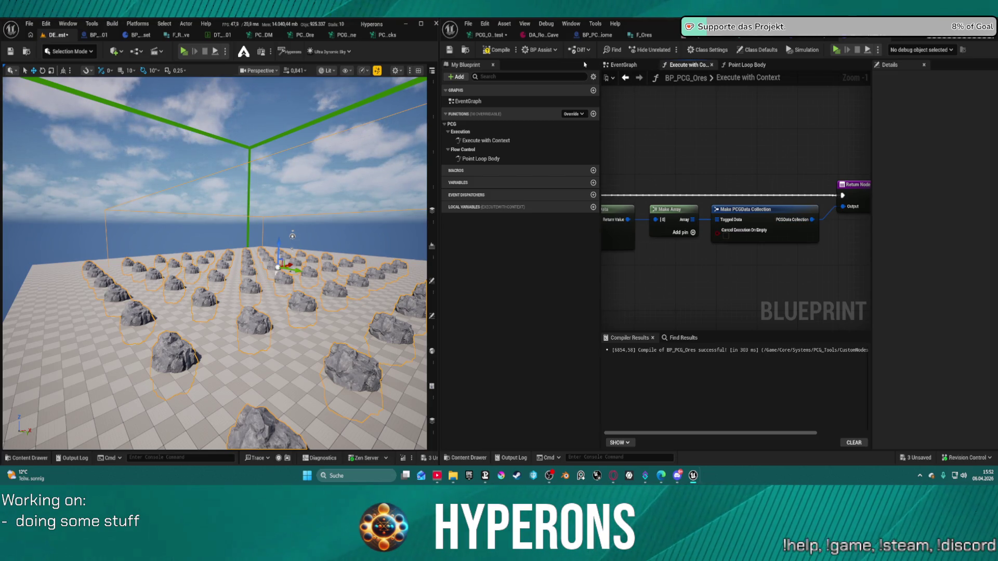
pyautogui.click(751, 67)
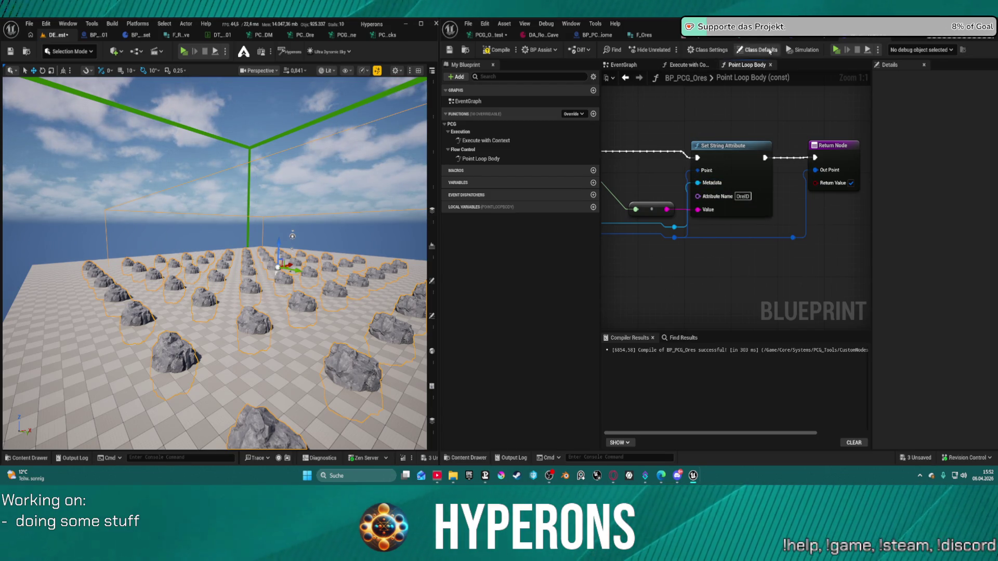
pyautogui.click(499, 49)
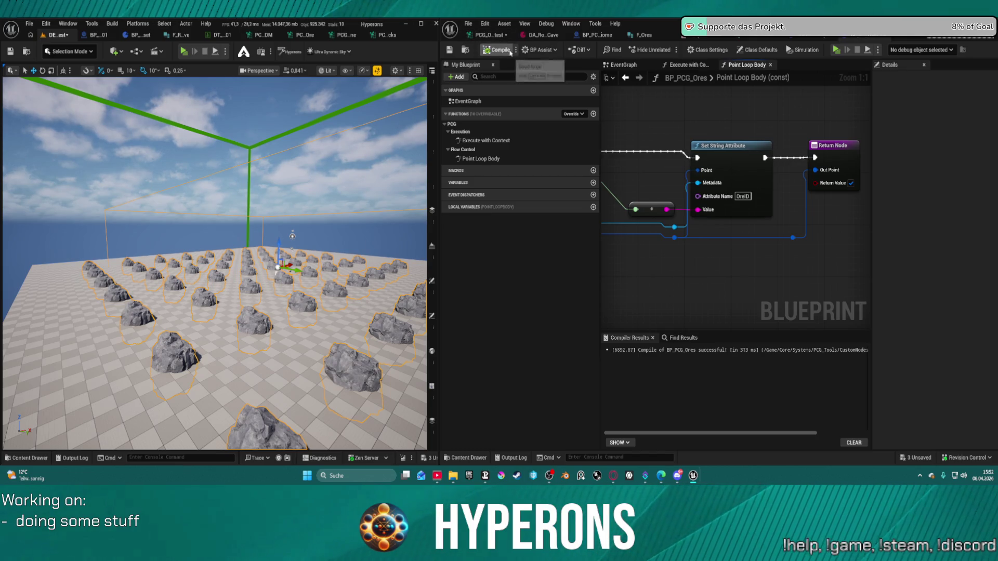
pyautogui.click(487, 35)
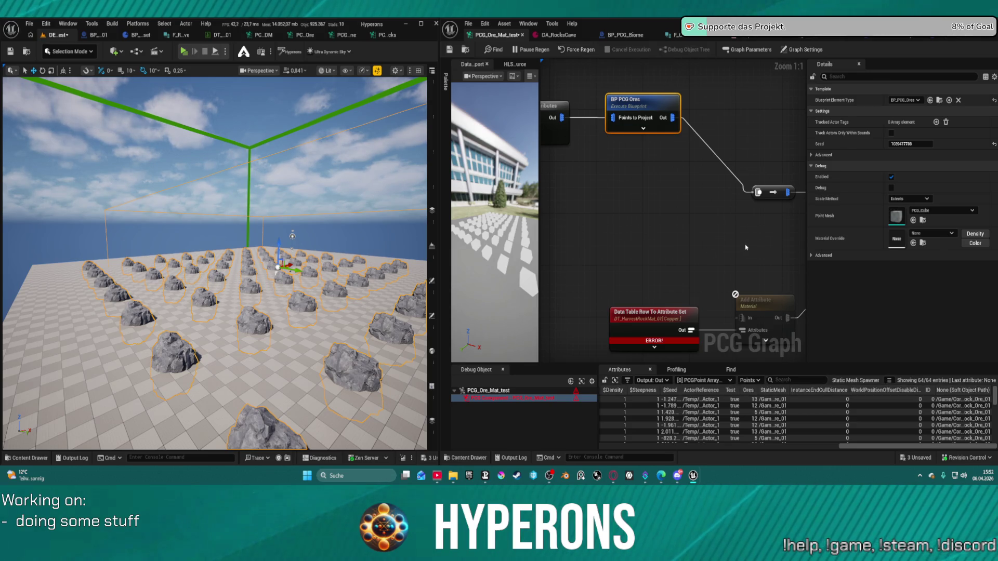
# Force-regenerate the PCG graph output
pyautogui.moveTo(745, 244); pyautogui.dragTo(548, 251)
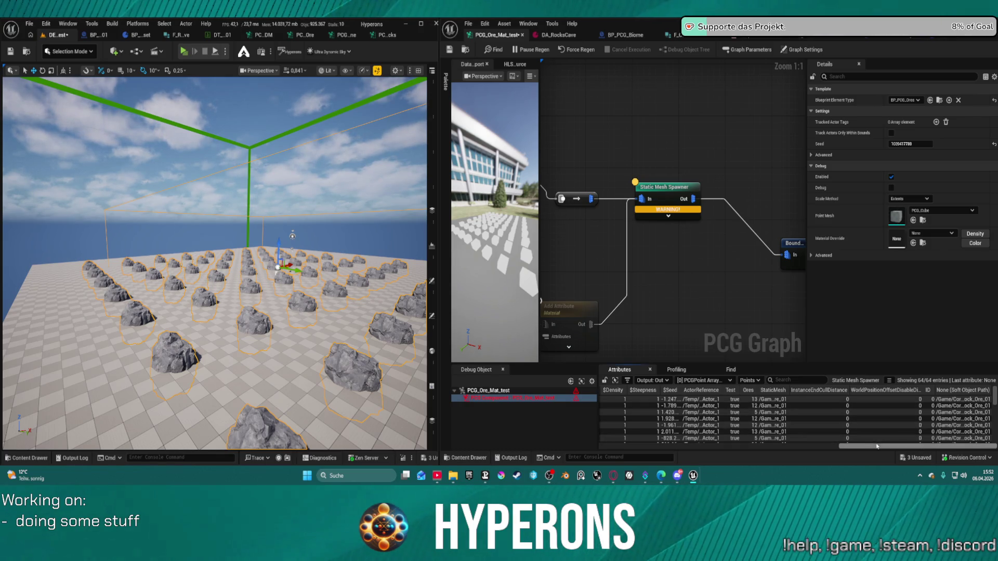
pyautogui.moveTo(872, 447)
pyautogui.mouseDown()
pyautogui.moveTo(628, 456)
pyautogui.moveTo(814, 453)
pyautogui.mouseUp()
pyautogui.moveTo(814, 452); pyautogui.dragTo(878, 449)
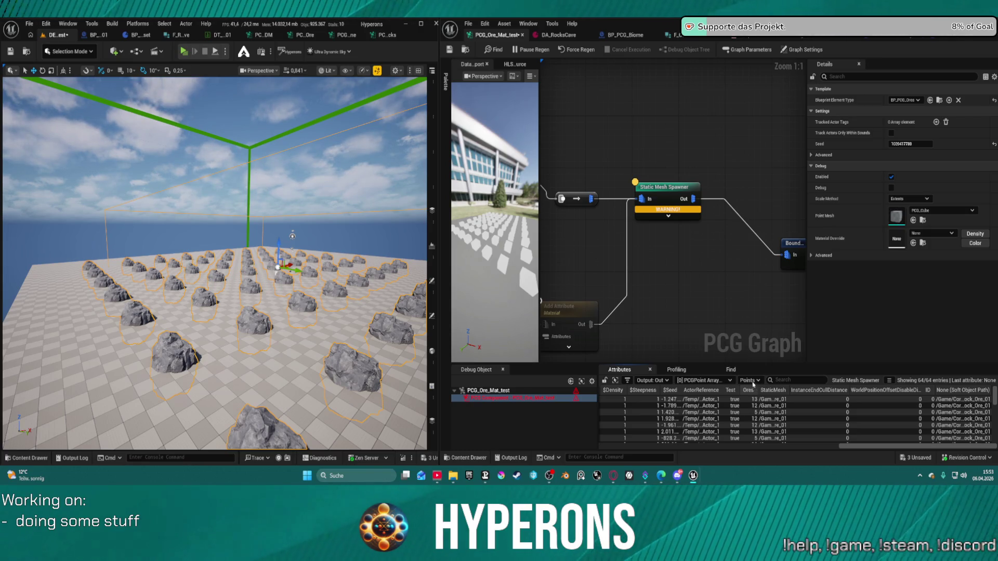
pyautogui.click(581, 51)
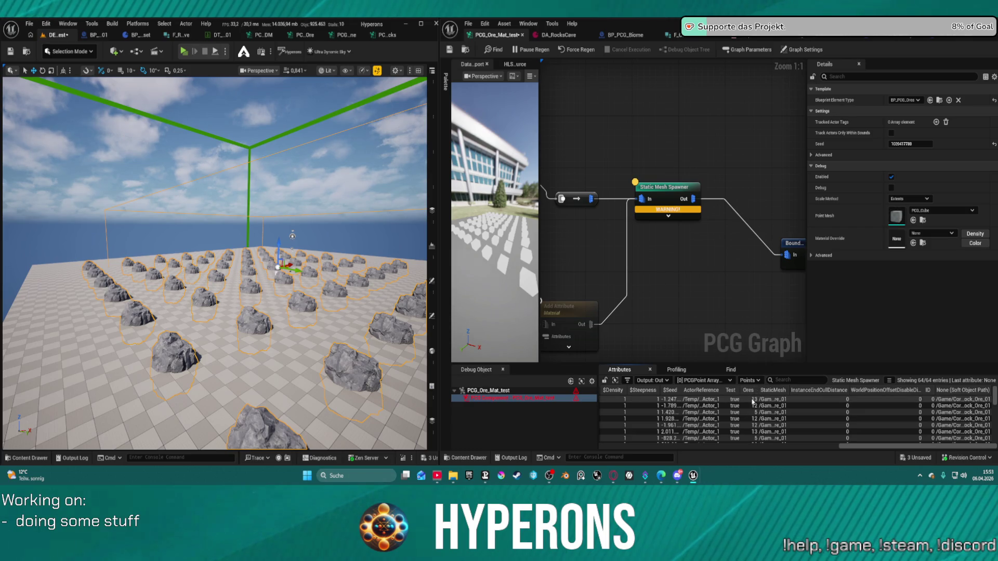
# Move up and expand the Data Table Row To Attribute Set node, then open BP PCG Ores
pyautogui.moveTo(688, 252)
pyautogui.mouseDown()
pyautogui.moveTo(776, 191)
pyautogui.moveTo(821, 201)
pyautogui.moveTo(738, 194)
pyautogui.moveTo(755, 236)
pyautogui.moveTo(858, 214)
pyautogui.mouseUp()
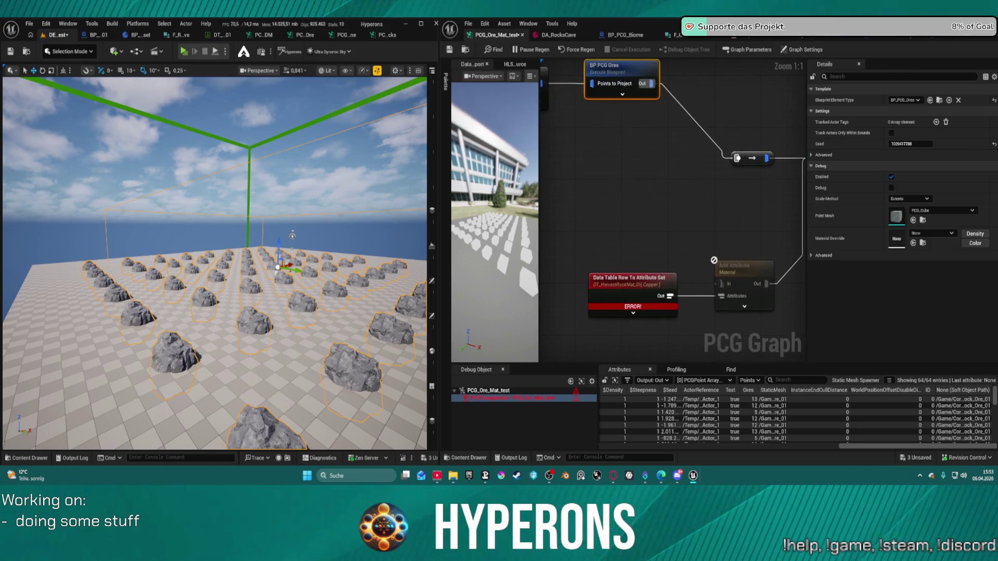
pyautogui.moveTo(630, 287); pyautogui.dragTo(639, 214)
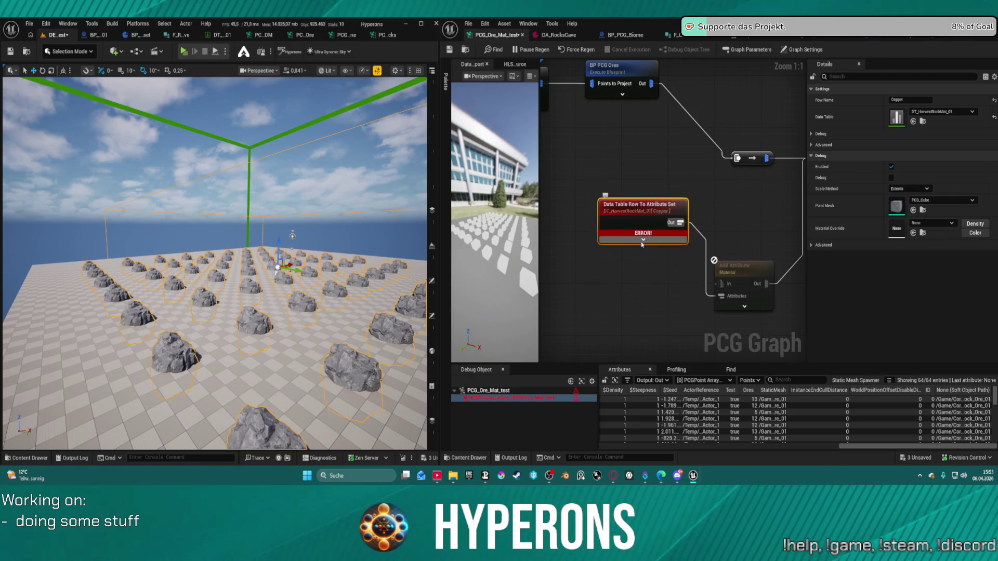
pyautogui.click(643, 239)
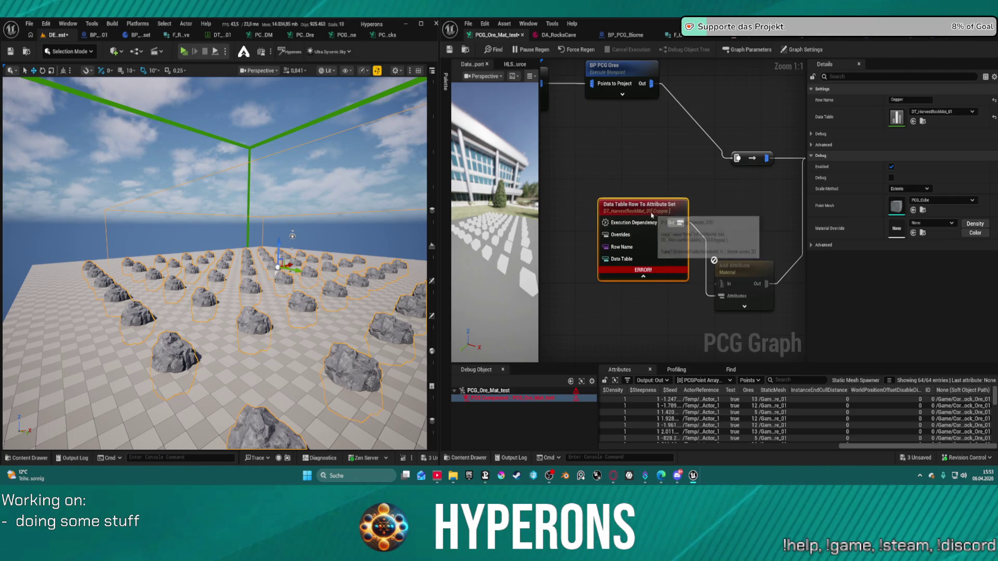
pyautogui.moveTo(718, 218)
pyautogui.mouseDown()
pyautogui.moveTo(766, 239)
pyautogui.moveTo(645, 223)
pyautogui.mouseUp()
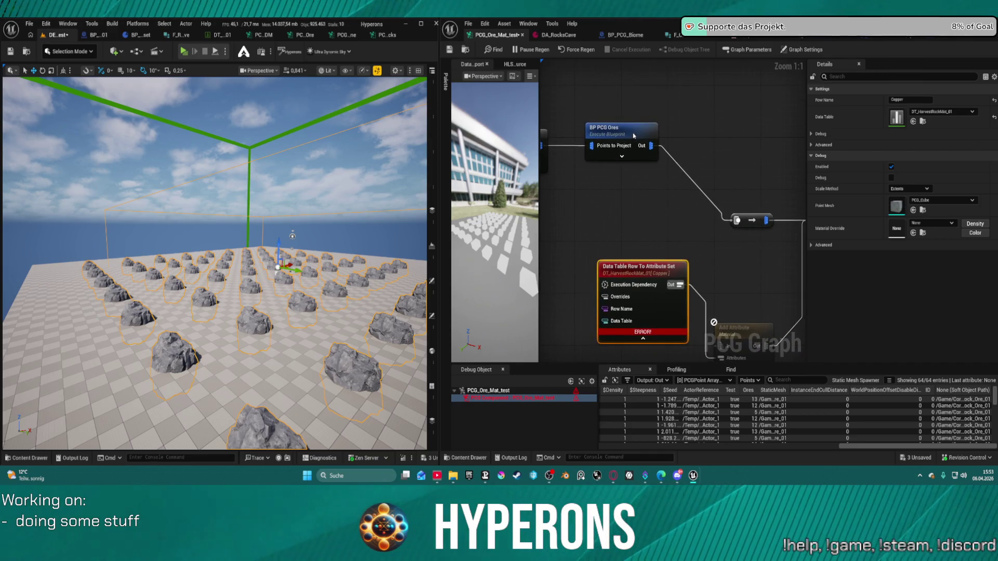
pyautogui.doubleClick(633, 134)
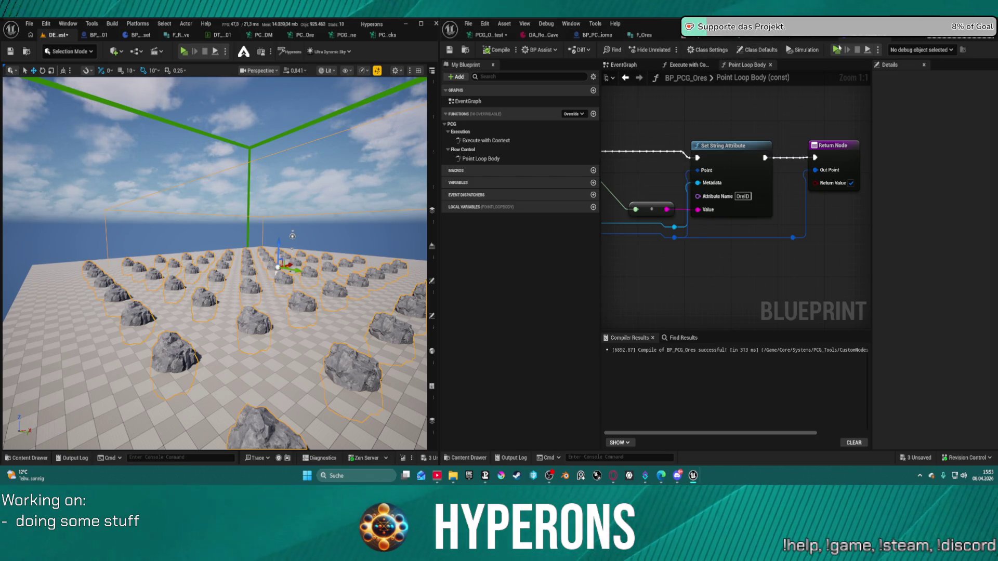
# Review the node's advanced settings and the first custom output pin's defaults in Class Defaults
pyautogui.click(490, 35)
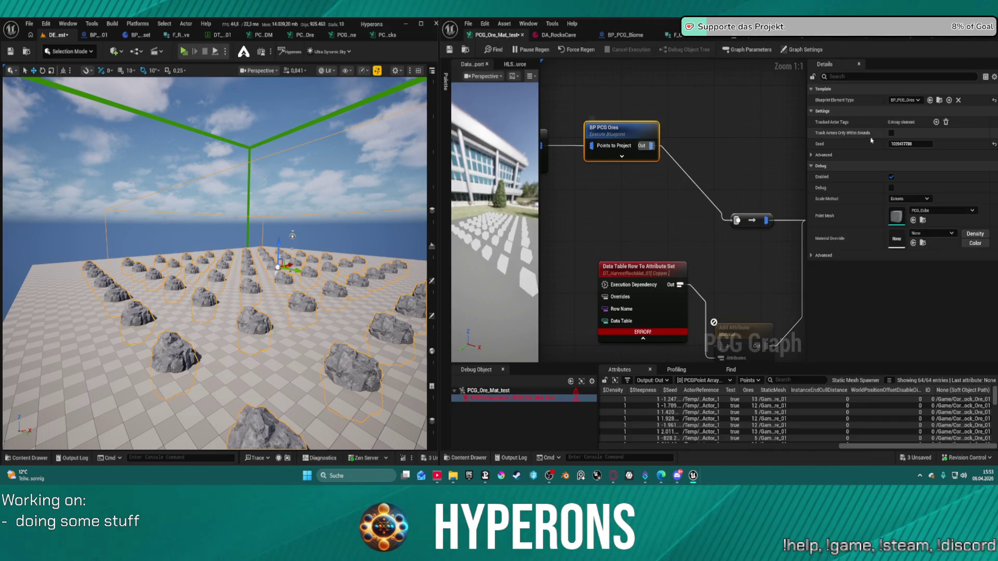
pyautogui.click(816, 155)
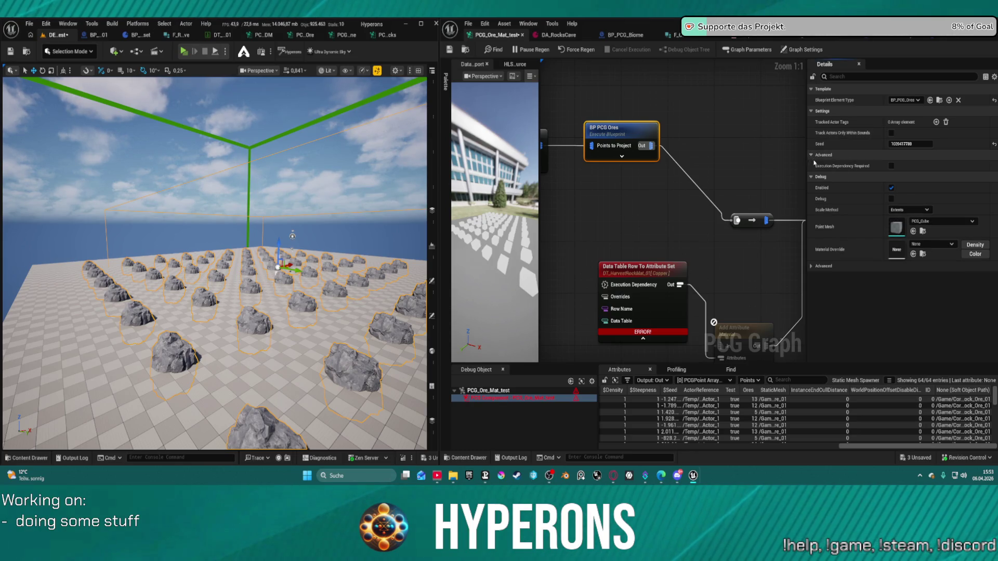
pyautogui.click(811, 155)
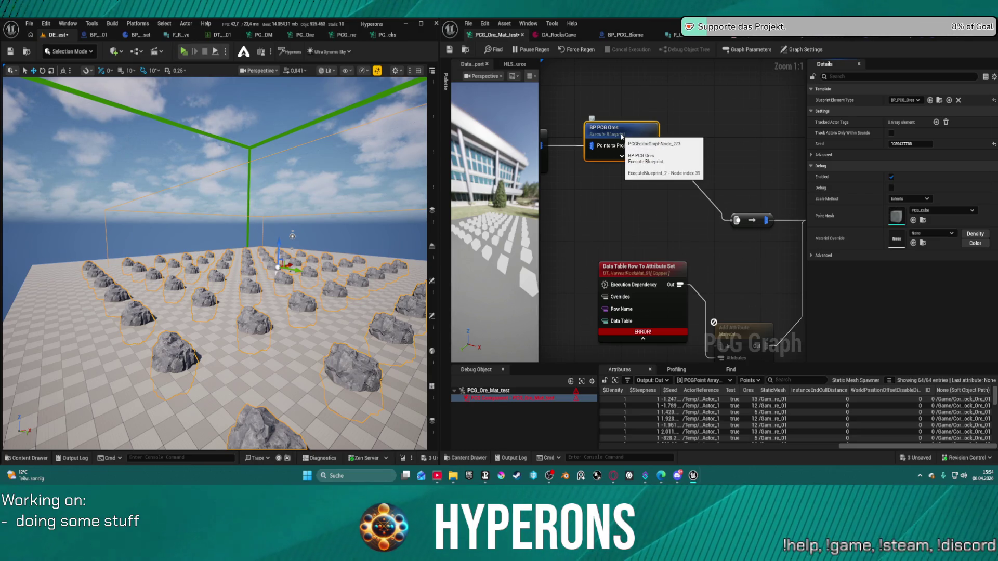
pyautogui.click(959, 35)
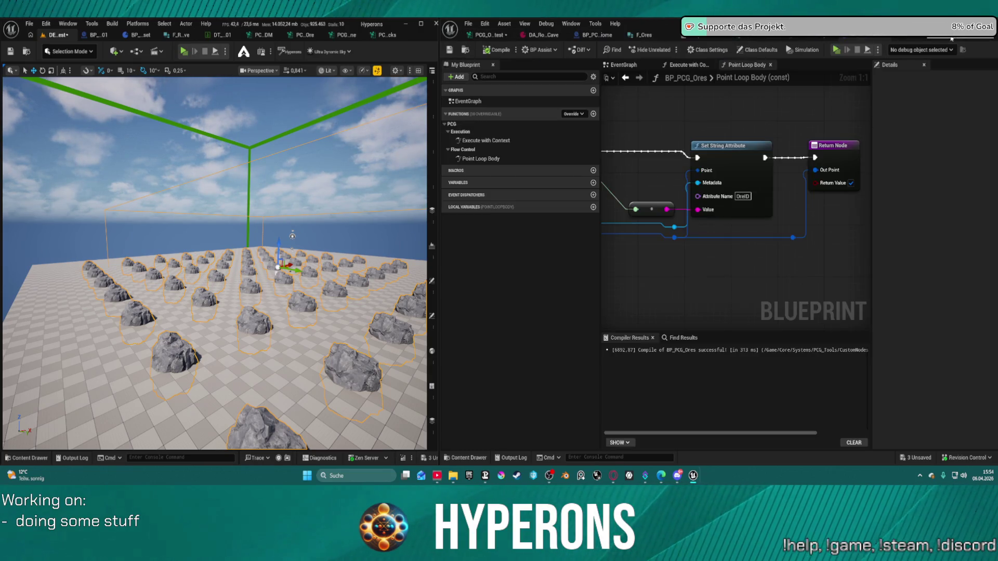
pyautogui.click(758, 50)
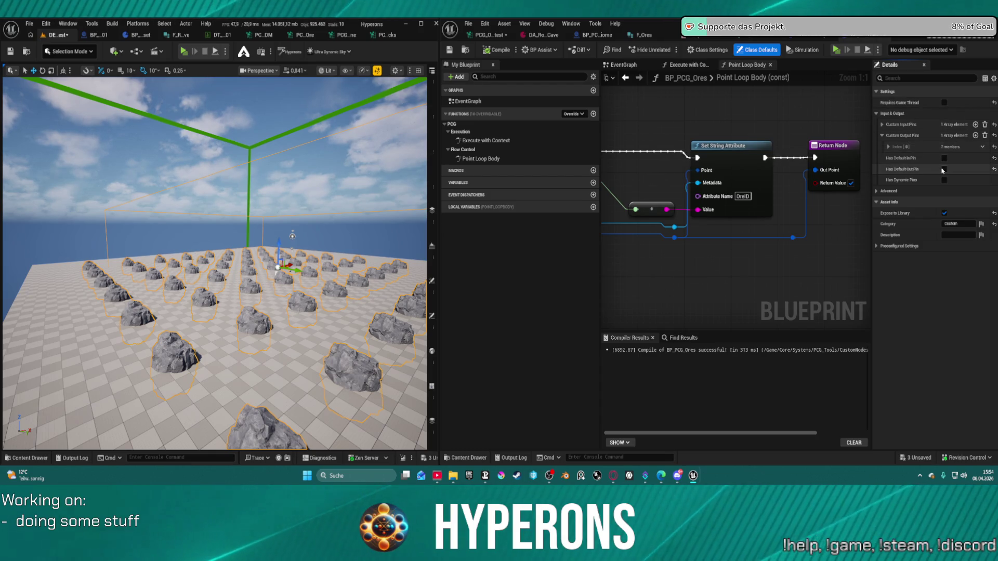
pyautogui.click(888, 148)
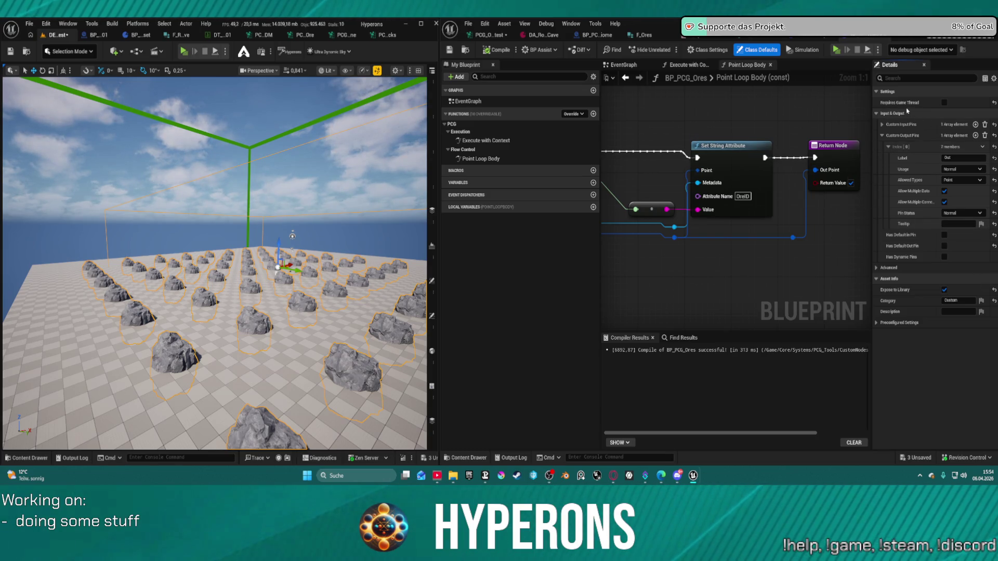
pyautogui.click(486, 159)
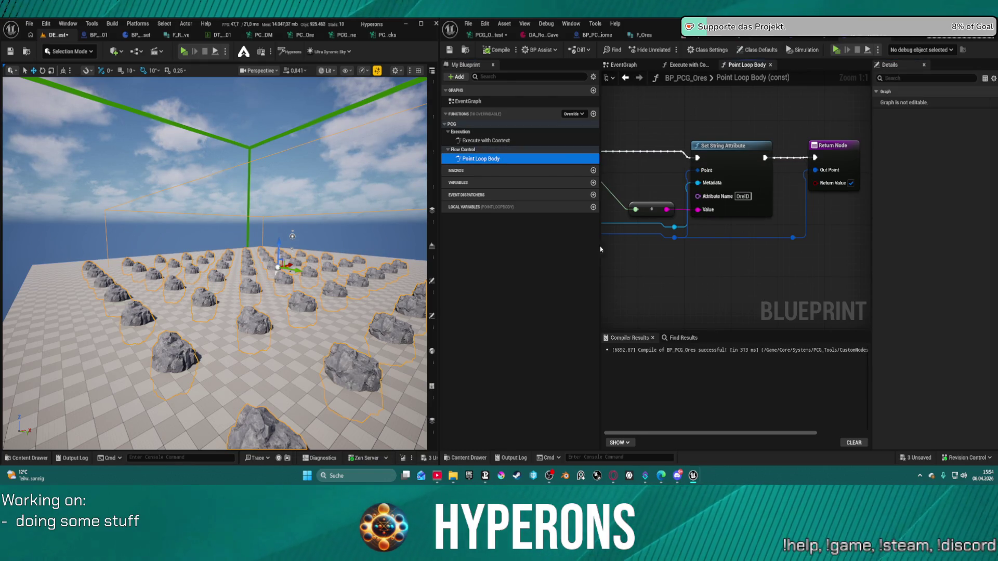
pyautogui.click(724, 50)
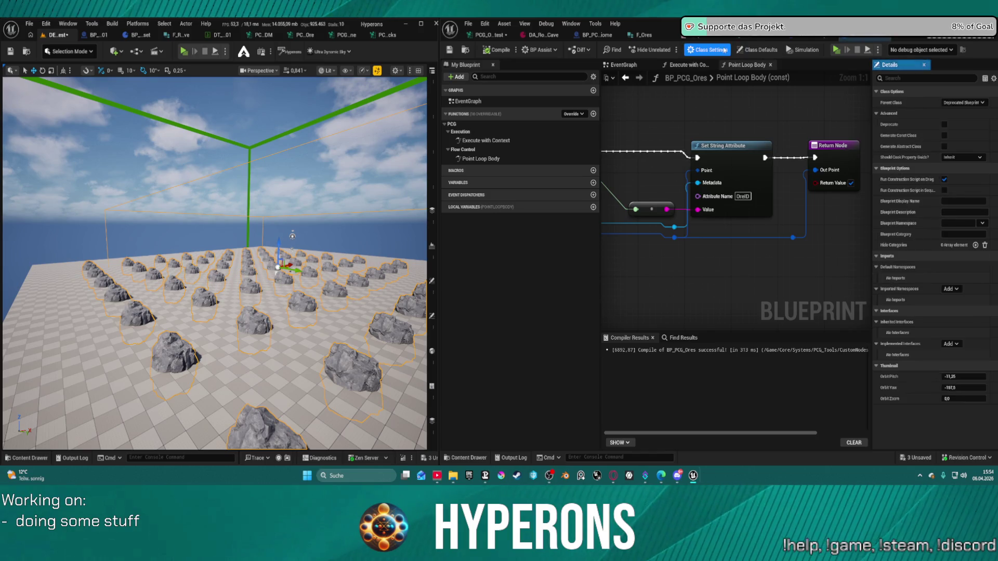
pyautogui.click(756, 50)
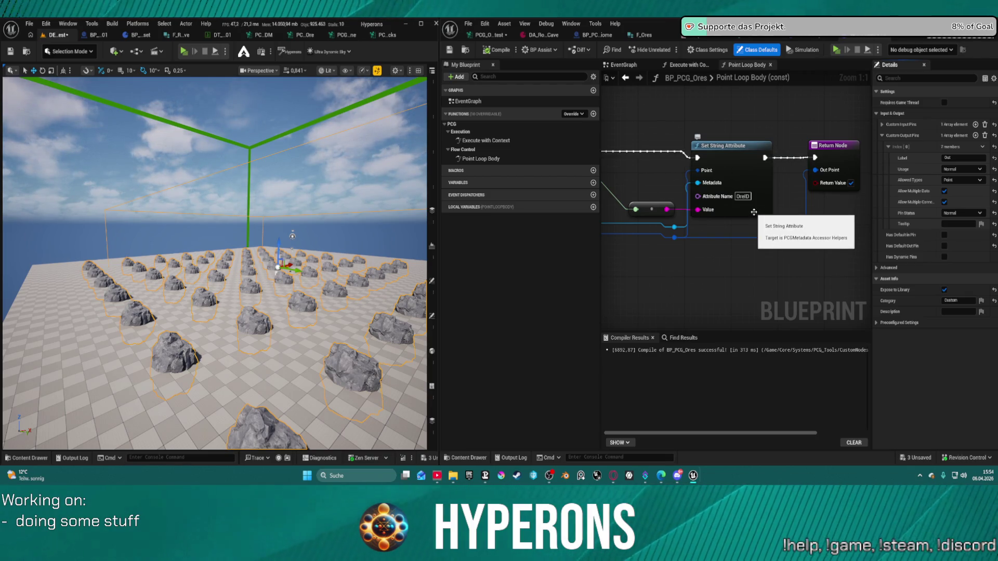
# Close the Details panel and move Point Loop Body's Return Node further right
pyautogui.moveTo(753, 212); pyautogui.dragTo(927, 210)
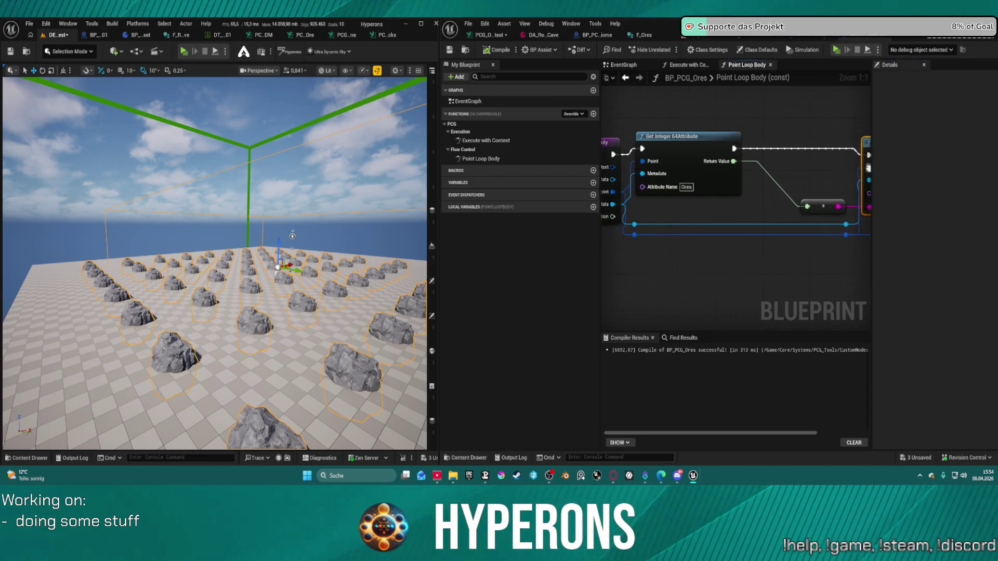
pyautogui.moveTo(728, 218); pyautogui.dragTo(764, 236)
pyautogui.moveTo(908, 187)
pyautogui.mouseDown()
pyautogui.moveTo(716, 175)
pyautogui.moveTo(761, 171)
pyautogui.moveTo(650, 159)
pyautogui.moveTo(918, 155)
pyautogui.moveTo(787, 164)
pyautogui.mouseUp()
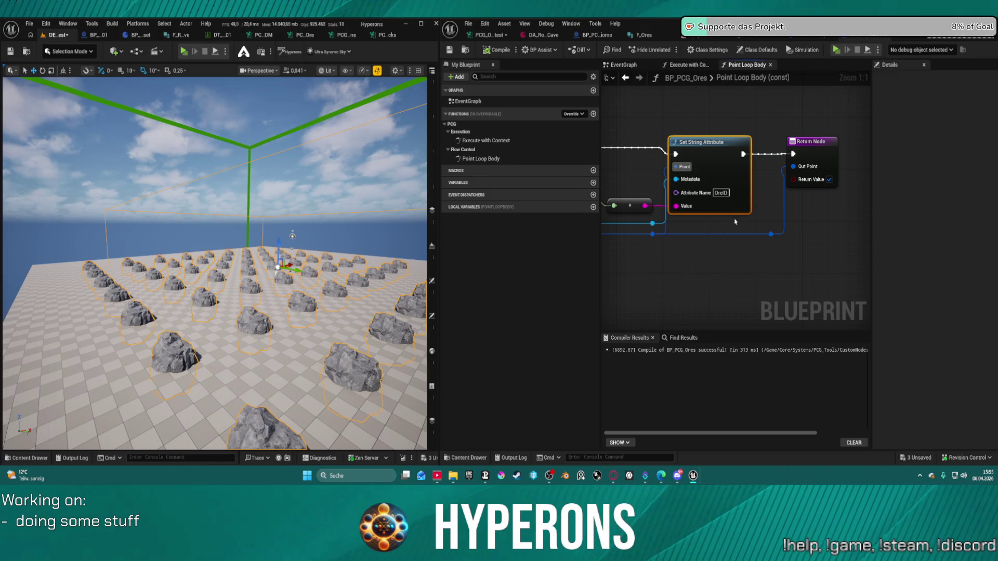
pyautogui.moveTo(678, 173)
pyautogui.mouseDown()
pyautogui.moveTo(878, 167)
pyautogui.moveTo(854, 222)
pyautogui.mouseUp()
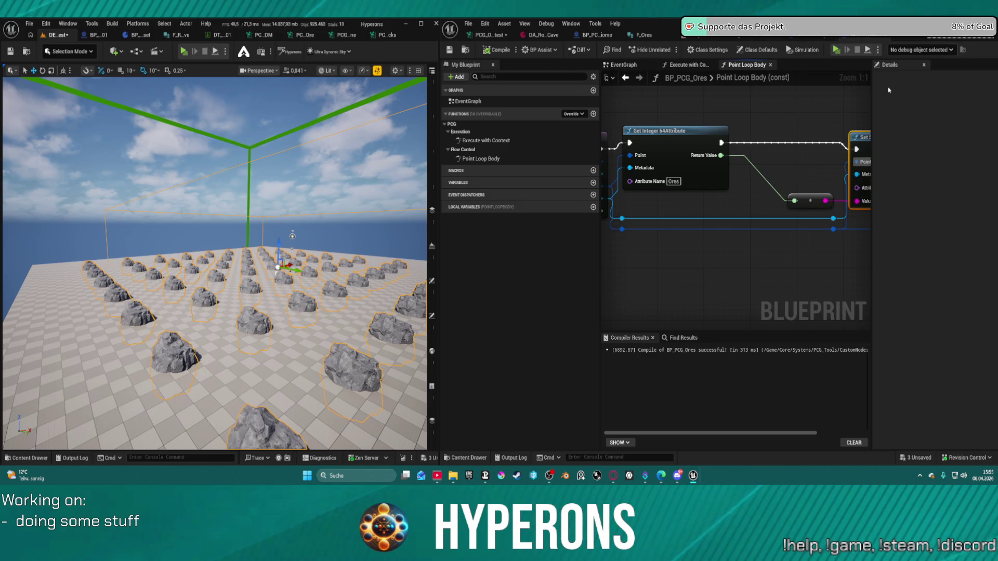
pyautogui.click(923, 64)
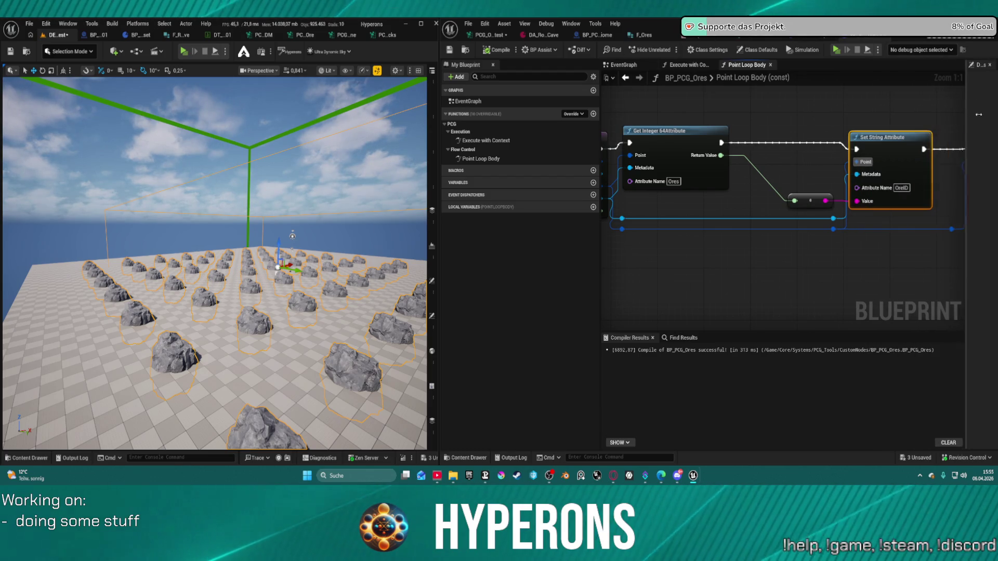
pyautogui.moveTo(960, 155)
pyautogui.mouseDown()
pyautogui.moveTo(792, 186)
pyautogui.moveTo(811, 169)
pyautogui.moveTo(908, 169)
pyautogui.mouseUp()
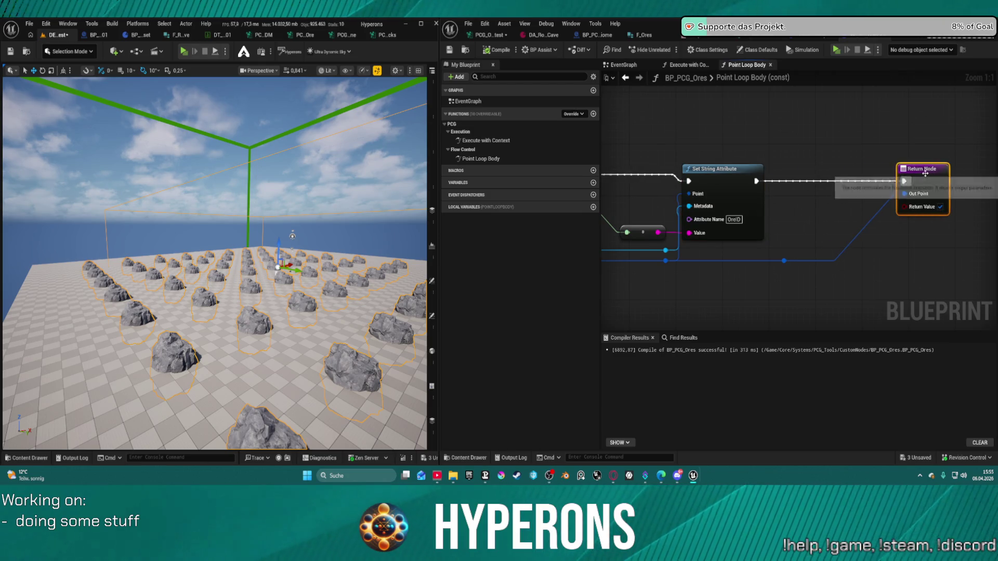
pyautogui.moveTo(769, 239); pyautogui.dragTo(985, 226)
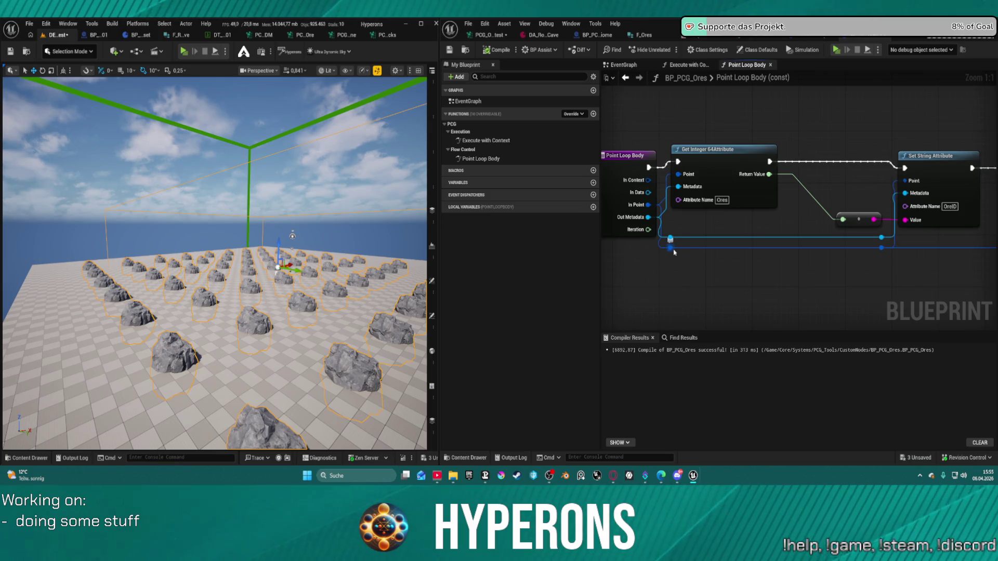
pyautogui.moveTo(674, 252); pyautogui.dragTo(779, 247)
pyautogui.moveTo(982, 239); pyautogui.dragTo(844, 244)
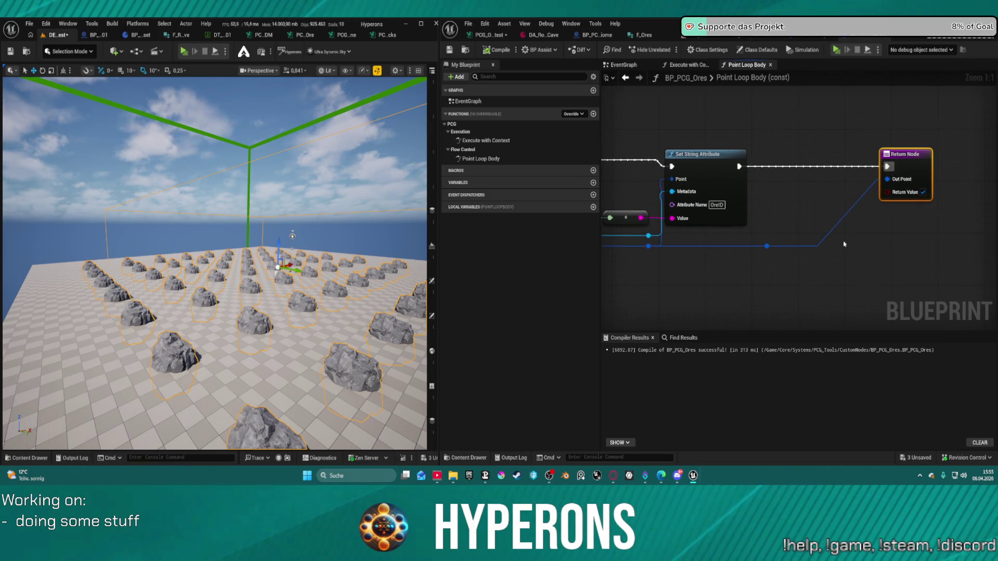
pyautogui.moveTo(894, 180)
pyautogui.mouseDown()
pyautogui.moveTo(837, 207)
pyautogui.moveTo(808, 205)
pyautogui.mouseUp()
pyautogui.write('male')
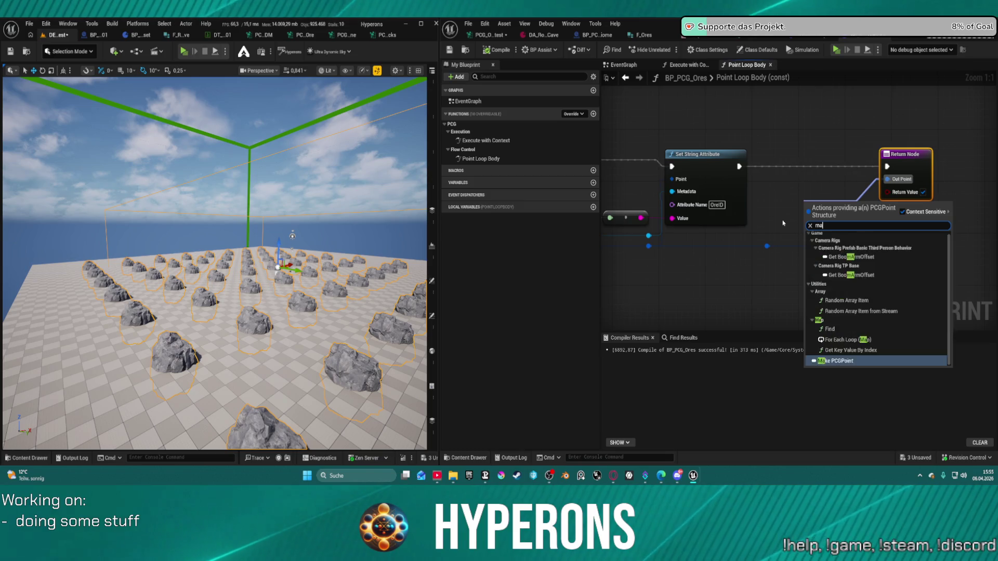
pyautogui.press('BackSpace')
pyautogui.press('BackSpace')
pyautogui.write('ke')
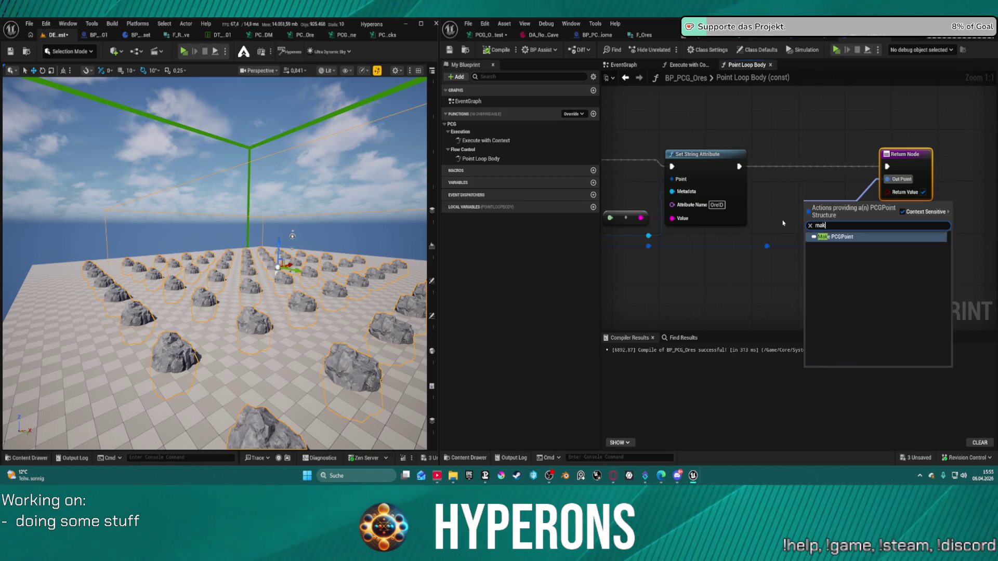
pyautogui.press('Return')
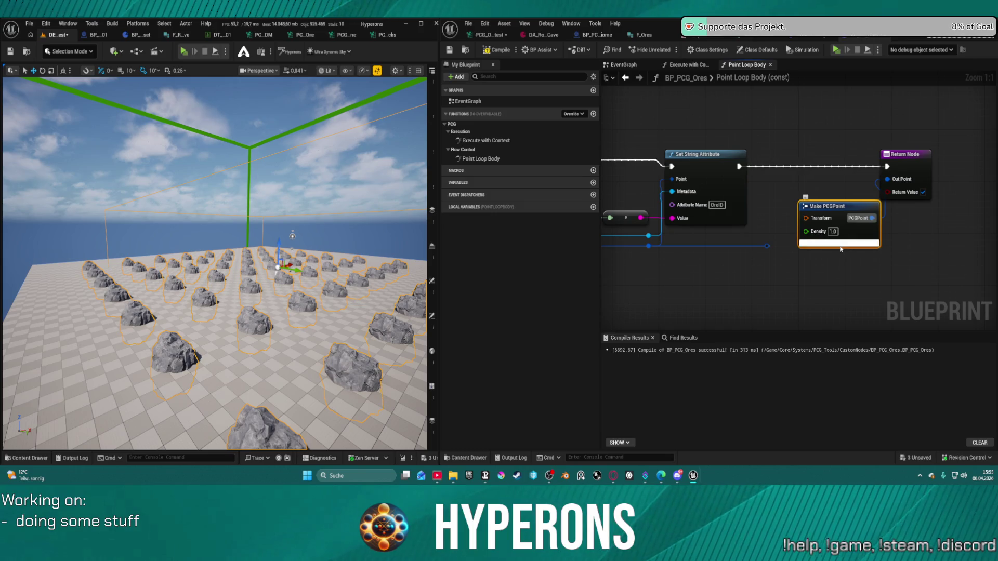
pyautogui.click(839, 242)
pyautogui.moveTo(787, 243); pyautogui.dragTo(814, 152)
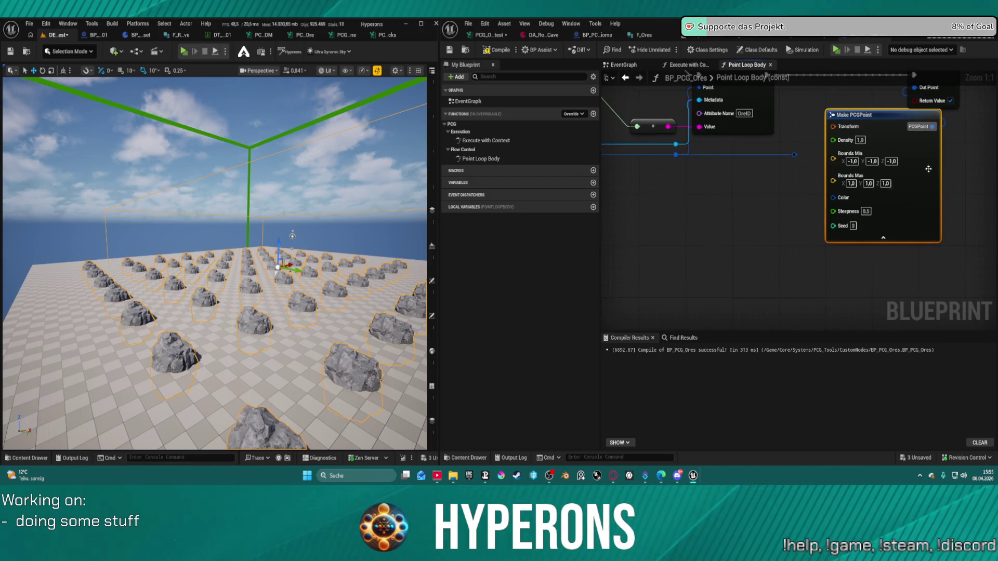
pyautogui.moveTo(922, 187); pyautogui.dragTo(887, 213)
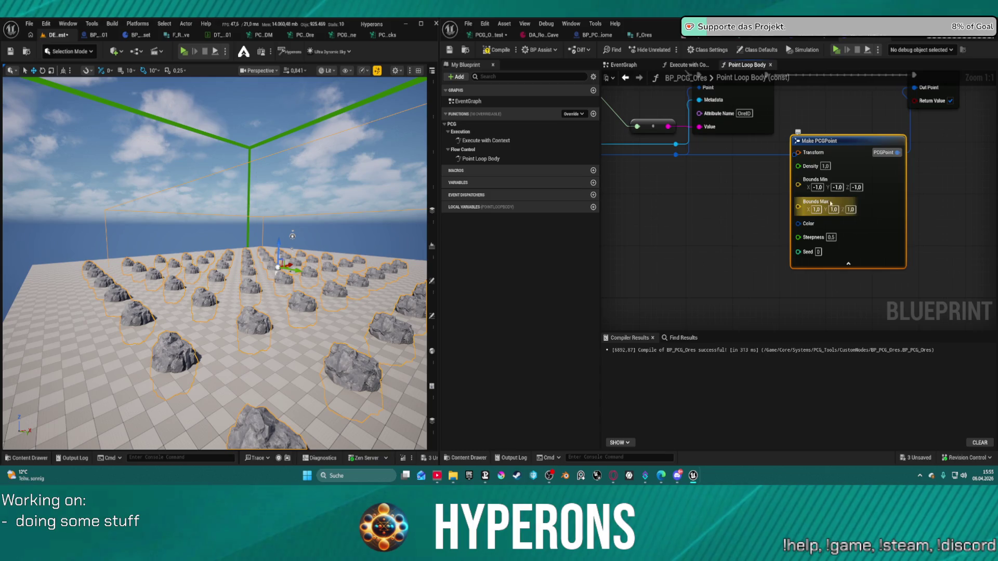
pyautogui.click(726, 176)
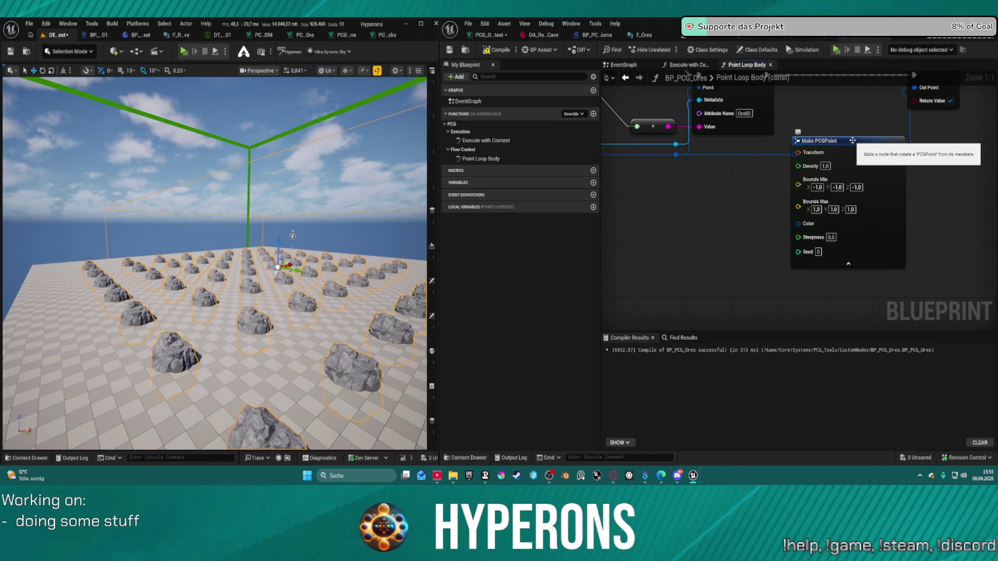
pyautogui.moveTo(853, 140); pyautogui.dragTo(864, 199)
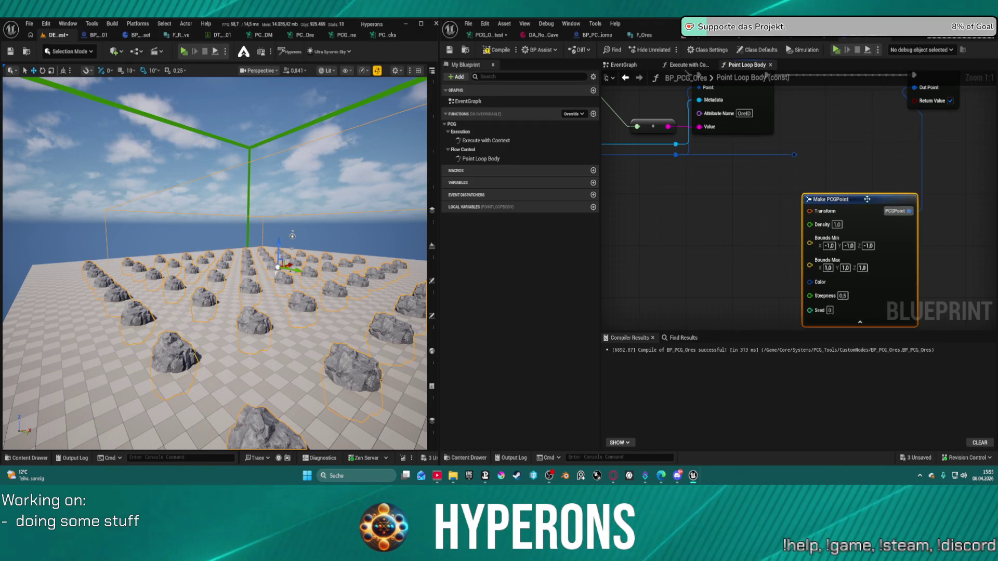
pyautogui.moveTo(914, 87); pyautogui.dragTo(793, 156)
pyautogui.click(848, 200)
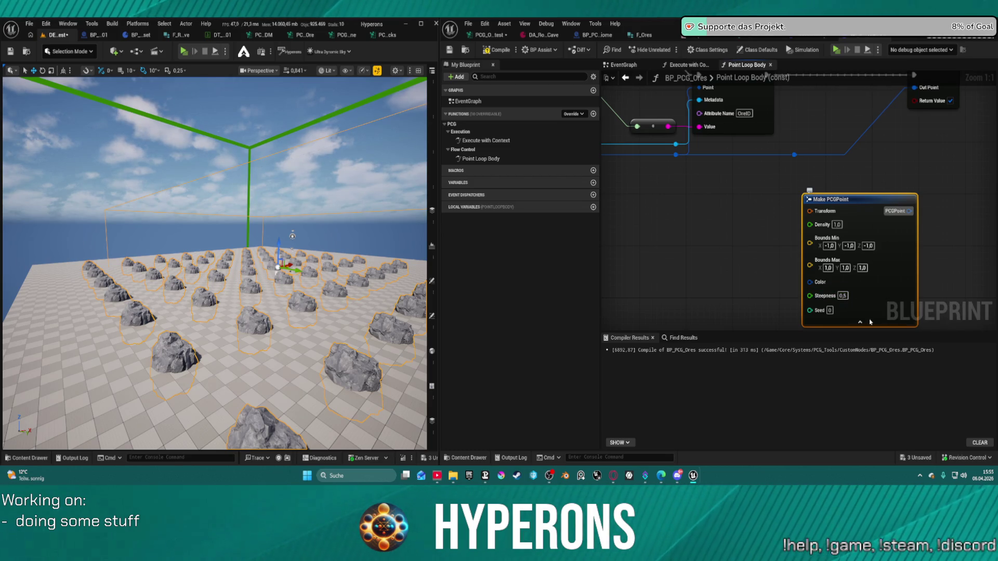
pyautogui.press('Delete')
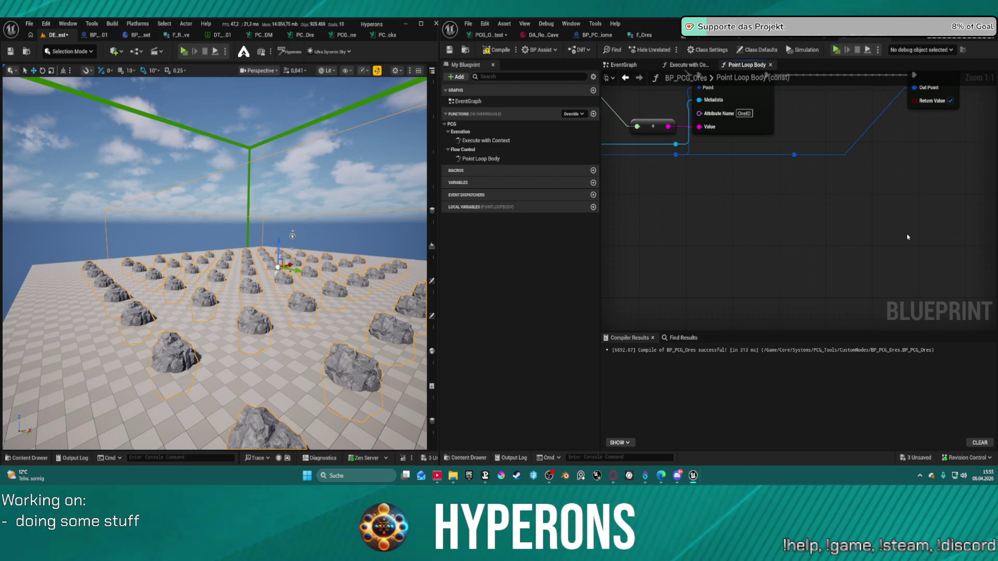
# Search the node list for a 'set' or 'up' node off the metadata wire
pyautogui.moveTo(724, 173)
pyautogui.mouseDown()
pyautogui.moveTo(820, 312)
pyautogui.moveTo(836, 285)
pyautogui.moveTo(833, 263)
pyautogui.moveTo(925, 225)
pyautogui.moveTo(968, 222)
pyautogui.moveTo(891, 231)
pyautogui.moveTo(908, 230)
pyautogui.mouseUp()
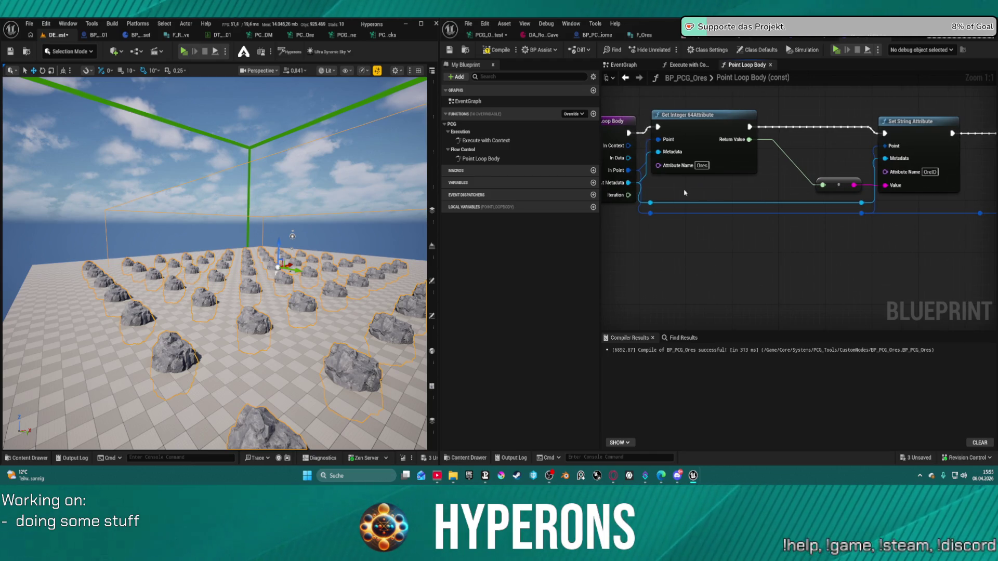
pyautogui.moveTo(648, 204)
pyautogui.mouseDown()
pyautogui.moveTo(789, 196)
pyautogui.moveTo(782, 184)
pyautogui.mouseUp()
pyautogui.write('set')
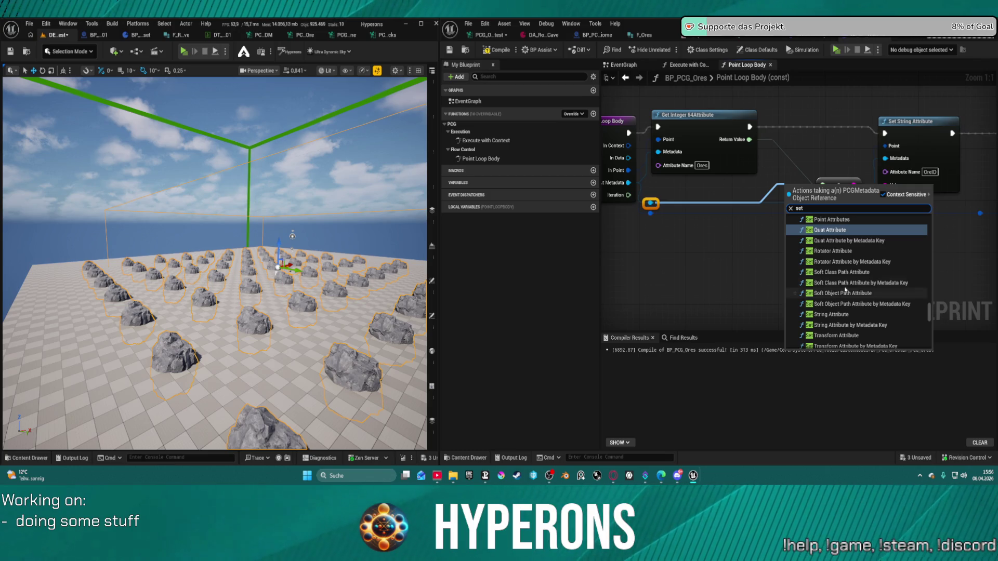
pyautogui.scroll(-10, 889, 274)
pyautogui.scroll(5, 889, 275)
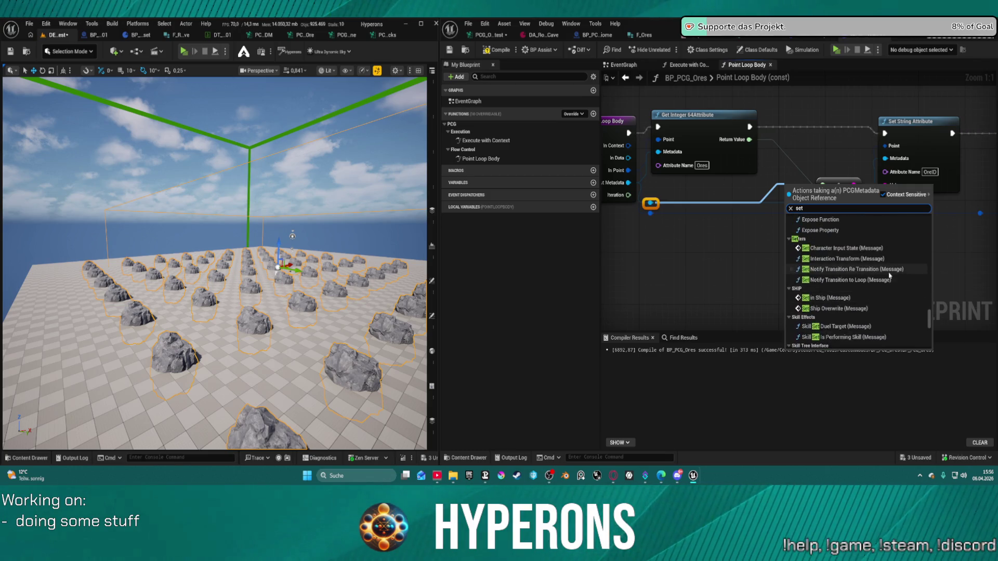
pyautogui.press('BackSpace')
pyautogui.press('BackSpace')
pyautogui.press('BackSpace')
pyautogui.write('update')
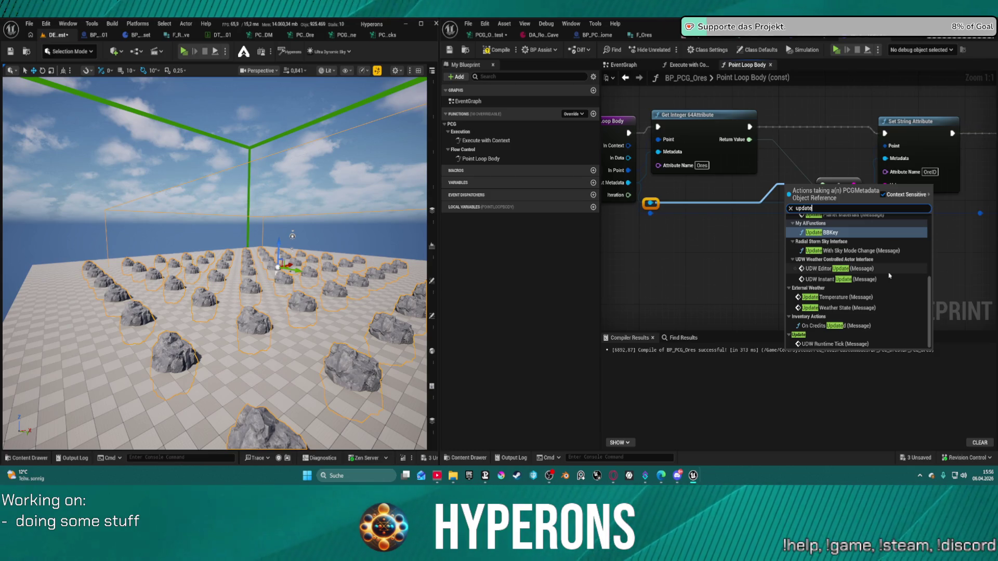
pyautogui.scroll(5, 889, 276)
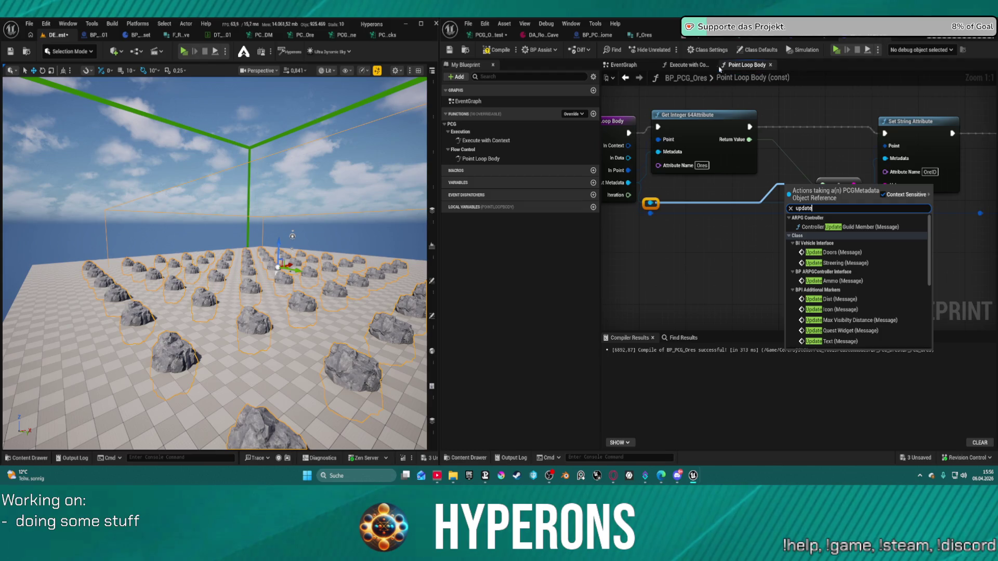
# Cancel the node search and add a new Boolean variable NewVar to BP_PCG_Ores
pyautogui.moveTo(634, 154)
pyautogui.mouseDown()
pyautogui.moveTo(657, 157)
pyautogui.moveTo(676, 206)
pyautogui.mouseUp()
pyautogui.click(684, 194)
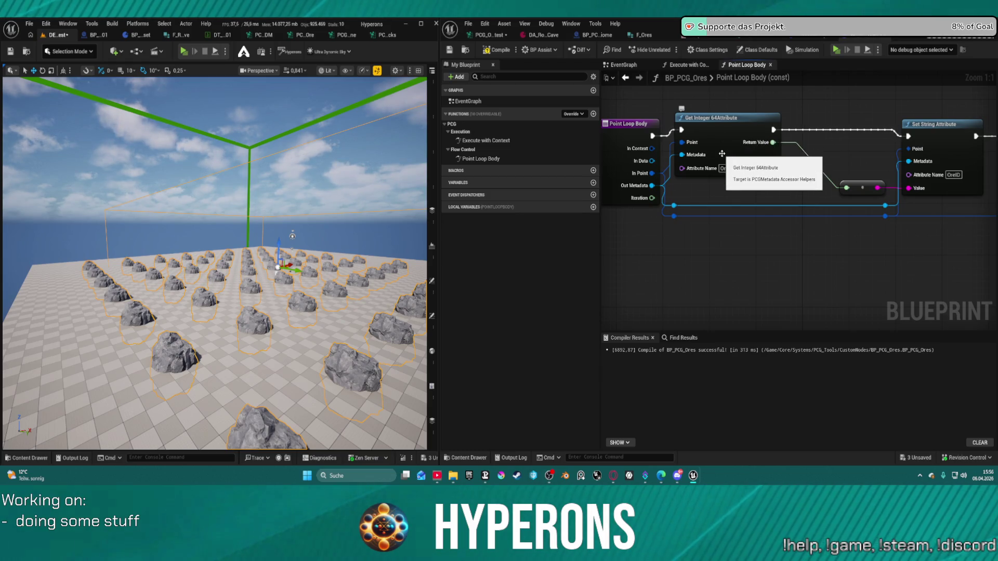
pyautogui.moveTo(794, 177)
pyautogui.mouseDown()
pyautogui.moveTo(675, 200)
pyautogui.moveTo(731, 173)
pyautogui.mouseUp()
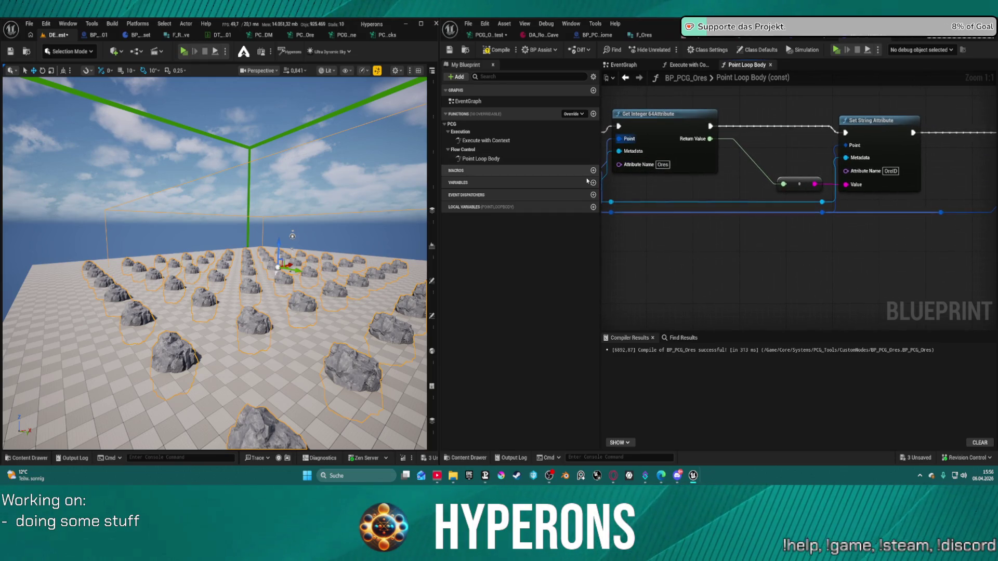
pyautogui.click(593, 182)
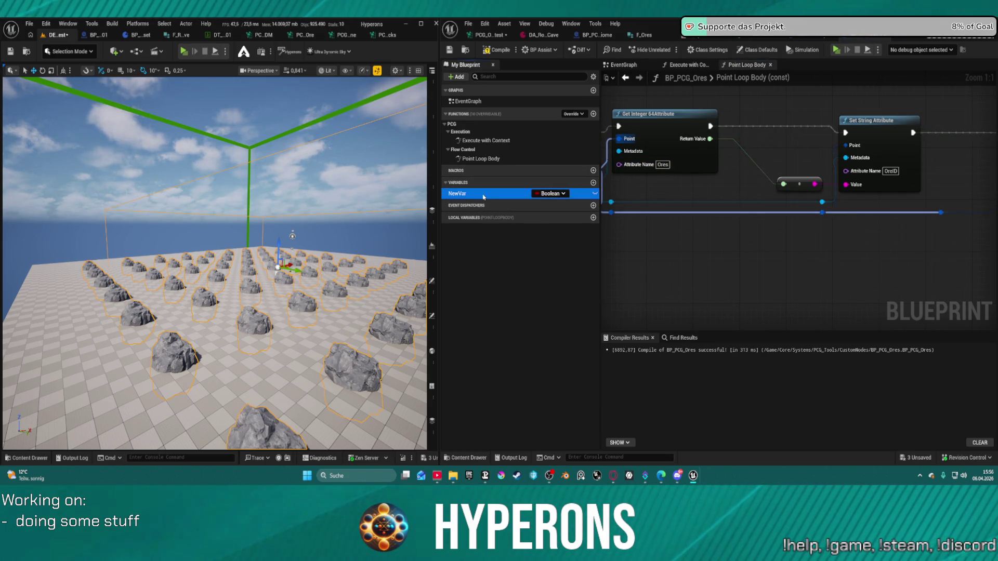
# Promote the converted ore ID string to NewVar, replacing Set String Attribute, and wire SET to the Return Node
pyautogui.press('Delete')
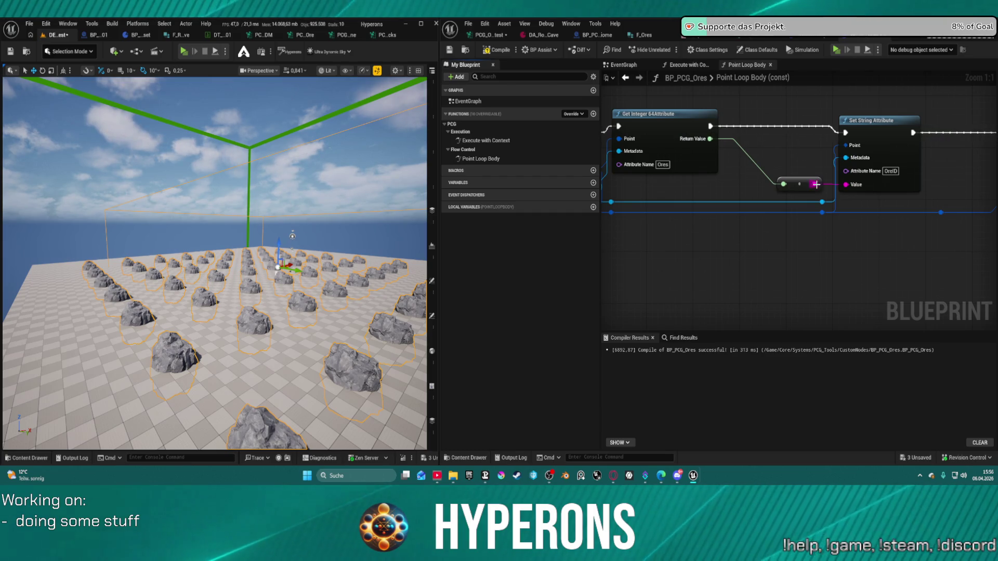
pyautogui.rightClick(816, 184)
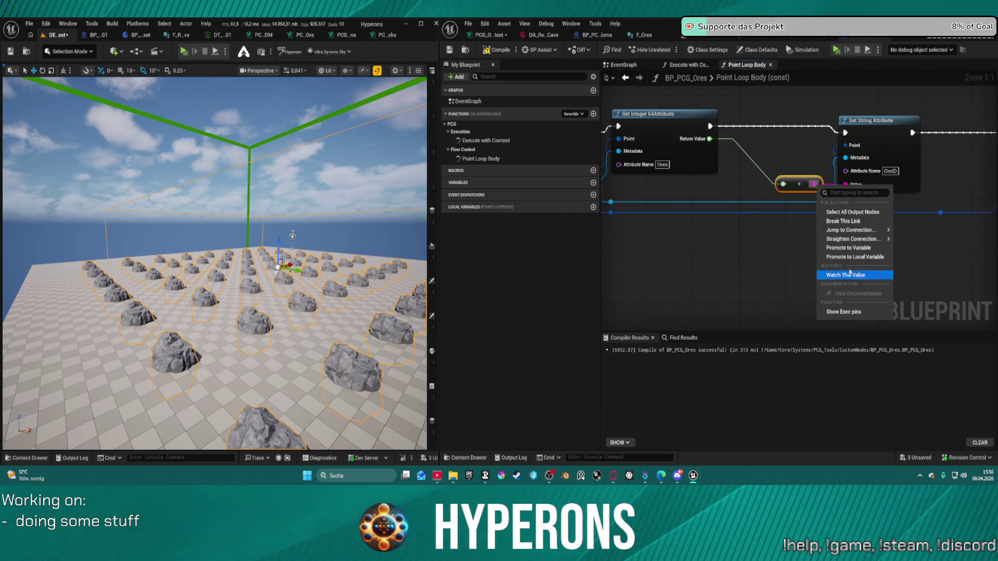
pyautogui.click(850, 248)
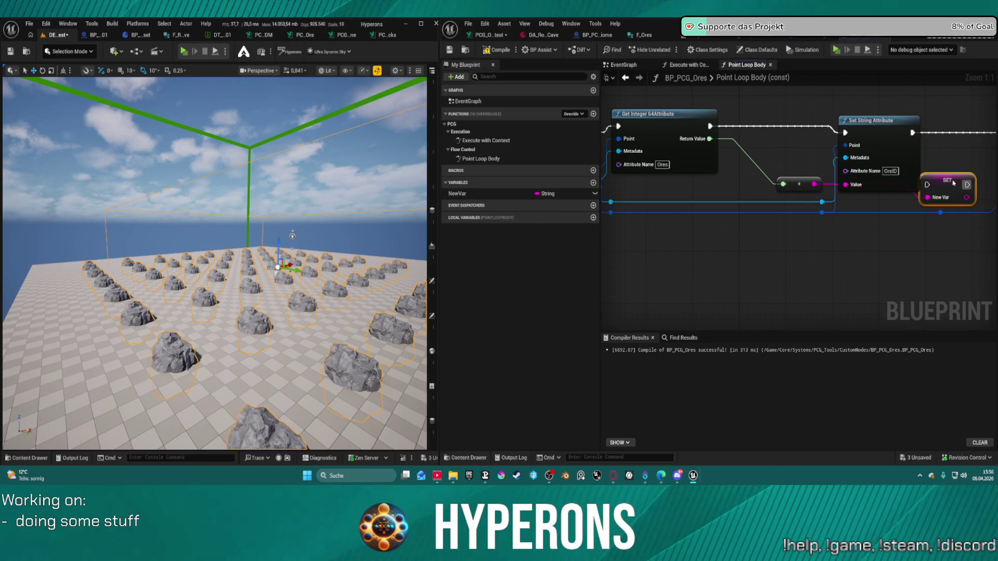
pyautogui.moveTo(944, 181); pyautogui.dragTo(781, 119)
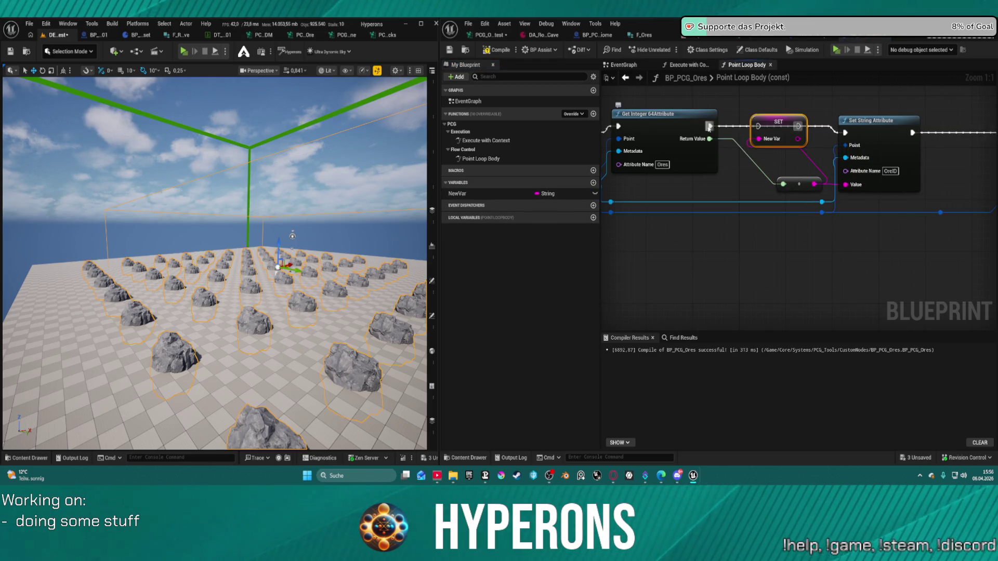
pyautogui.moveTo(803, 127); pyautogui.dragTo(845, 132)
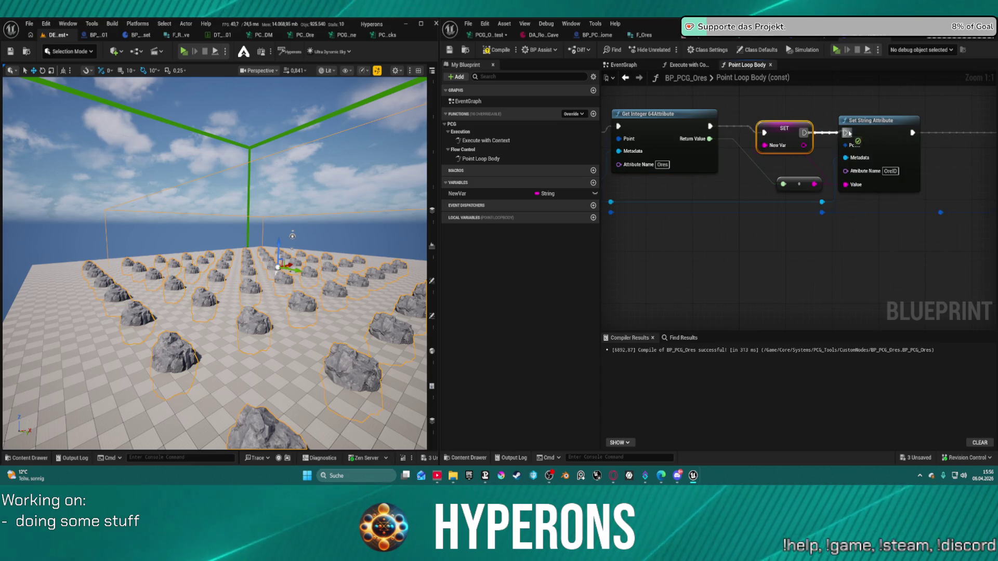
pyautogui.moveTo(803, 180); pyautogui.dragTo(775, 176)
pyautogui.click(895, 129)
pyautogui.press('Delete')
pyautogui.moveTo(803, 132)
pyautogui.mouseDown()
pyautogui.moveTo(955, 133)
pyautogui.moveTo(928, 133)
pyautogui.mouseUp()
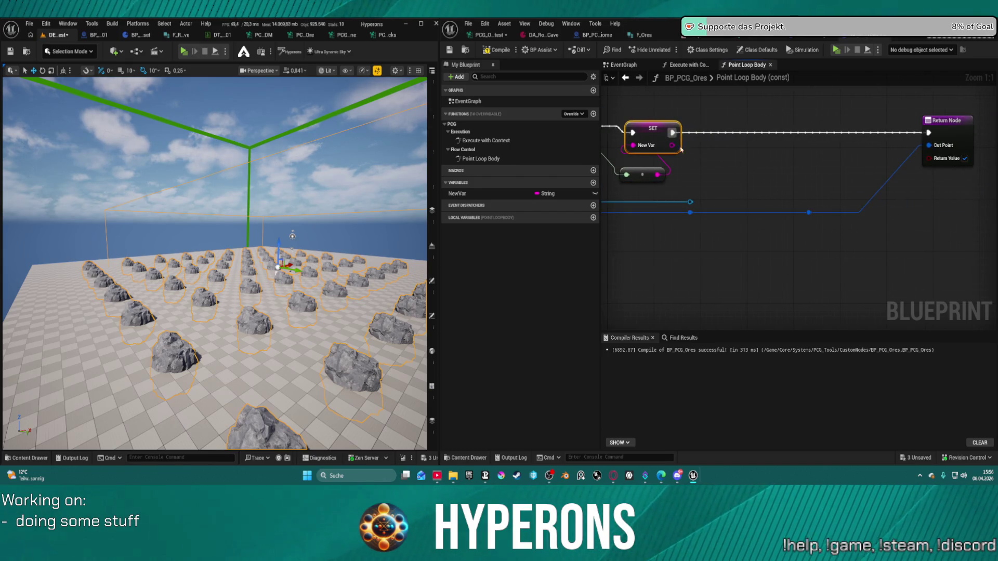
# Delete the Get Integer 64Attribute, SET and conversion nodes, leaving only the entry node
pyautogui.moveTo(632, 108); pyautogui.dragTo(794, 104)
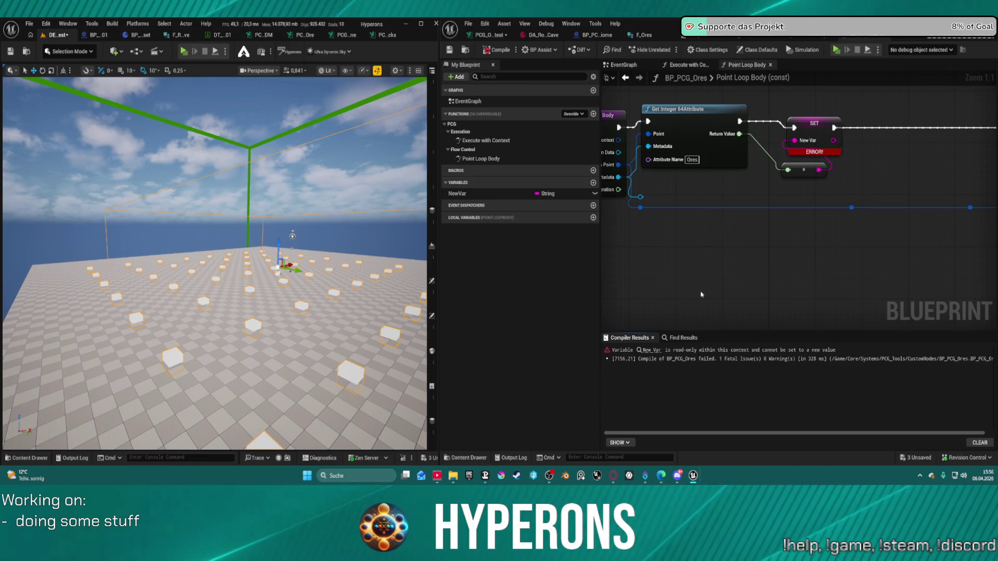
pyautogui.moveTo(711, 96); pyautogui.dragTo(765, 103)
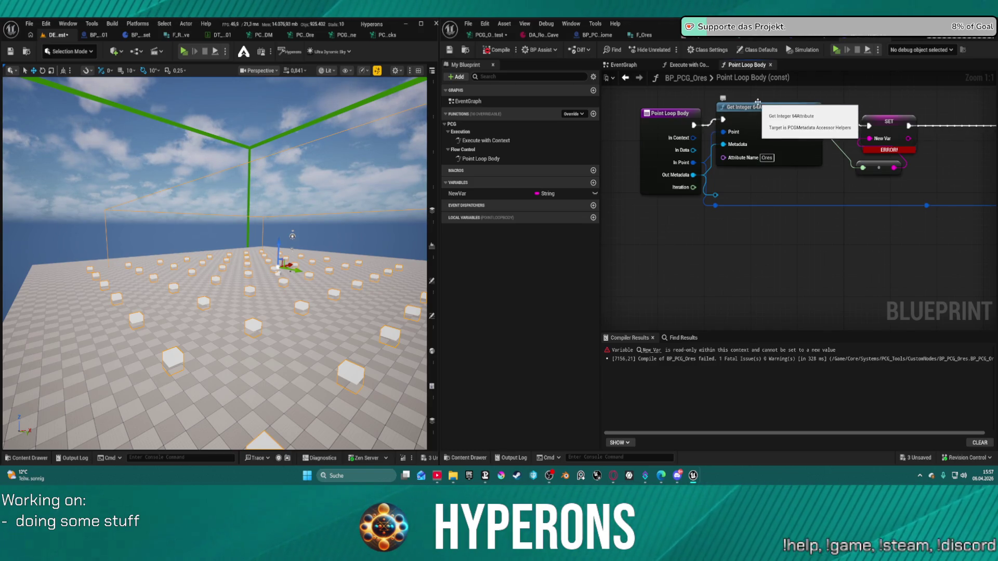
pyautogui.scroll(-2, 798, 104)
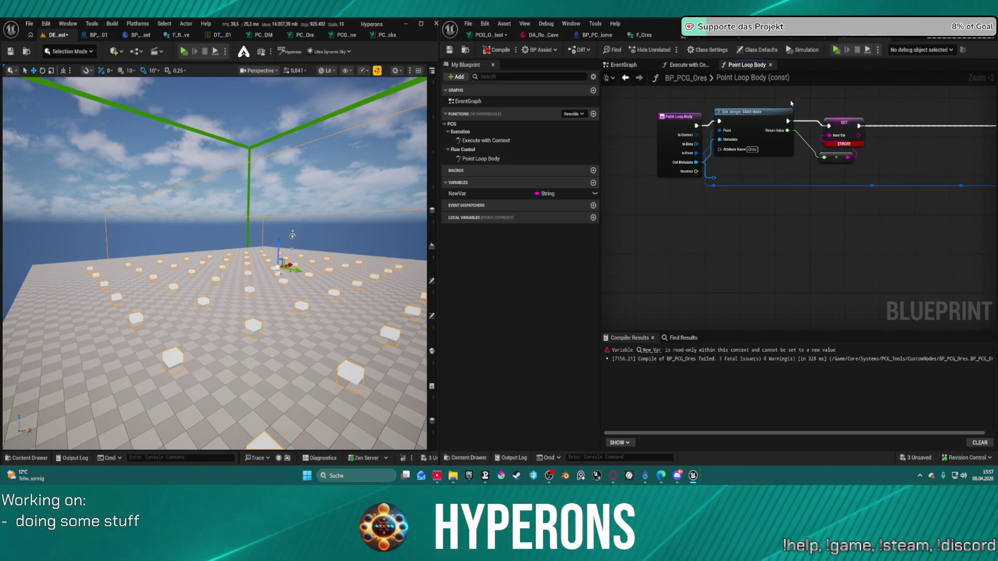
pyautogui.press('Delete')
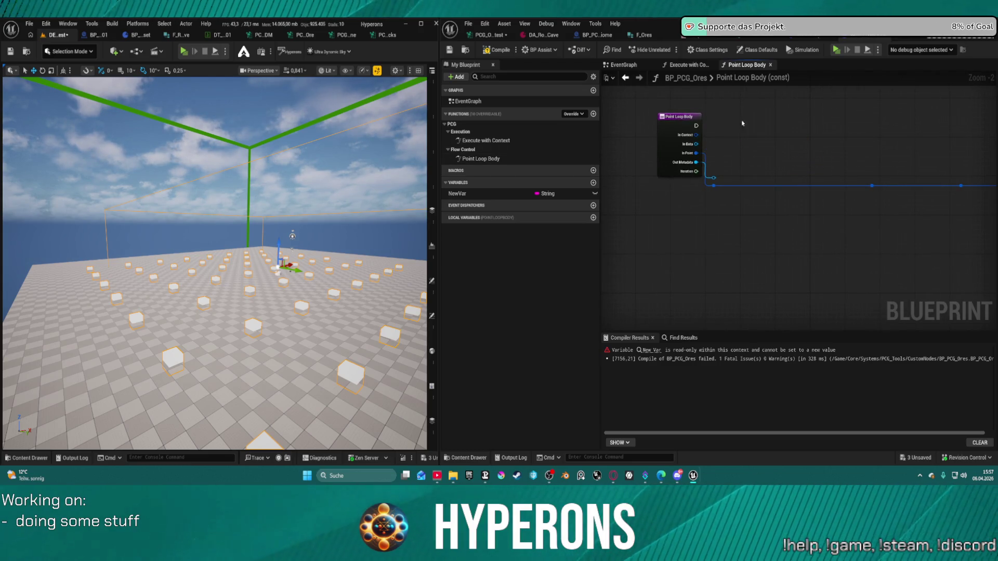
# Delete the Point Loop Body function and bring the ore lookup nodes into Execute with Context
pyautogui.click(481, 159)
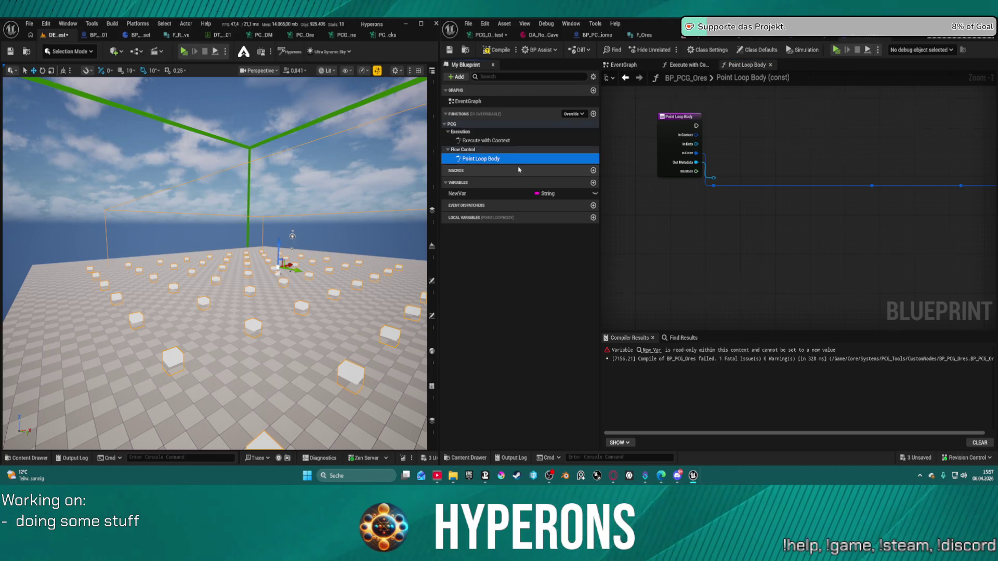
pyautogui.press('Delete')
pyautogui.doubleClick(486, 140)
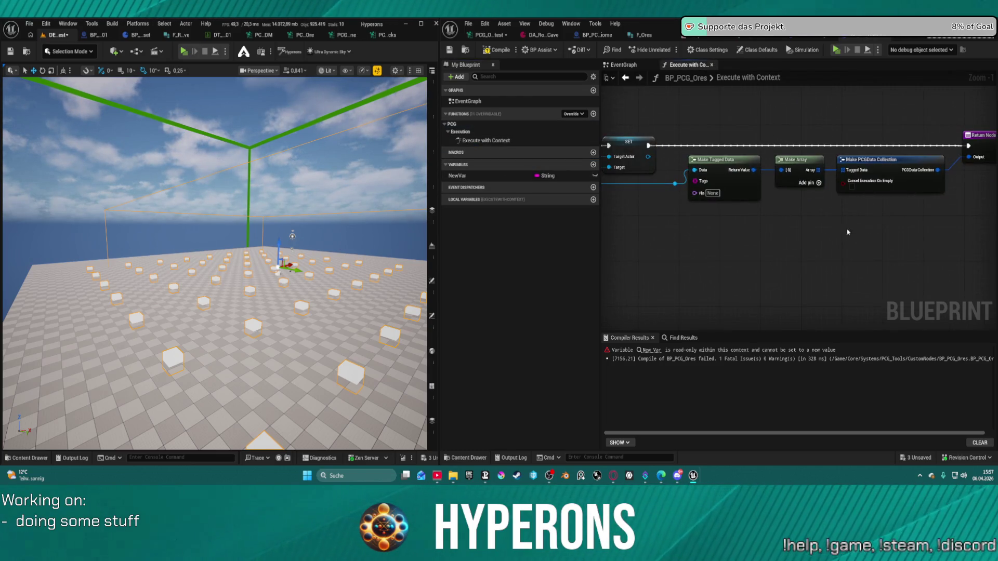
pyautogui.hotkey('ctrl', 'z')
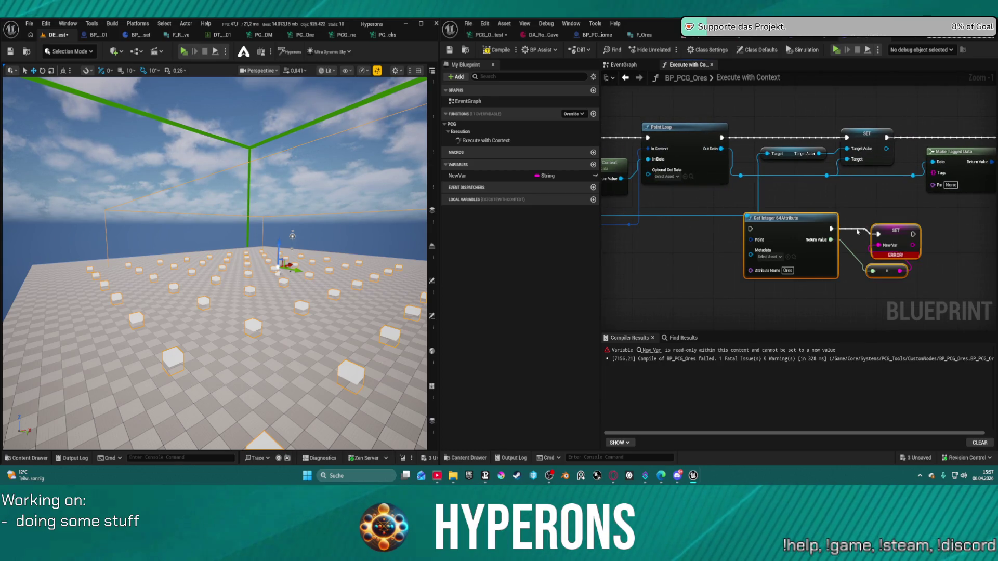
pyautogui.hotkey('ctrl', 'z')
pyautogui.hotkey('ctrl', 'z')
pyautogui.hotkey('ctrl', 'z')
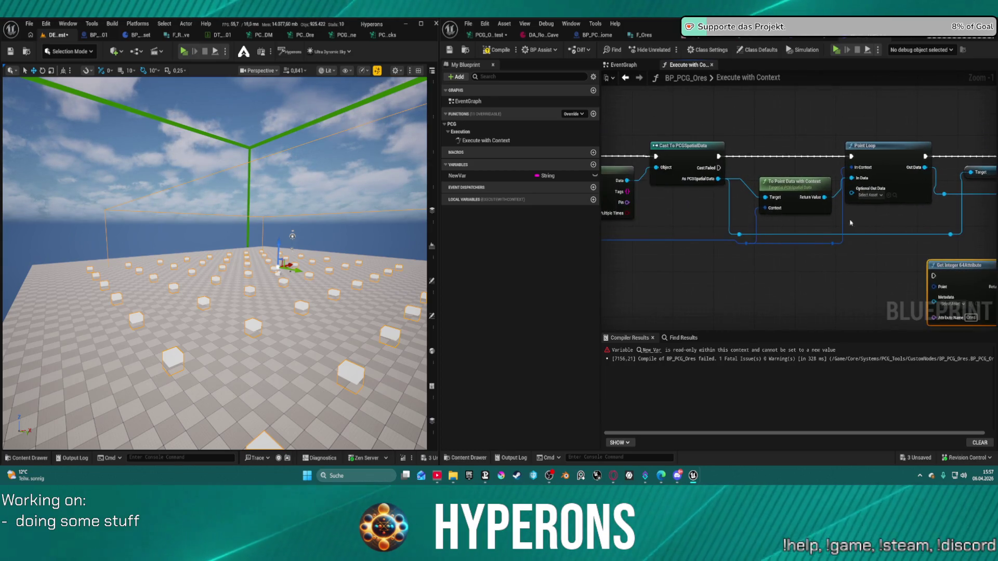
# Try wiring To Point Data into the ore lookup's Metadata input, then switch to BoundsToDensity
pyautogui.click(774, 188)
pyautogui.moveTo(693, 173)
pyautogui.mouseDown()
pyautogui.moveTo(821, 294)
pyautogui.moveTo(758, 285)
pyautogui.mouseUp()
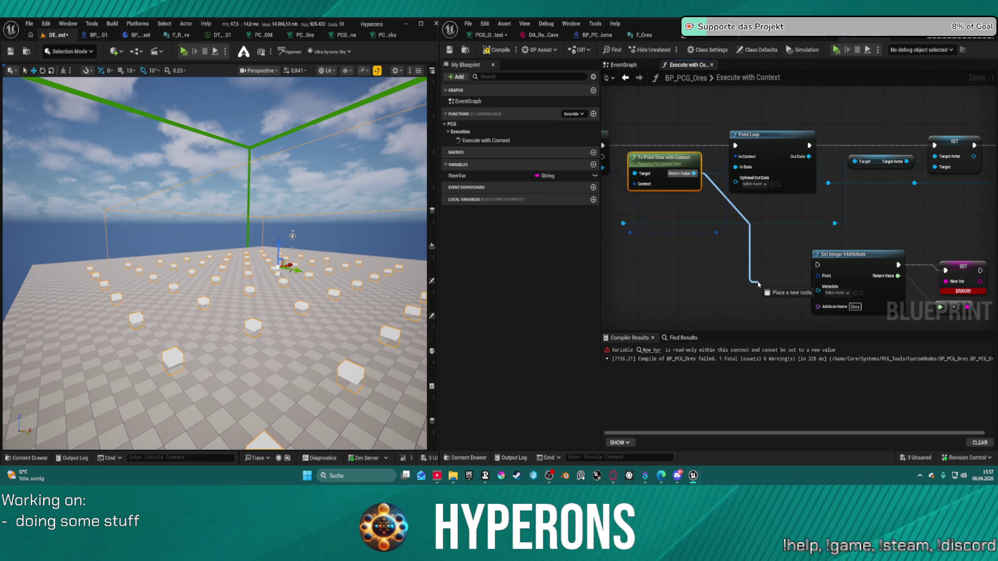
pyautogui.moveTo(813, 293); pyautogui.dragTo(815, 290)
pyautogui.click(792, 274)
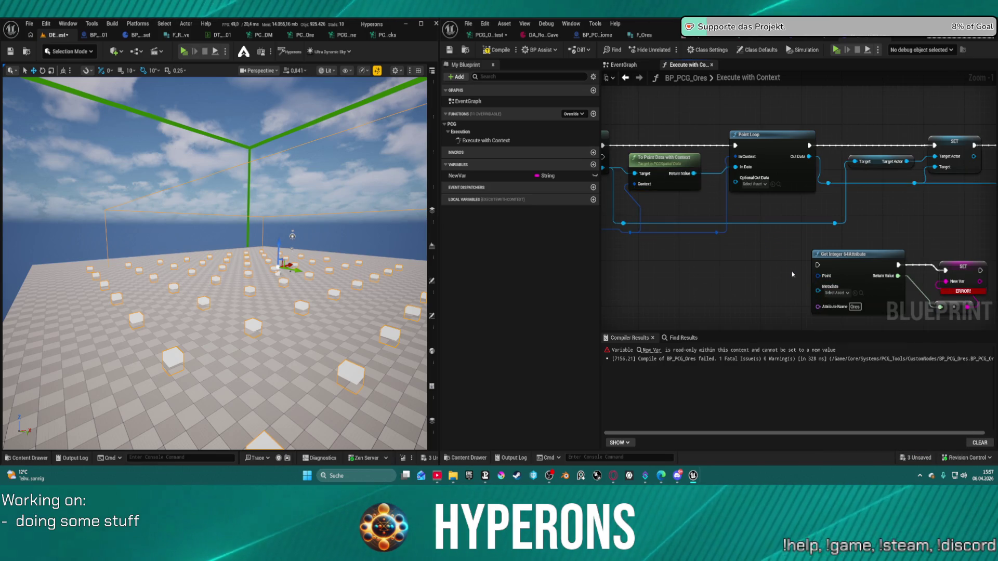
pyautogui.moveTo(736, 233)
pyautogui.mouseDown()
pyautogui.moveTo(843, 219)
pyautogui.moveTo(930, 262)
pyautogui.moveTo(897, 248)
pyautogui.moveTo(914, 228)
pyautogui.moveTo(879, 205)
pyautogui.mouseUp()
pyautogui.press('Escape')
pyautogui.moveTo(968, 216)
pyautogui.mouseDown()
pyautogui.moveTo(733, 252)
pyautogui.moveTo(743, 218)
pyautogui.moveTo(727, 216)
pyautogui.moveTo(953, 204)
pyautogui.moveTo(987, 196)
pyautogui.moveTo(997, 181)
pyautogui.mouseUp()
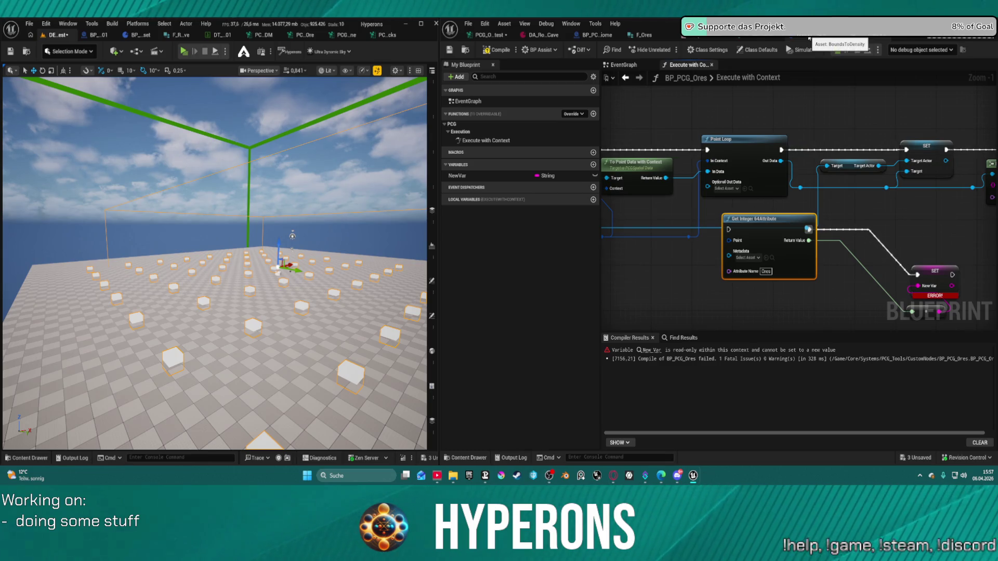
pyautogui.click(808, 36)
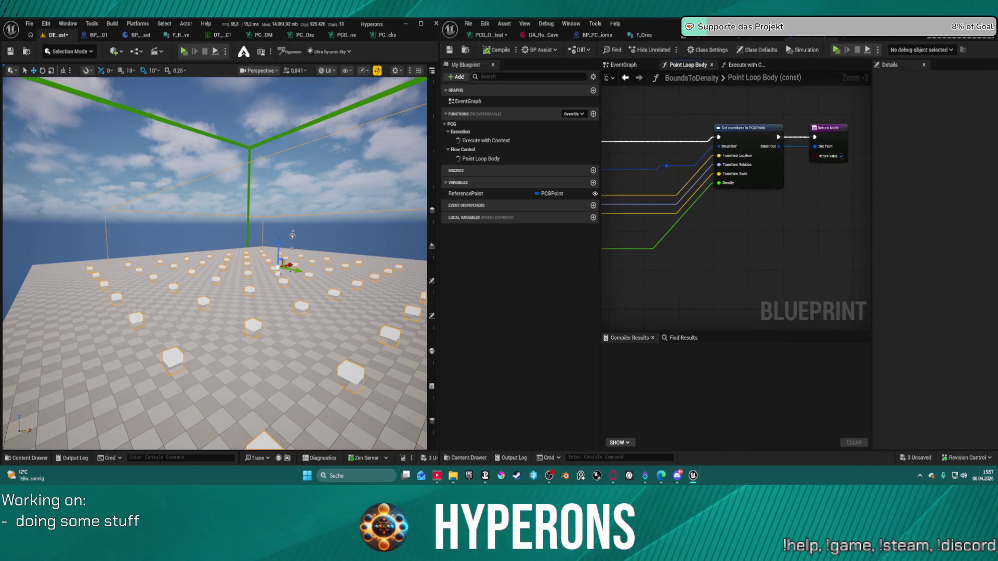
# Find BoundsToDensity's ReferencePoint references by name, inspect the getter, then return to BP_PCG_Ores
pyautogui.click(812, 209)
pyautogui.click(631, 66)
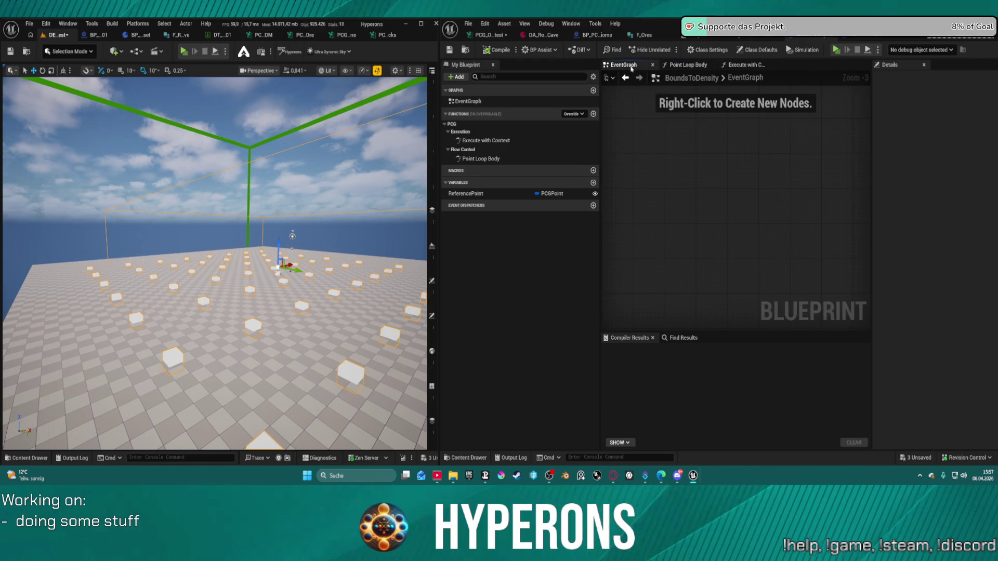
pyautogui.click(748, 65)
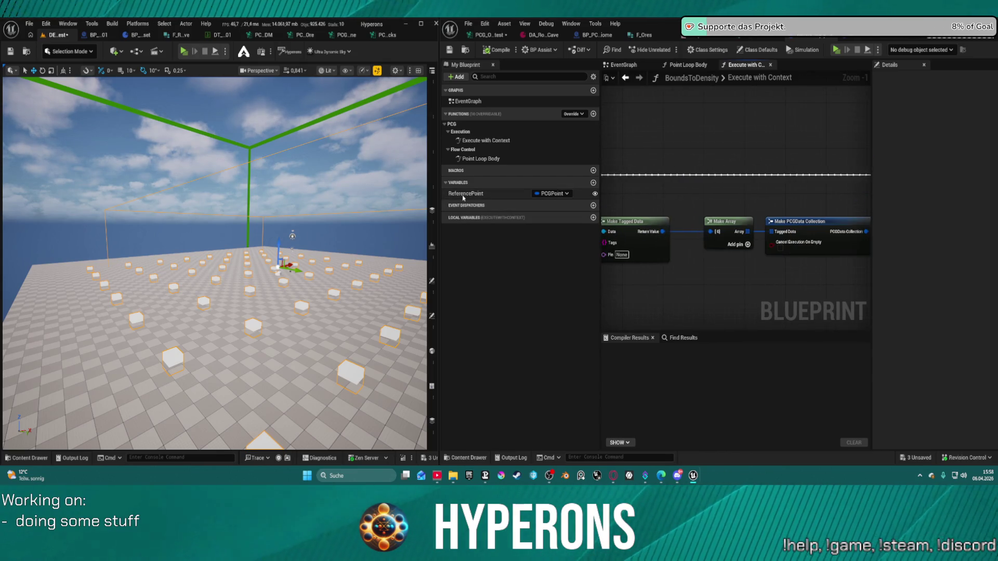
pyautogui.click(464, 194)
pyautogui.rightClick(465, 196)
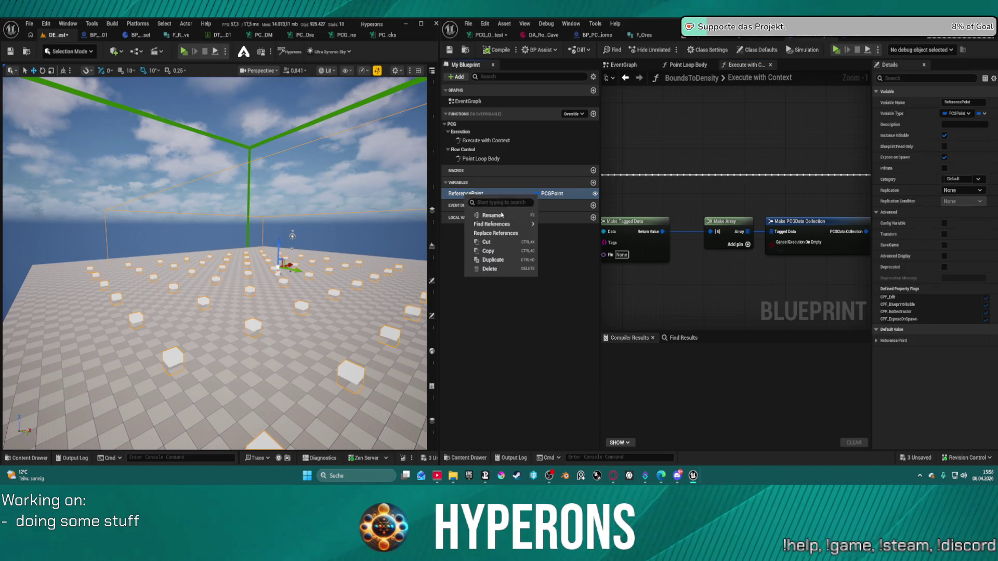
pyautogui.moveTo(524, 224)
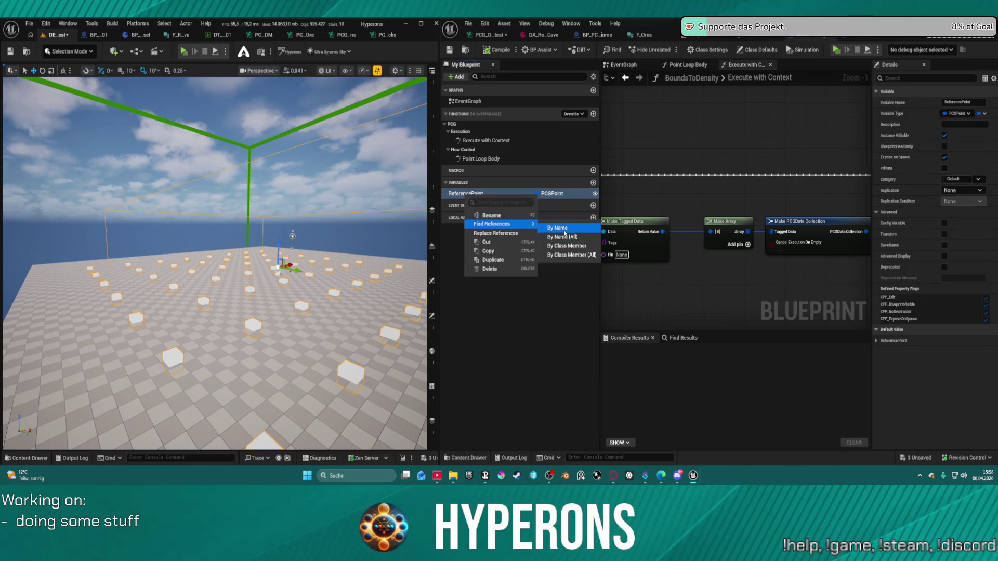
pyautogui.click(564, 232)
pyautogui.click(642, 381)
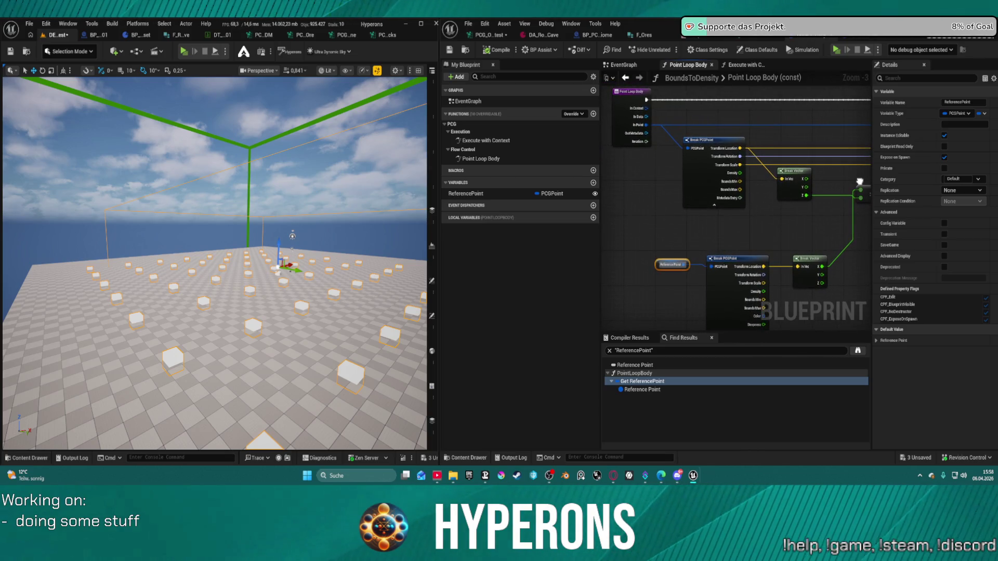
pyautogui.moveTo(857, 182); pyautogui.dragTo(701, 255)
pyautogui.moveTo(603, 257)
pyautogui.mouseDown()
pyautogui.moveTo(603, 234)
pyautogui.moveTo(621, 218)
pyautogui.moveTo(719, 205)
pyautogui.moveTo(860, 207)
pyautogui.mouseUp()
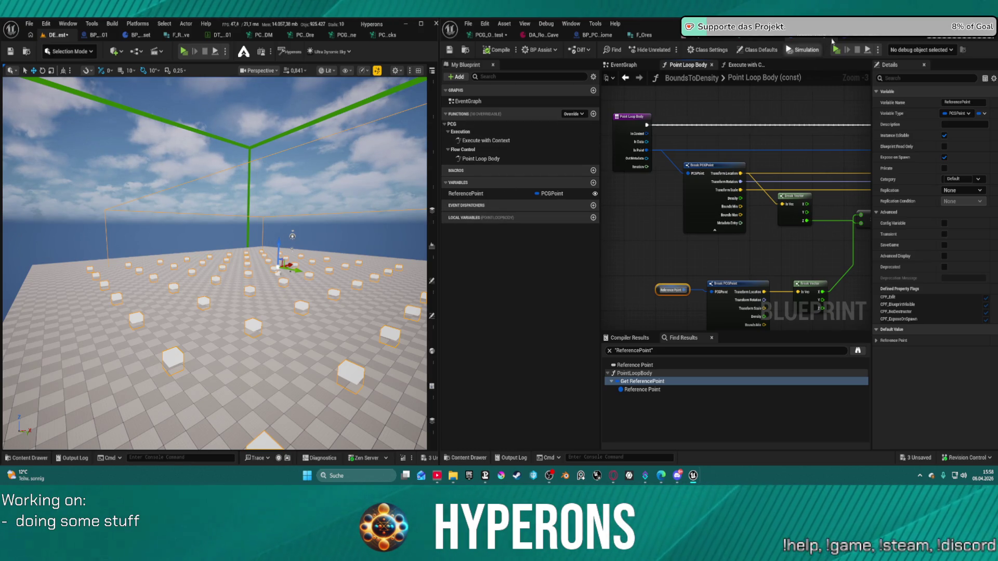
pyautogui.click(856, 40)
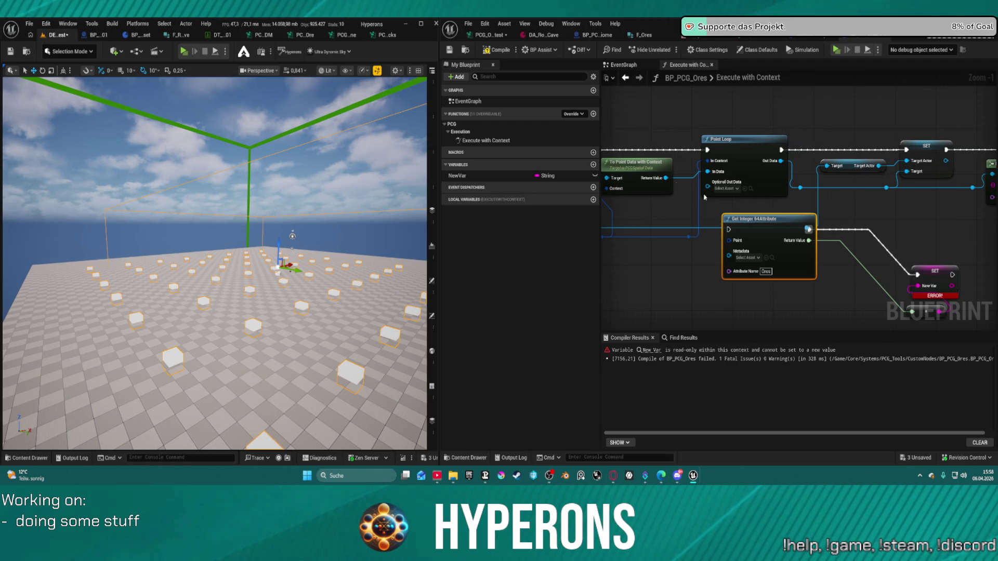
# Compile BP_PCG_Ores successfully and review the Cast, Get Integer64Attribute and SET NewVar nodes
pyautogui.click(498, 50)
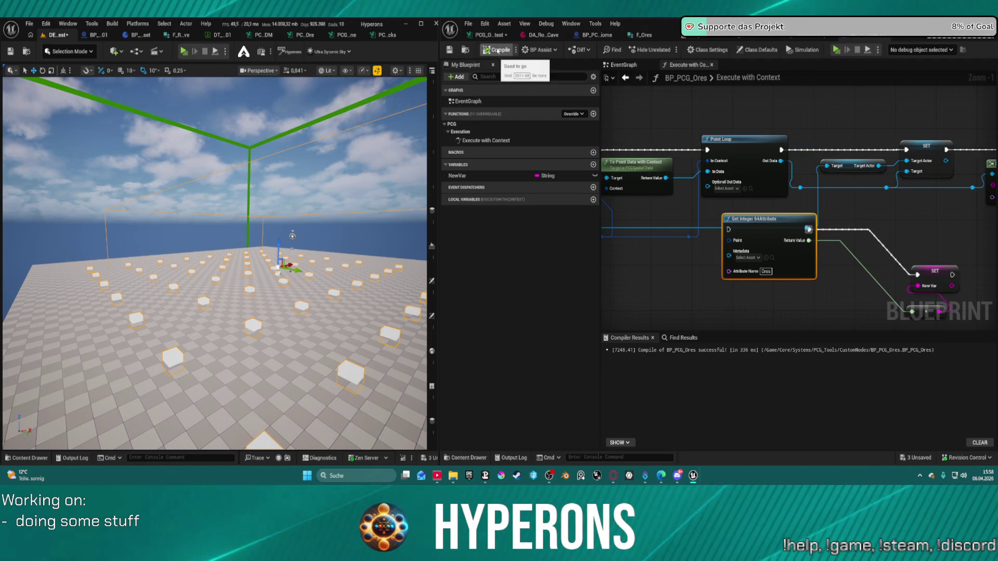
pyautogui.moveTo(745, 239)
pyautogui.mouseDown()
pyautogui.moveTo(724, 198)
pyautogui.moveTo(780, 208)
pyautogui.moveTo(918, 178)
pyautogui.moveTo(893, 229)
pyautogui.moveTo(681, 232)
pyautogui.moveTo(573, 261)
pyautogui.moveTo(705, 156)
pyautogui.moveTo(716, 166)
pyautogui.mouseUp()
pyautogui.scroll(1, 705, 156)
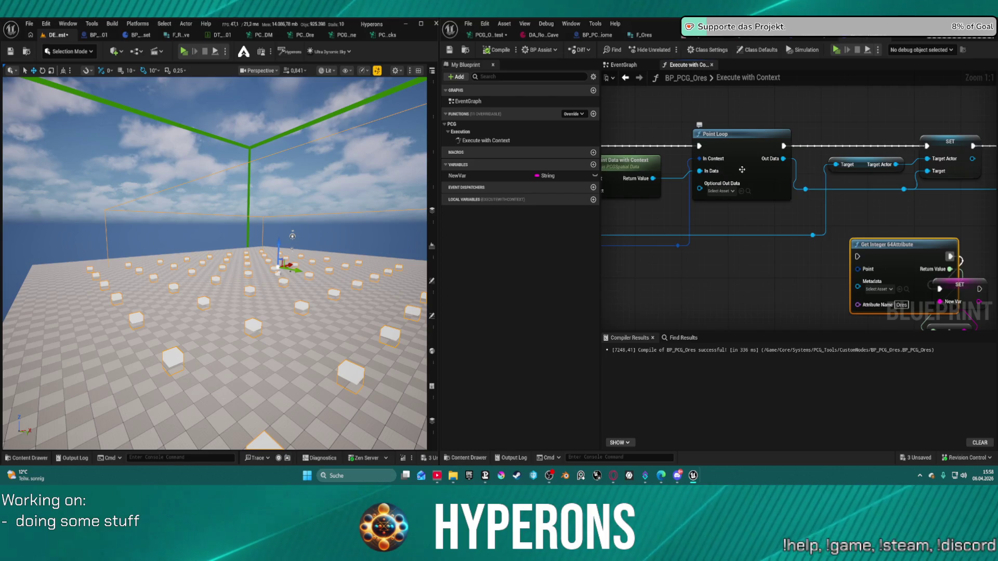
pyautogui.click(648, 166)
pyautogui.moveTo(648, 165); pyautogui.dragTo(808, 154)
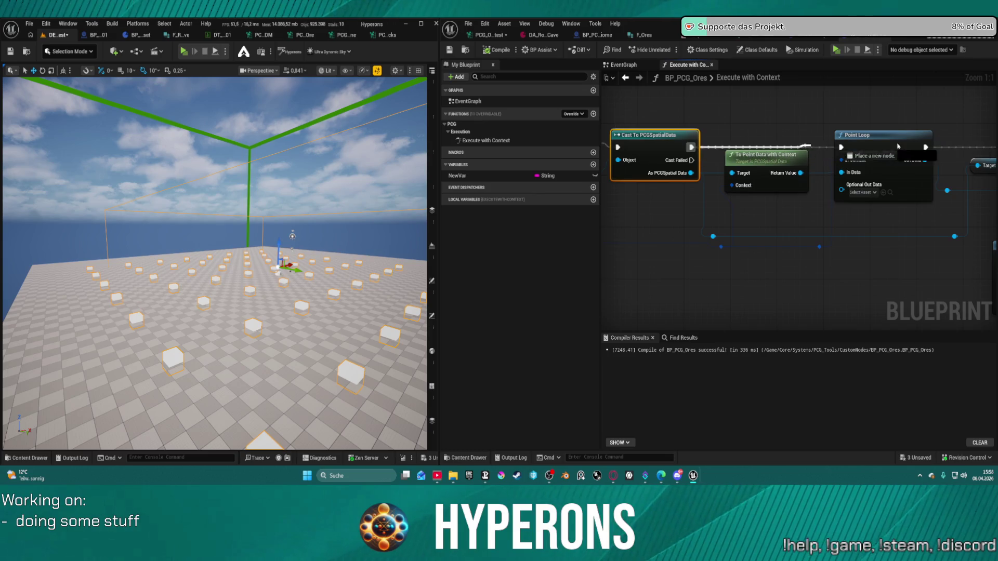
pyautogui.moveTo(780, 270); pyautogui.dragTo(639, 270)
pyautogui.moveTo(647, 157)
pyautogui.mouseDown()
pyautogui.moveTo(743, 163)
pyautogui.moveTo(738, 192)
pyautogui.moveTo(761, 262)
pyautogui.moveTo(793, 269)
pyautogui.mouseUp()
# Add a trial Set String Parameter node, then delete it
pyautogui.write('set')
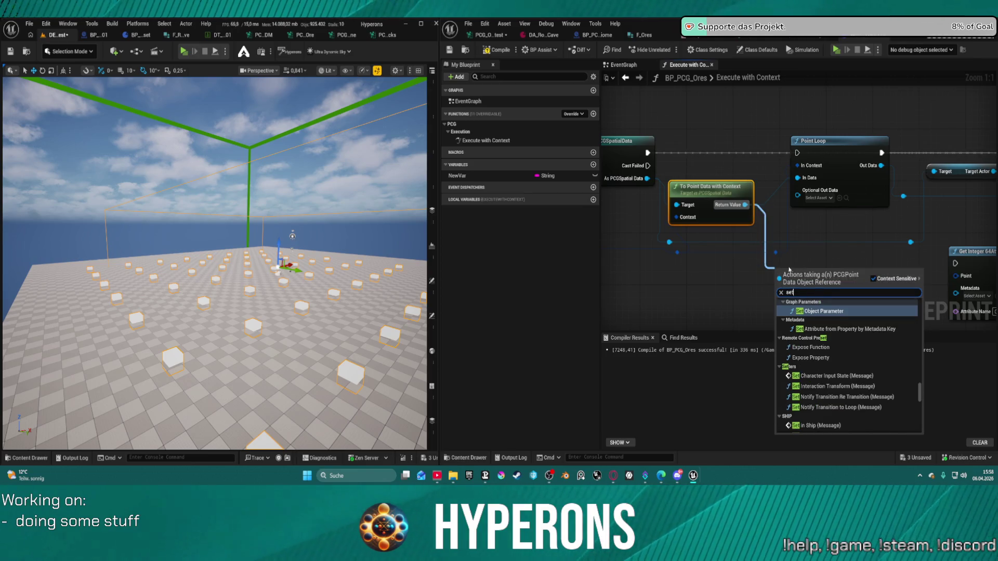
pyautogui.scroll(-5, 852, 357)
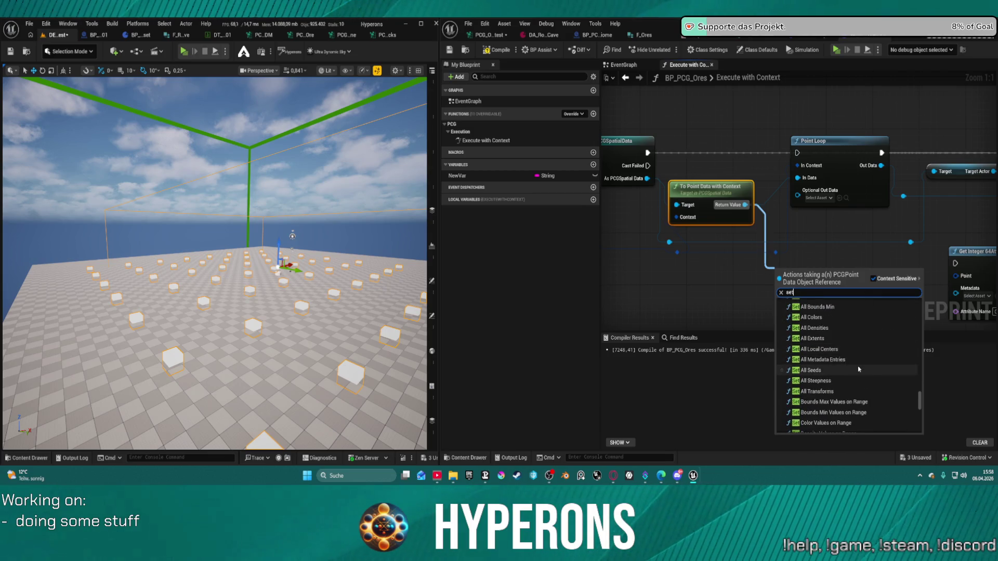
pyautogui.write(' st')
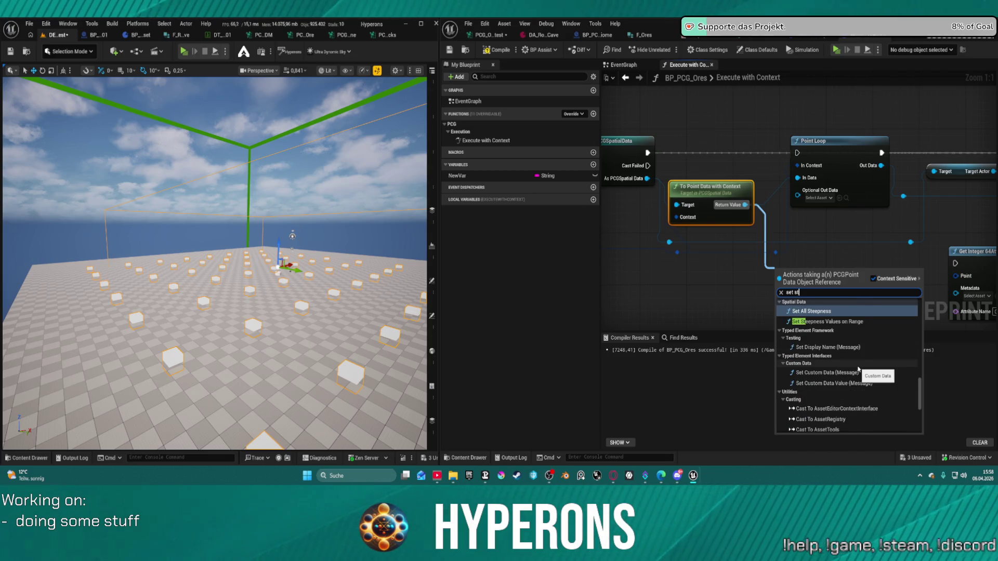
pyautogui.write('rin')
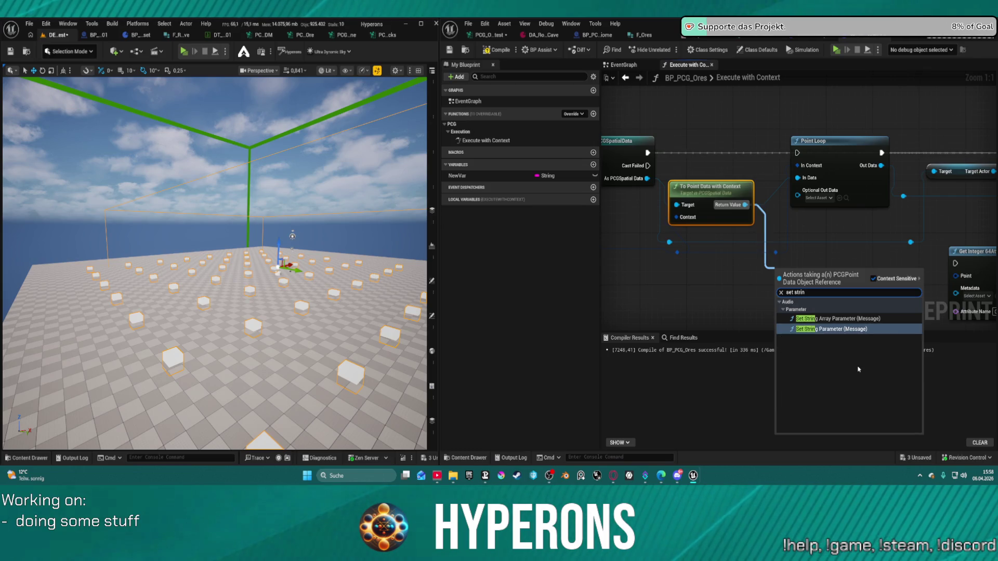
pyautogui.press('Return')
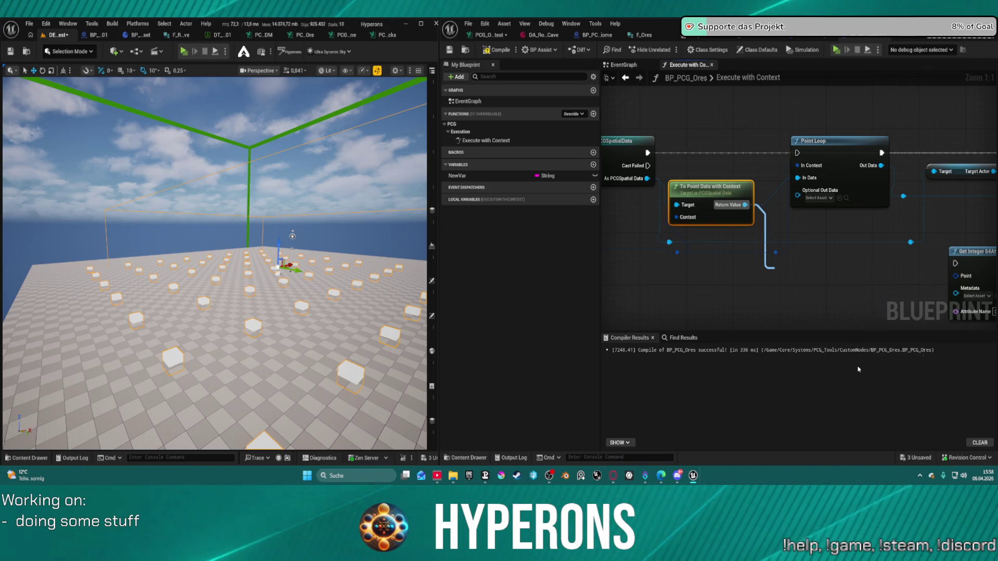
pyautogui.moveTo(893, 298); pyautogui.dragTo(830, 232)
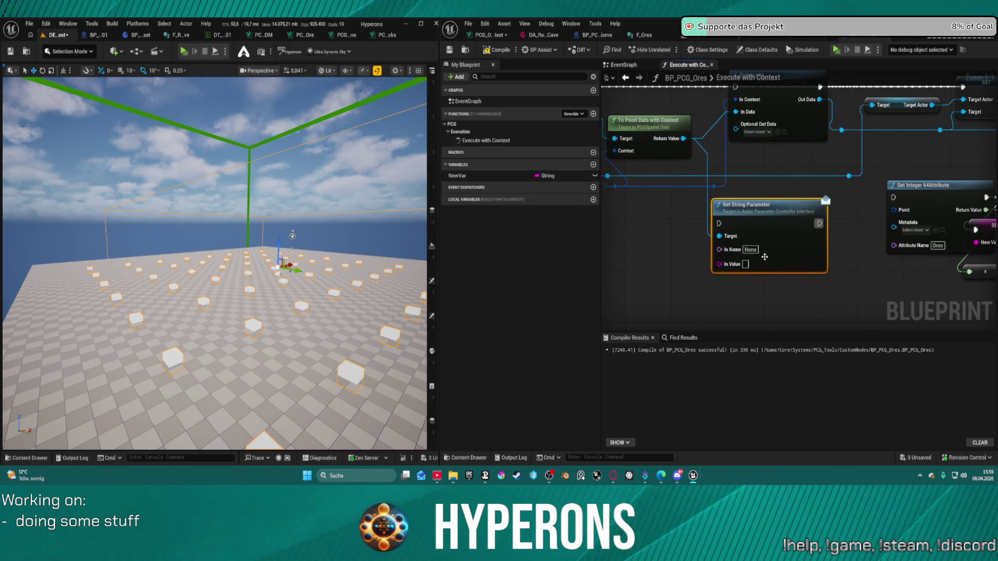
pyautogui.press('Delete')
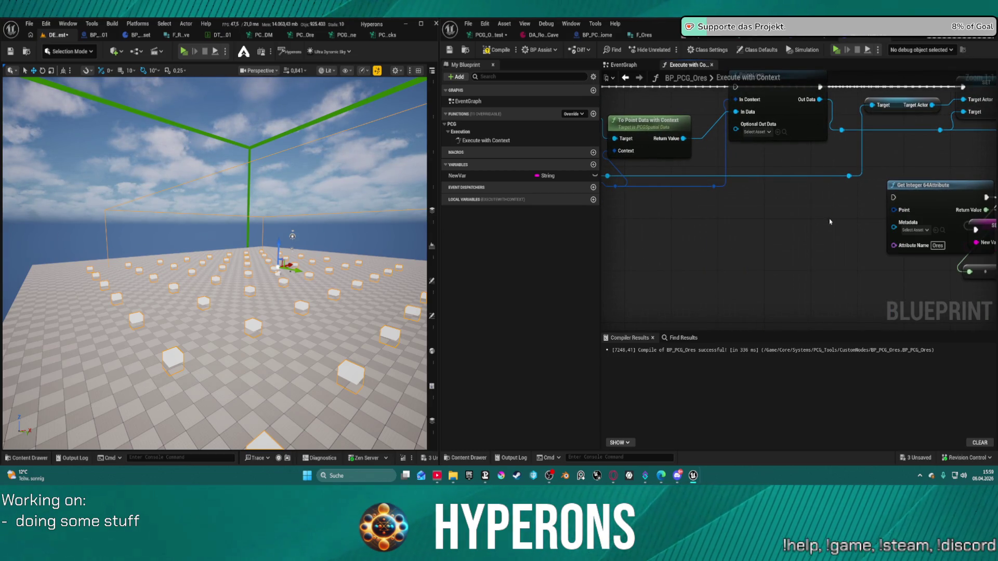
# Undo the recent graph edits with Ctrl+Z until the Point Loop Body function is restored
pyautogui.moveTo(831, 220); pyautogui.dragTo(888, 287)
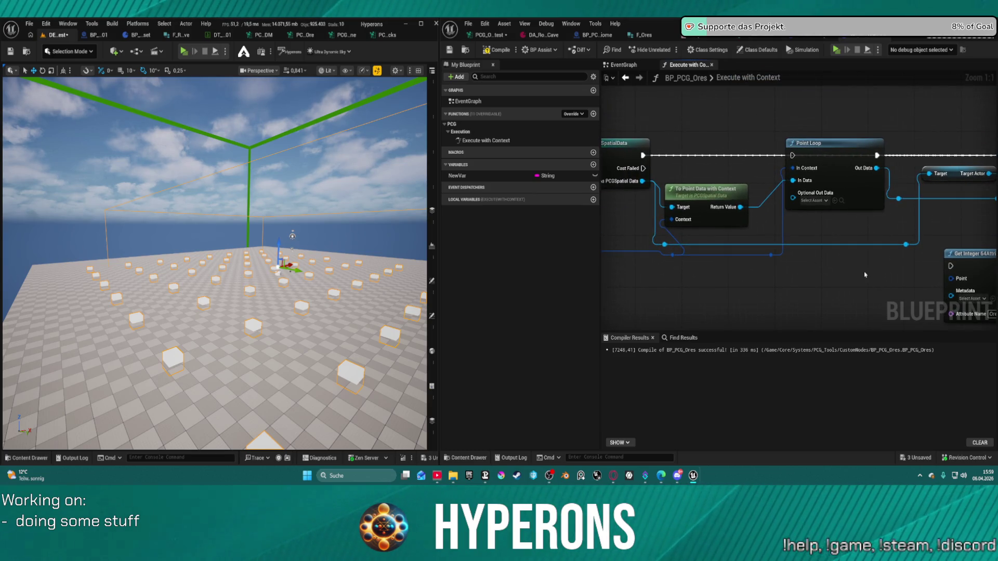
pyautogui.moveTo(643, 156); pyautogui.dragTo(792, 180)
pyautogui.press('Escape')
pyautogui.hotkey('ctrl', 'z')
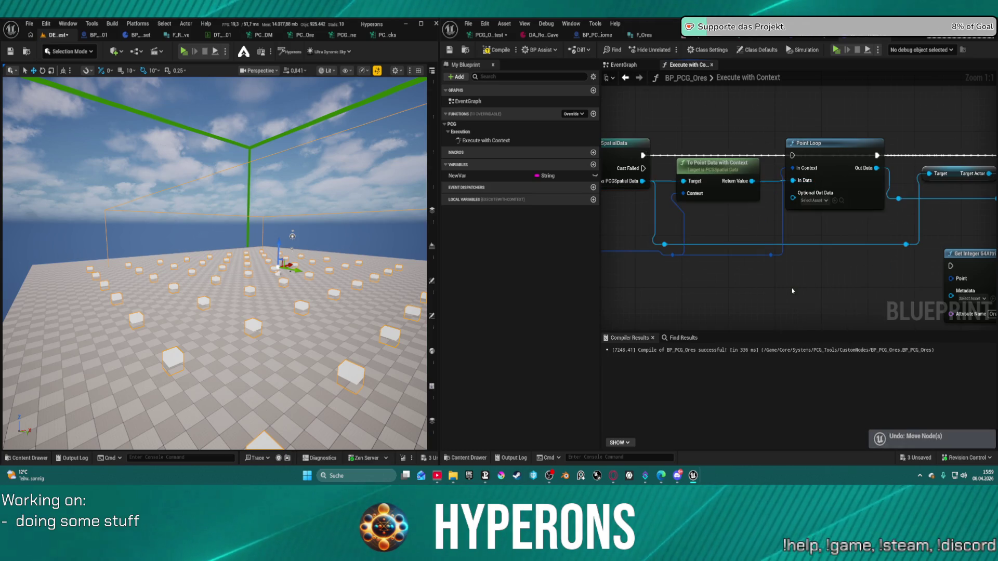
pyautogui.hotkey('ctrl', 'z')
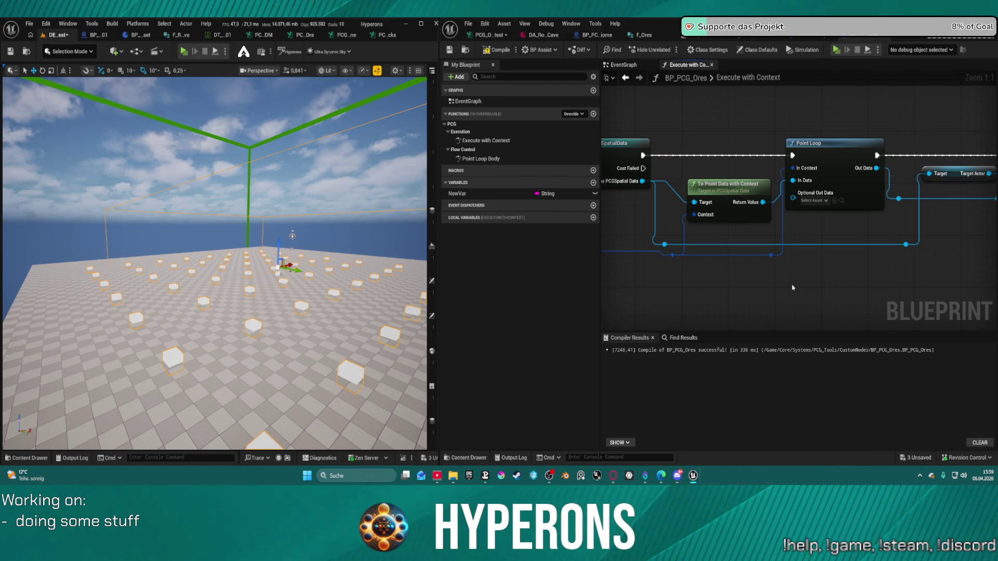
pyautogui.click(832, 205)
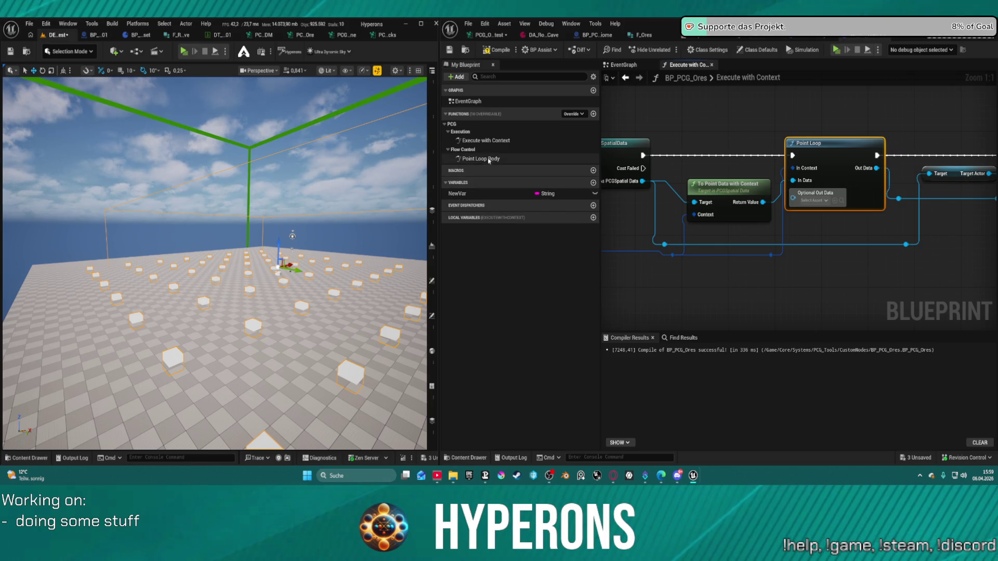
# In Point Loop Body, undo the NewVar promotion so the ore value feeds Set String Attribute directly
pyautogui.doubleClick(828, 151)
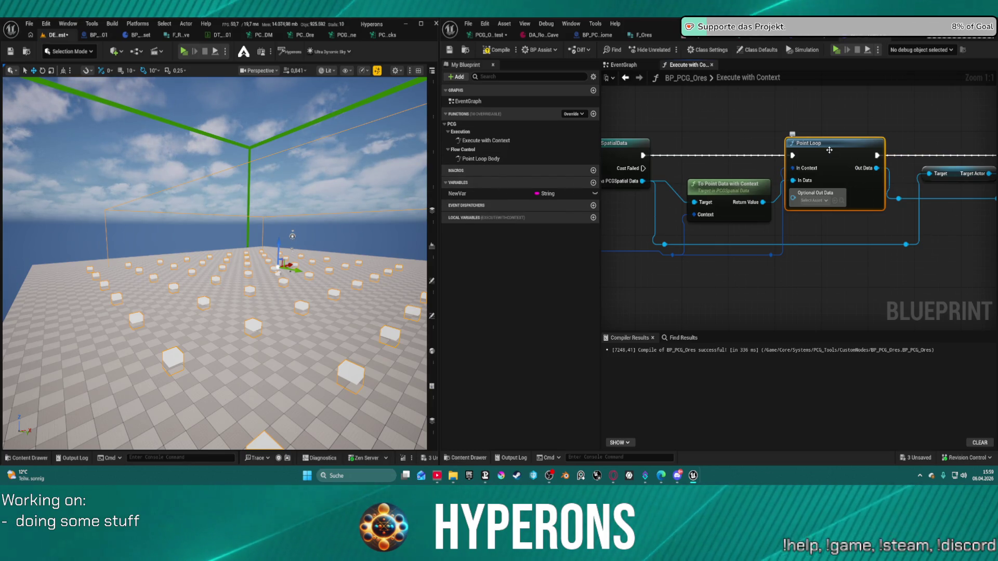
pyautogui.click(646, 230)
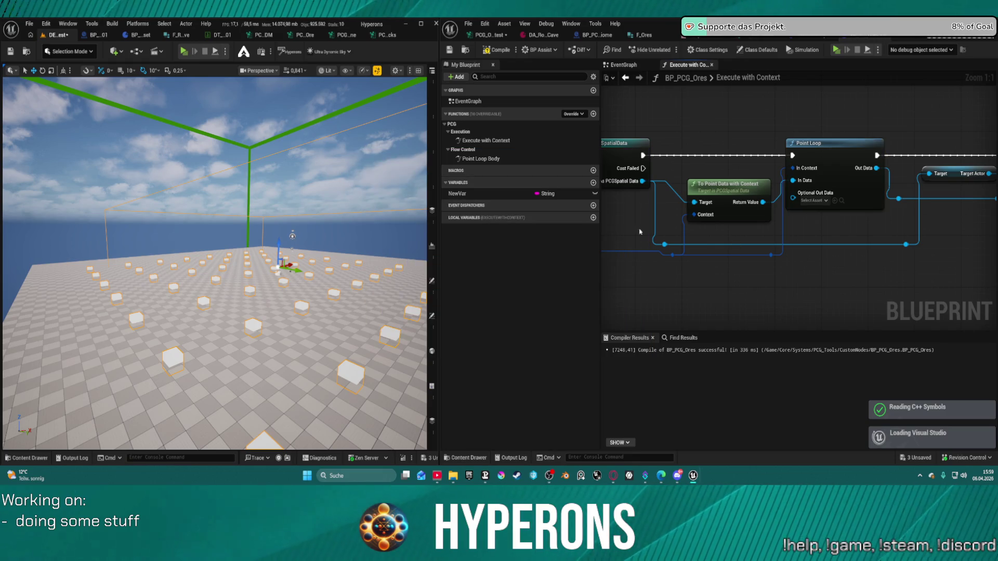
pyautogui.doubleClick(469, 162)
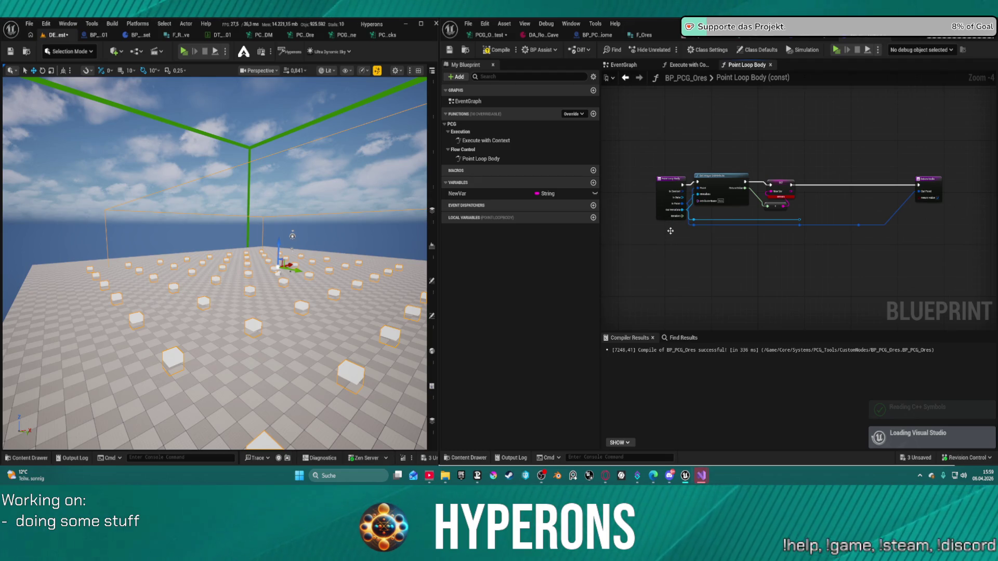
pyautogui.scroll(4, 669, 233)
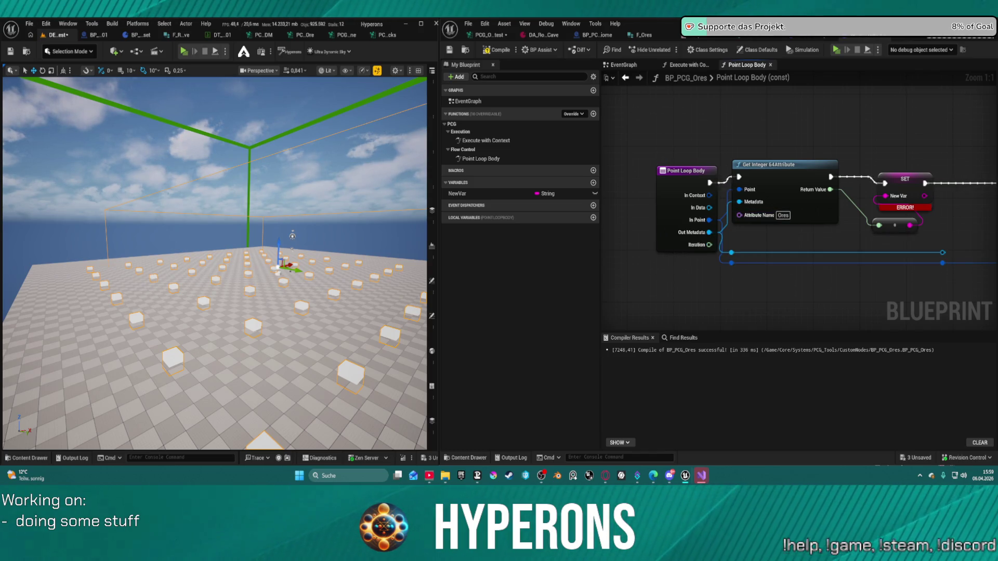
pyautogui.moveTo(943, 227)
pyautogui.mouseDown()
pyautogui.moveTo(699, 229)
pyautogui.moveTo(714, 232)
pyautogui.mouseUp()
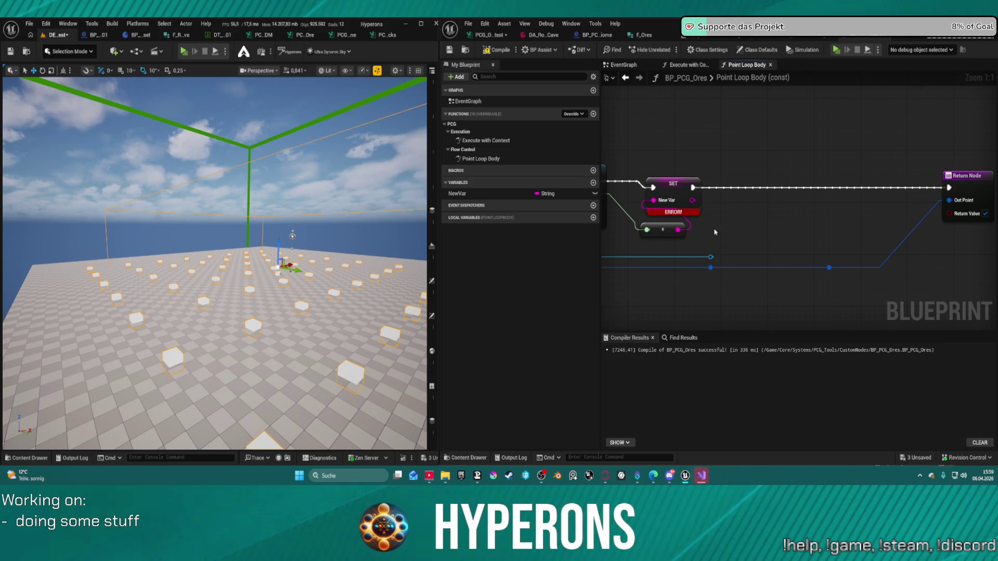
pyautogui.hotkey('ctrl', 'z')
pyautogui.hotkey('ctrl', 'z')
pyautogui.hotkey('ctrl', 'z')
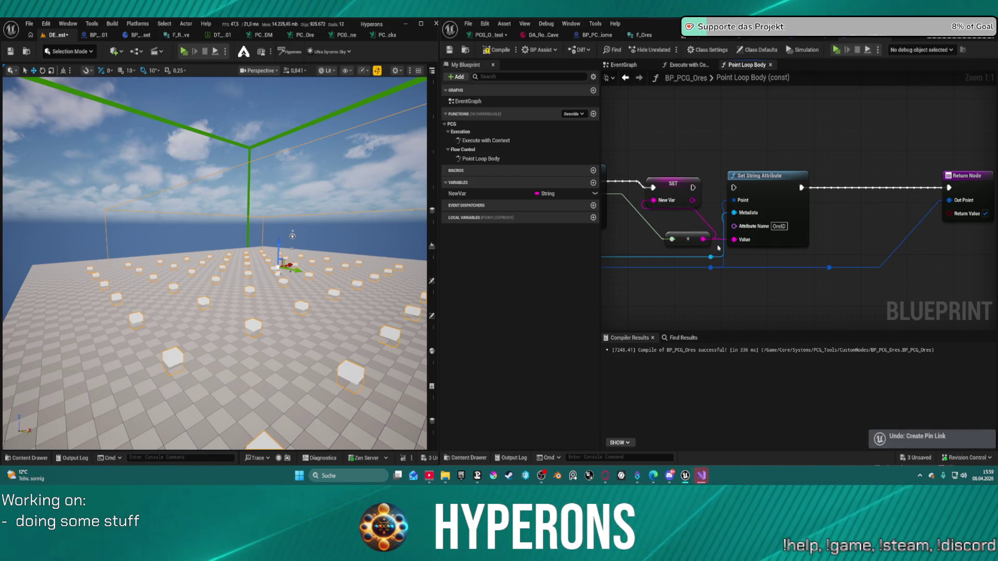
pyautogui.hotkey('ctrl', 'z')
pyautogui.hotkey('ctrl', 'z')
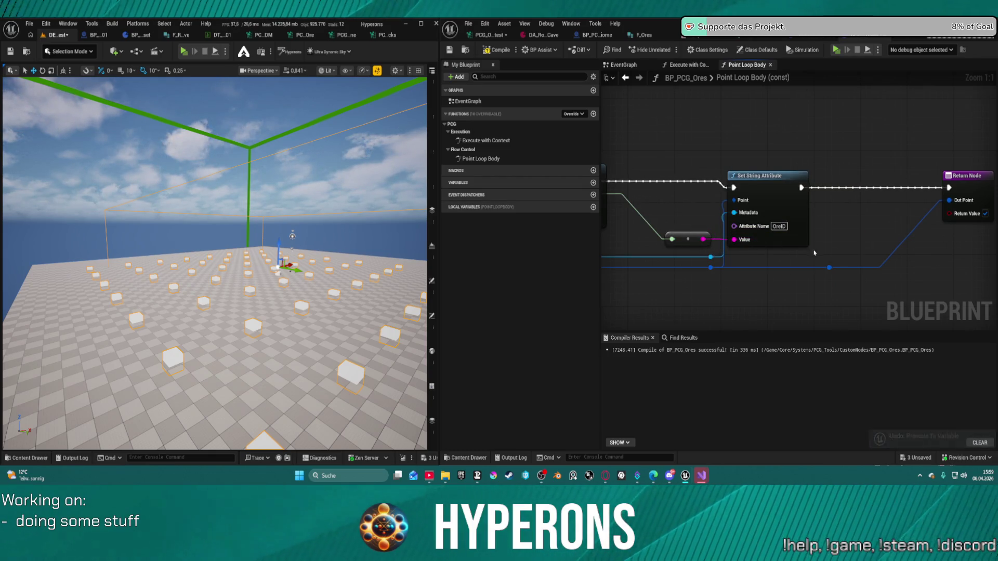
pyautogui.click(855, 229)
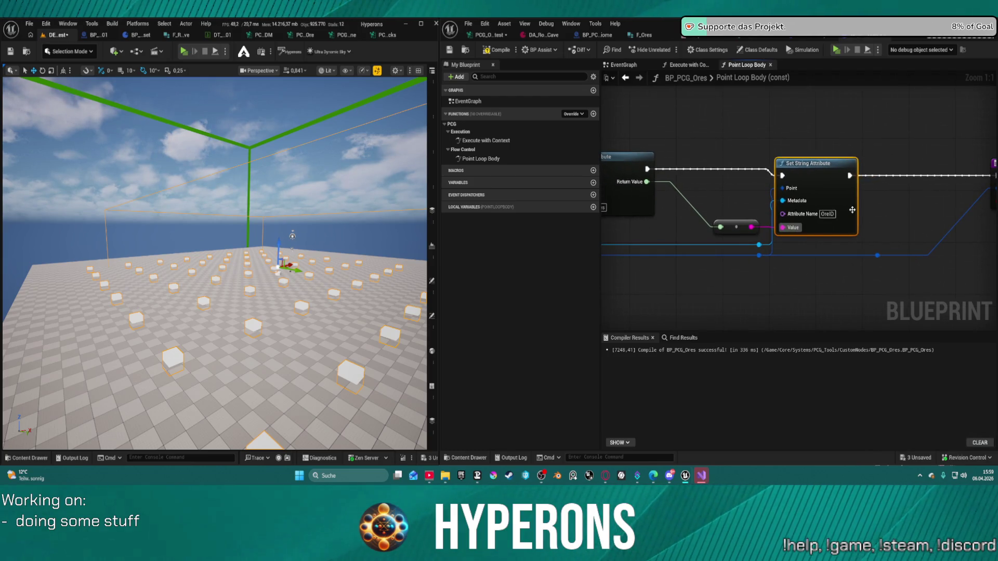
pyautogui.click(488, 35)
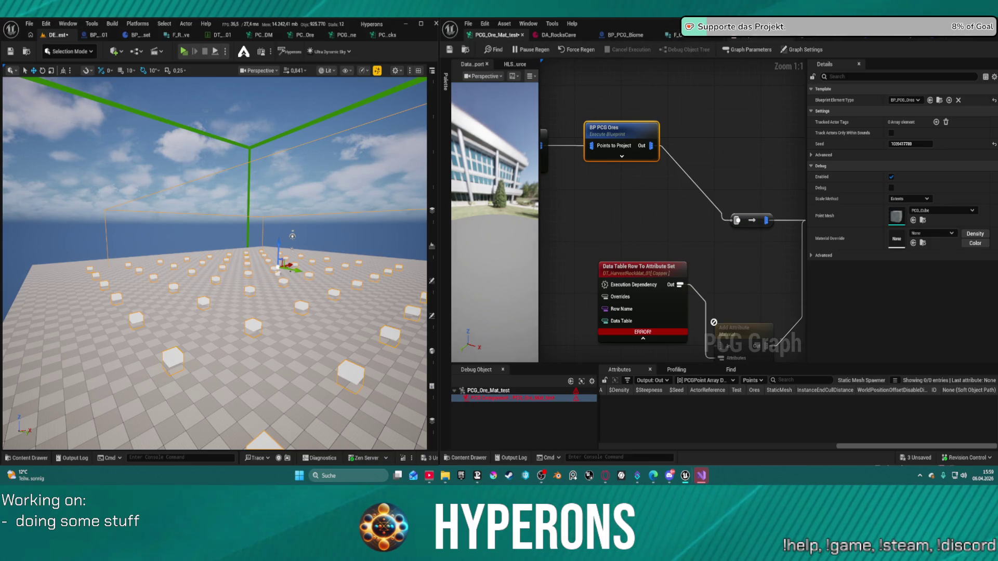
# Recompile BP_PCG_Ores and check the 64 generated points' attributes in the PCG graph
pyautogui.click(759, 35)
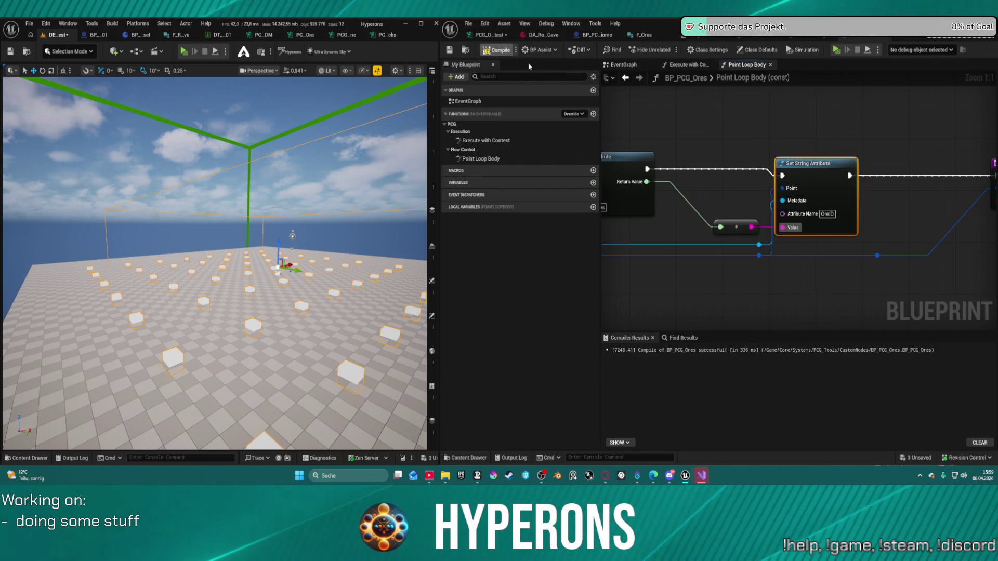
pyautogui.scroll(-4, 834, 153)
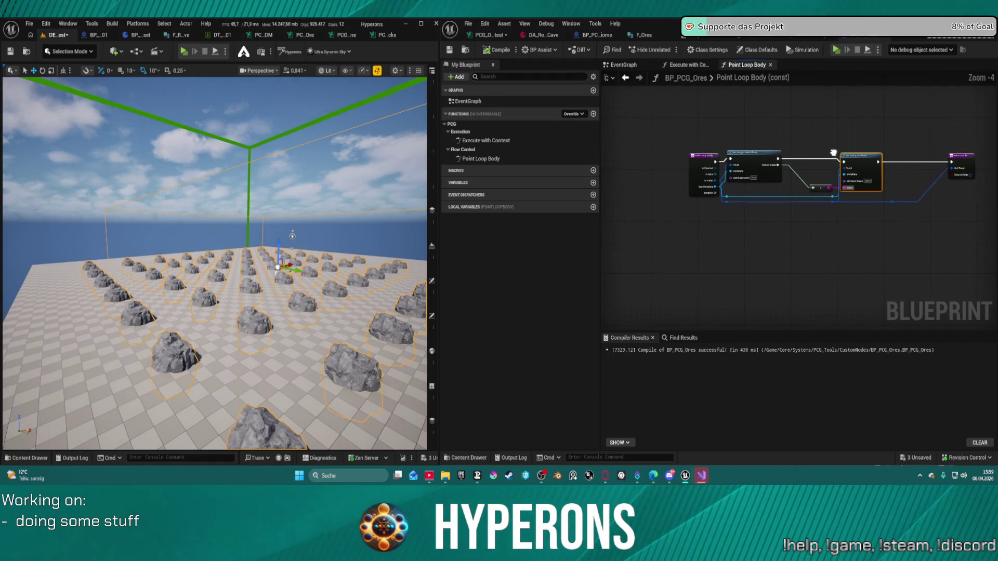
pyautogui.click(481, 37)
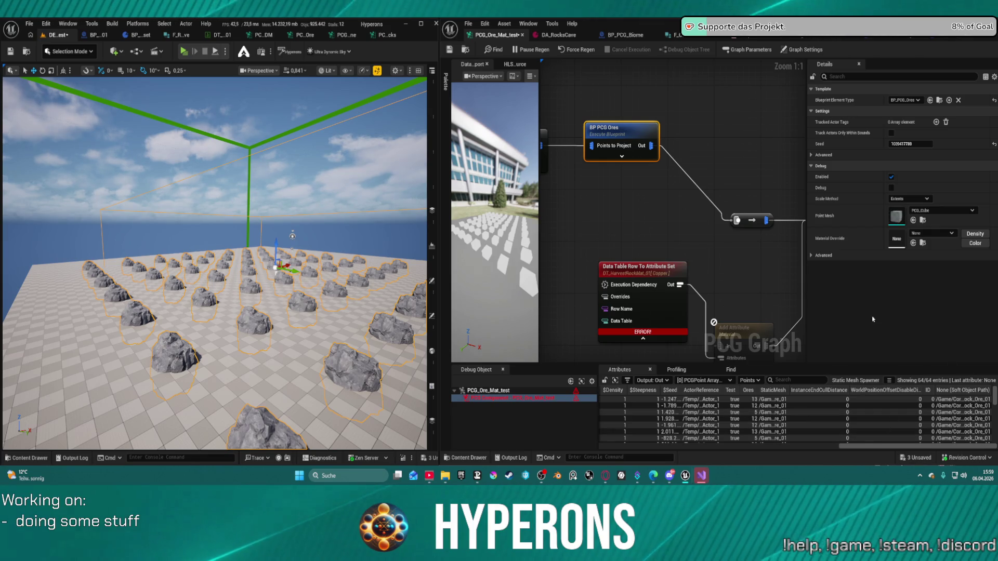
pyautogui.hscroll(-5, 915, 430)
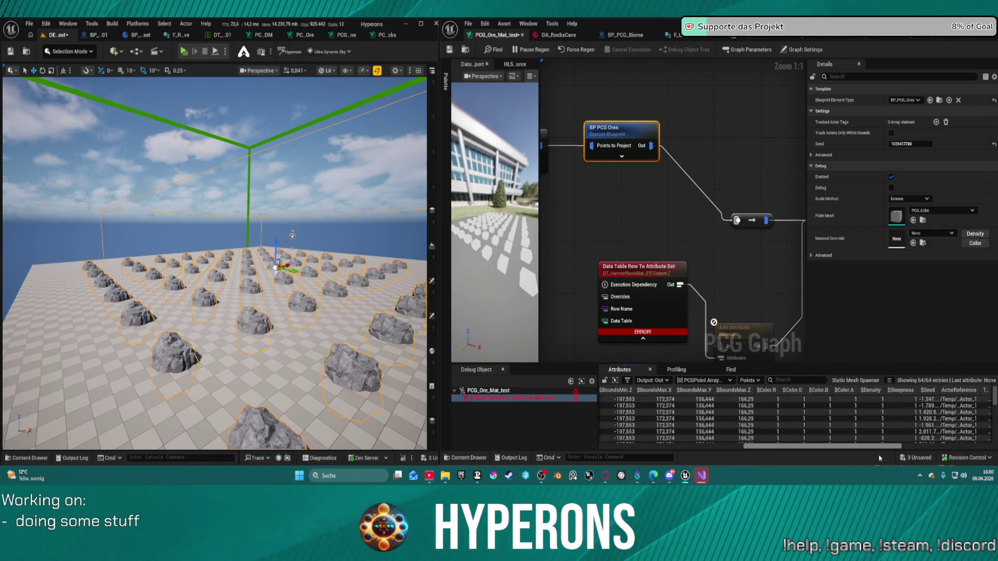
pyautogui.moveTo(857, 446); pyautogui.dragTo(976, 451)
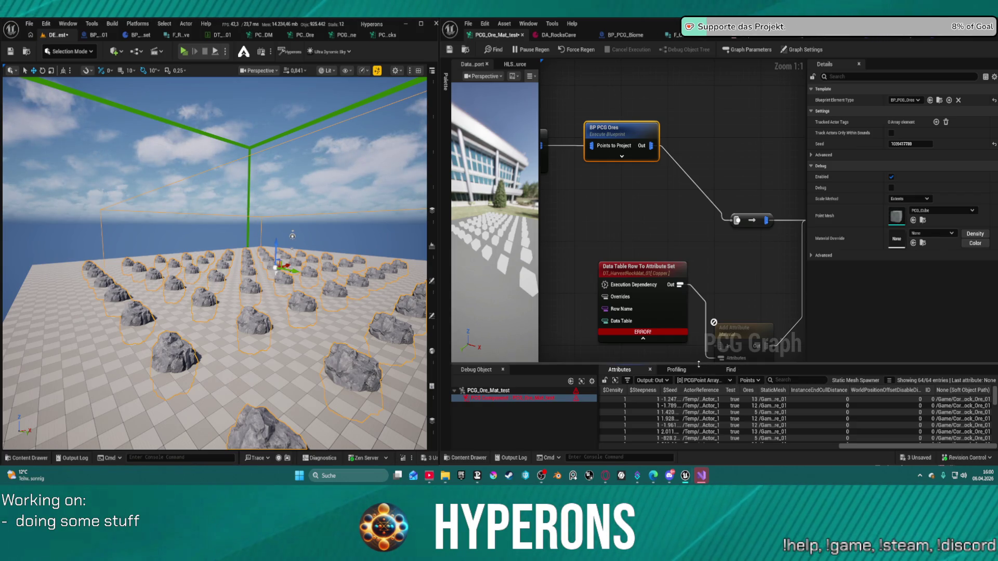
pyautogui.doubleClick(628, 140)
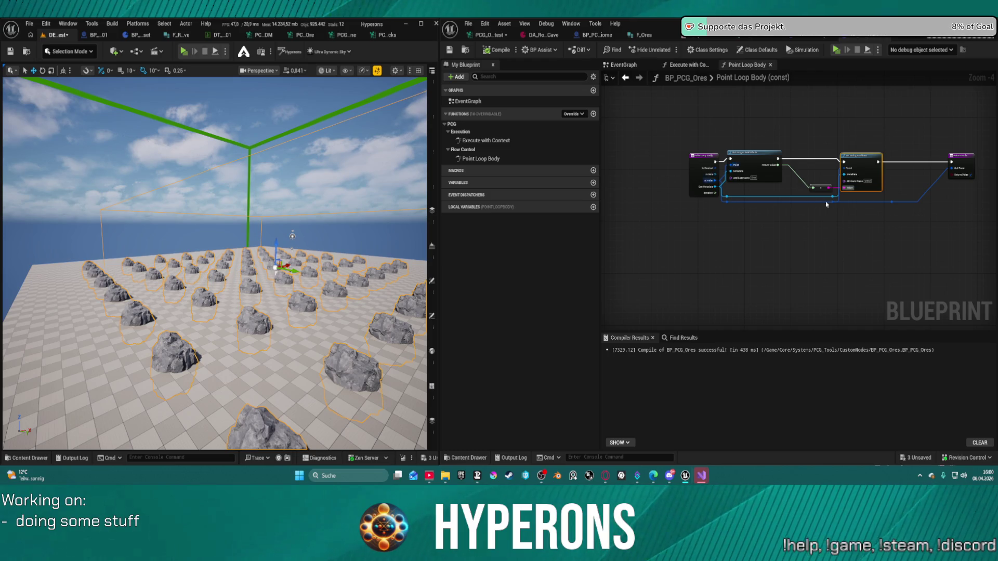
# Add a String variable NewVar in Execute with Context, then delete the SET NewVar node it placed
pyautogui.scroll(5, 826, 205)
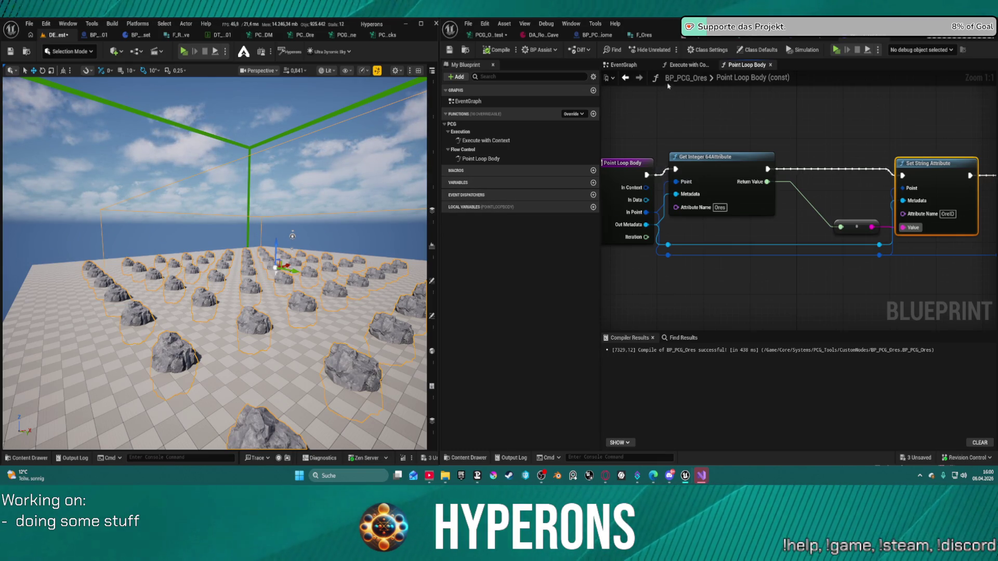
pyautogui.click(671, 67)
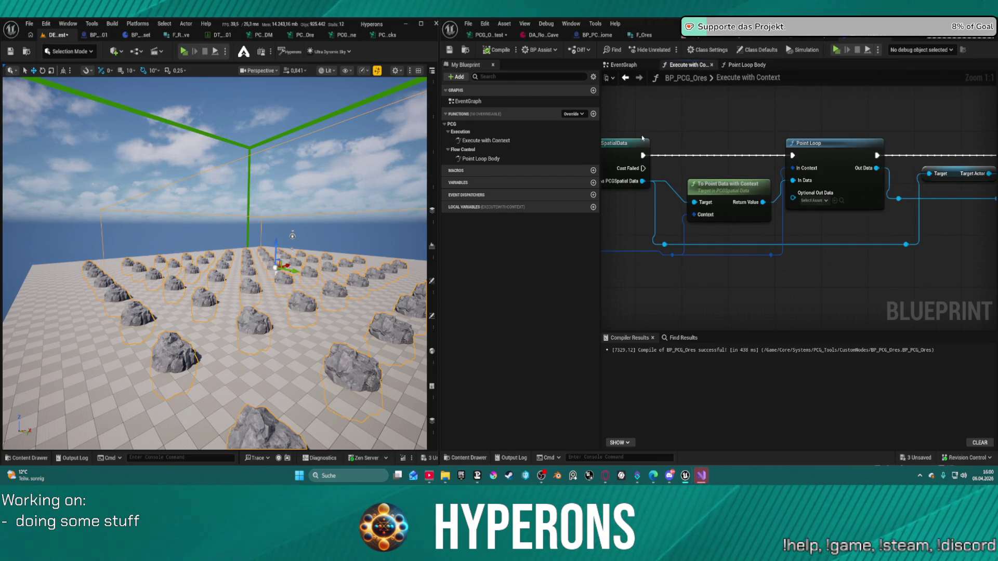
pyautogui.click(837, 169)
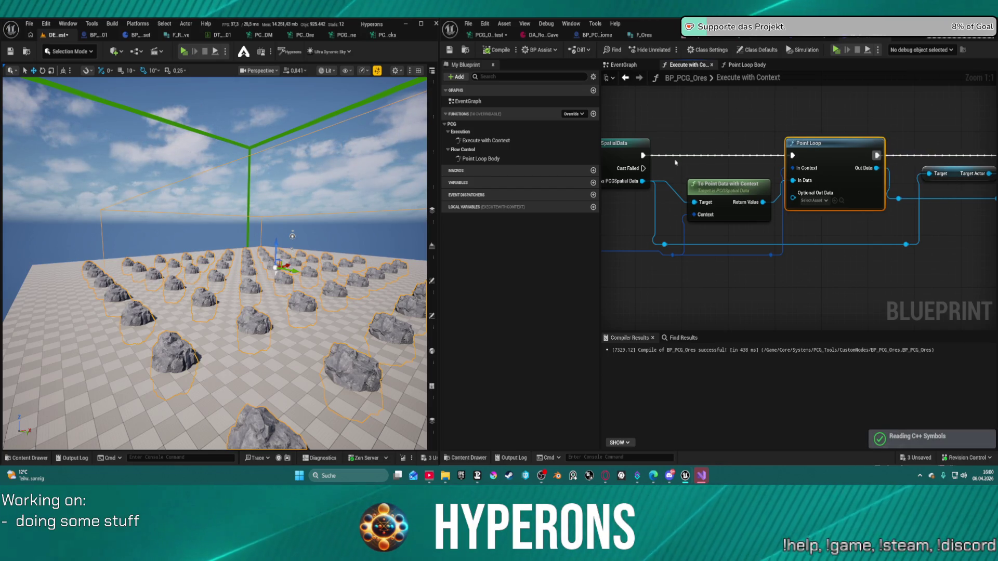
pyautogui.click(592, 183)
pyautogui.moveTo(458, 194)
pyautogui.mouseDown()
pyautogui.moveTo(832, 276)
pyautogui.moveTo(865, 208)
pyautogui.moveTo(743, 140)
pyautogui.moveTo(894, 145)
pyautogui.mouseUp()
pyautogui.moveTo(745, 136)
pyautogui.mouseDown()
pyautogui.moveTo(810, 138)
pyautogui.moveTo(800, 156)
pyautogui.moveTo(647, 183)
pyautogui.moveTo(824, 205)
pyautogui.moveTo(773, 204)
pyautogui.moveTo(503, 119)
pyautogui.mouseUp()
pyautogui.moveTo(780, 207); pyautogui.dragTo(803, 196)
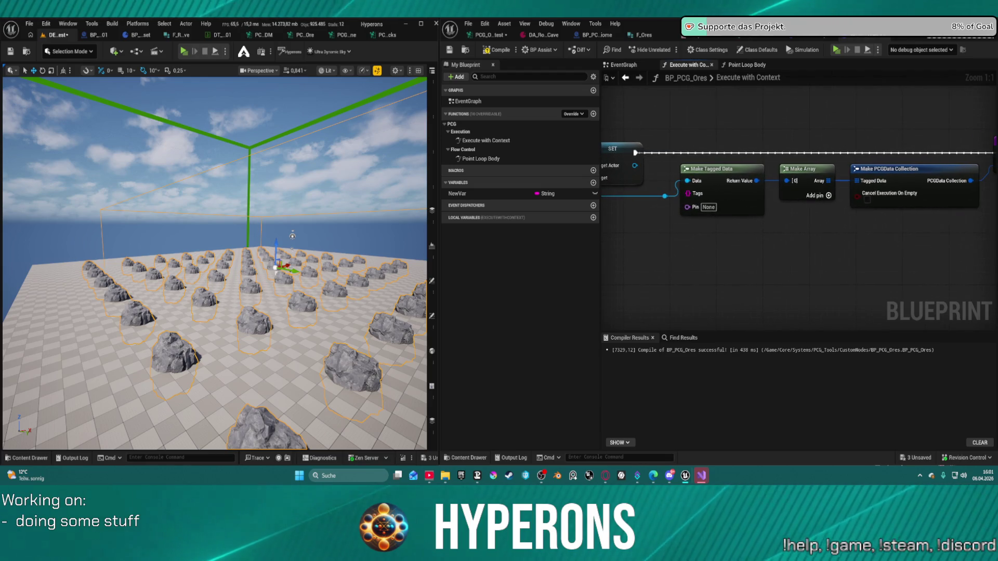
pyautogui.moveTo(530, 110)
pyautogui.mouseDown()
pyautogui.moveTo(850, 111)
pyautogui.moveTo(832, 119)
pyautogui.mouseUp()
pyautogui.moveTo(777, 151)
pyautogui.mouseDown()
pyautogui.moveTo(821, 136)
pyautogui.moveTo(831, 295)
pyautogui.moveTo(827, 260)
pyautogui.mouseUp()
pyautogui.press('Delete')
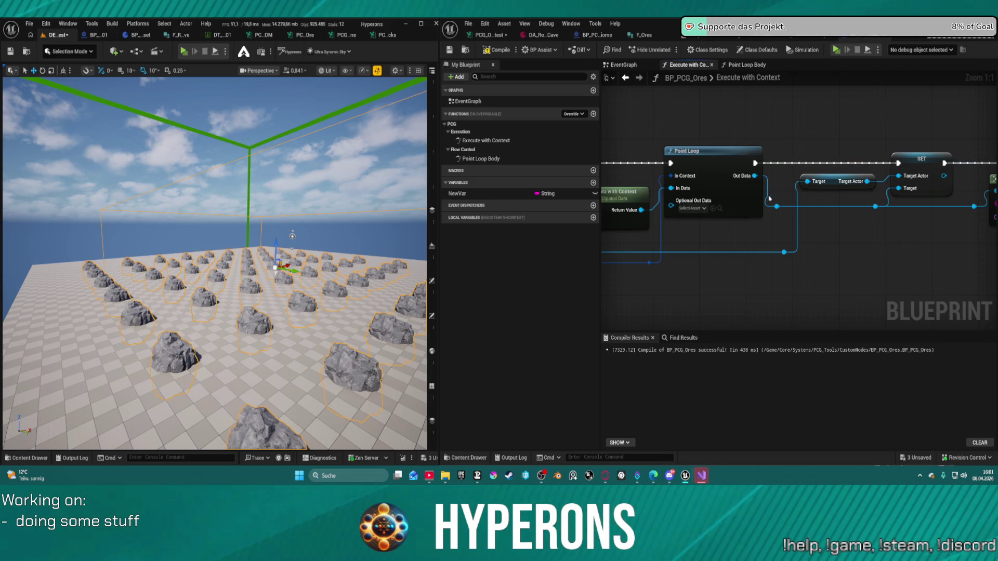
# Search for a string parameter node off Point Loop's Out Data, then cancel and return to PCG_Ore_Mat_test
pyautogui.moveTo(754, 176)
pyautogui.mouseDown()
pyautogui.moveTo(760, 223)
pyautogui.moveTo(821, 283)
pyautogui.moveTo(844, 286)
pyautogui.mouseUp()
pyautogui.write('ge')
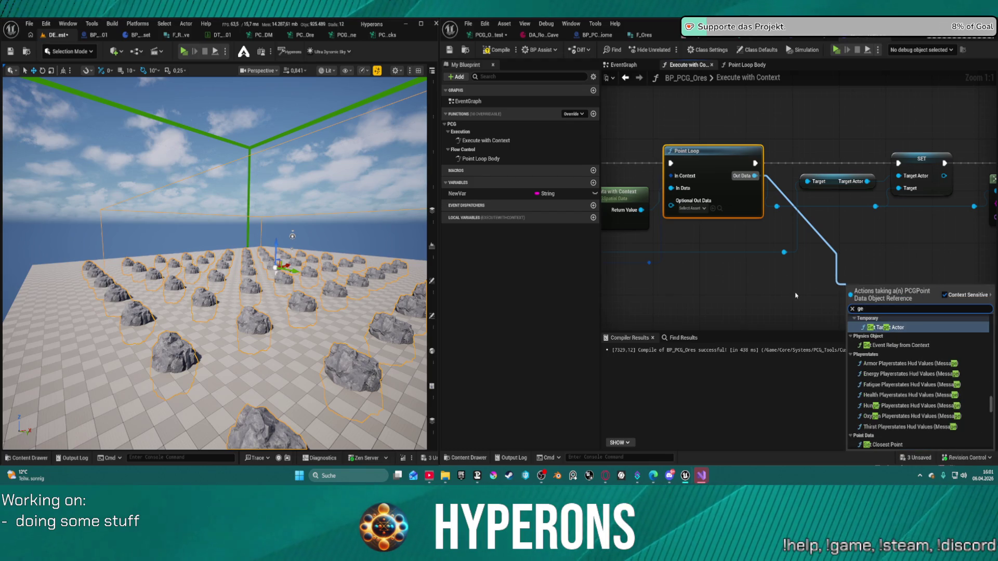
pyautogui.press('BackSpace')
pyautogui.press('BackSpace')
pyautogui.write('set')
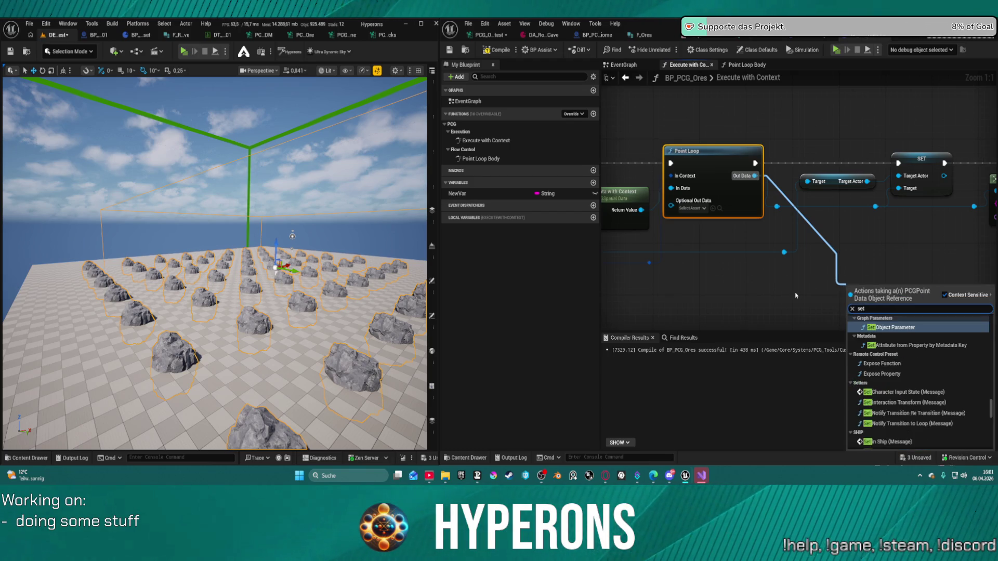
pyautogui.write(' sr')
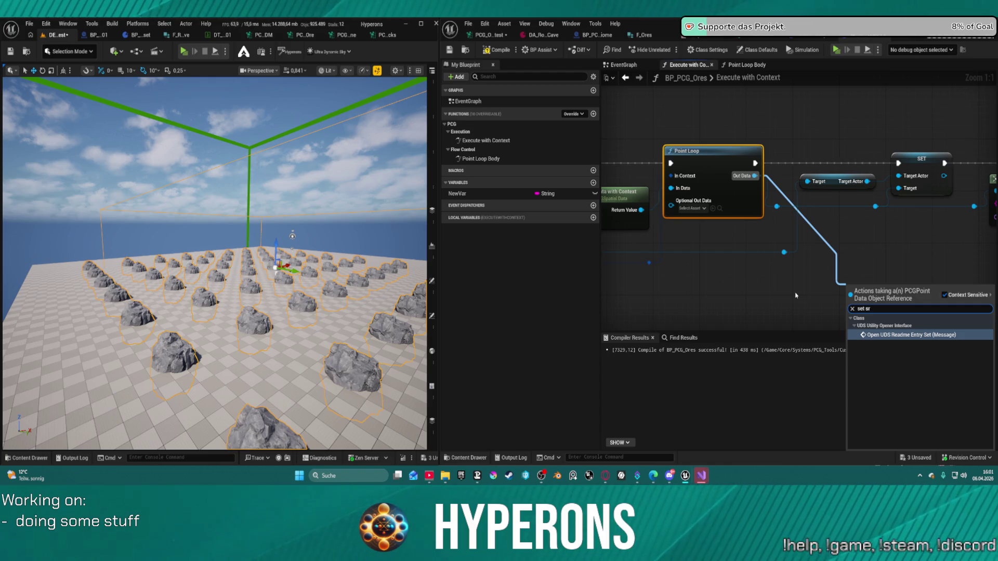
pyautogui.press('BackSpace')
pyautogui.press('BackSpace')
pyautogui.press('BackSpace')
pyautogui.press('BackSpace')
pyautogui.press('BackSpace')
pyautogui.write('strin pa')
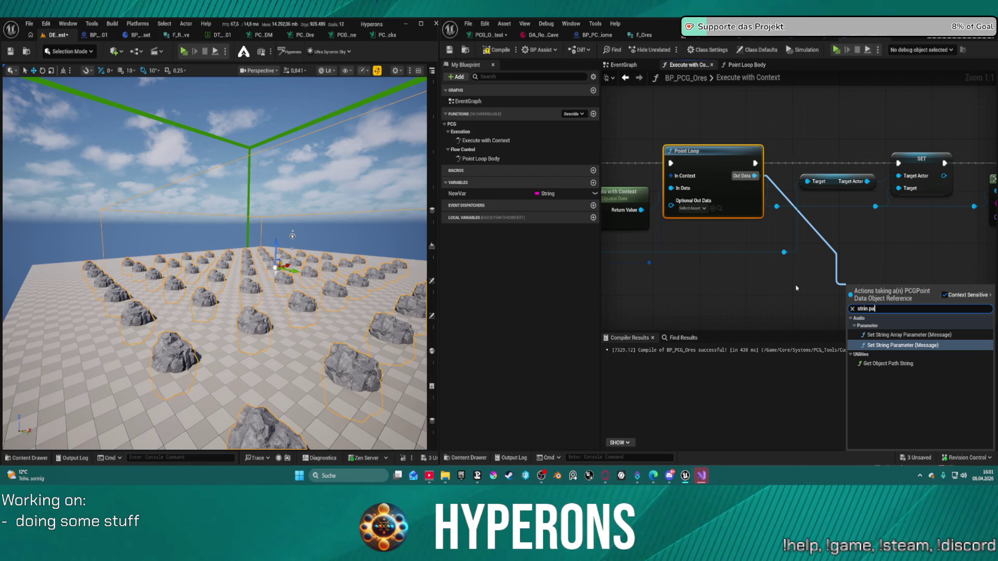
pyautogui.click(819, 146)
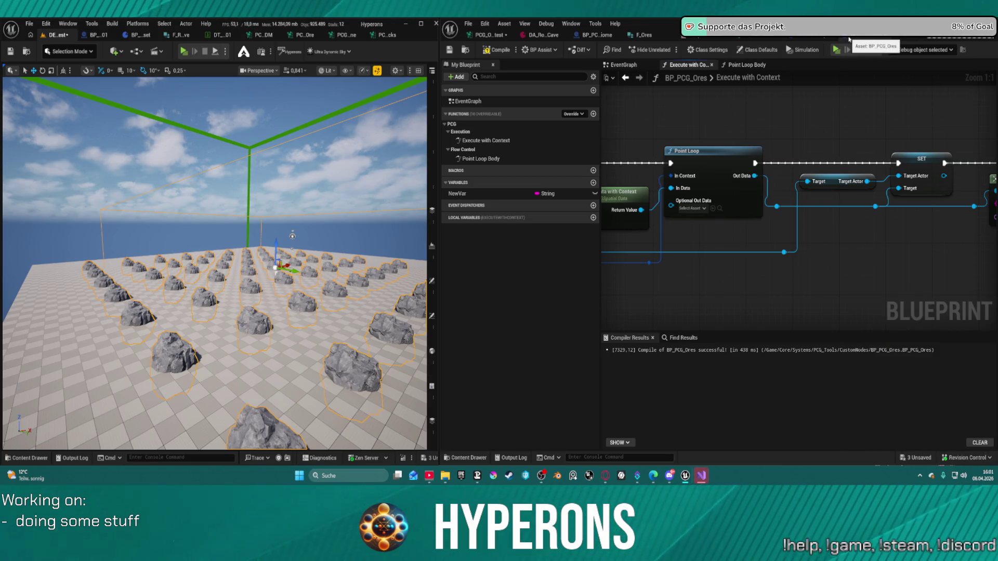
pyautogui.click(849, 37)
pyautogui.click(491, 35)
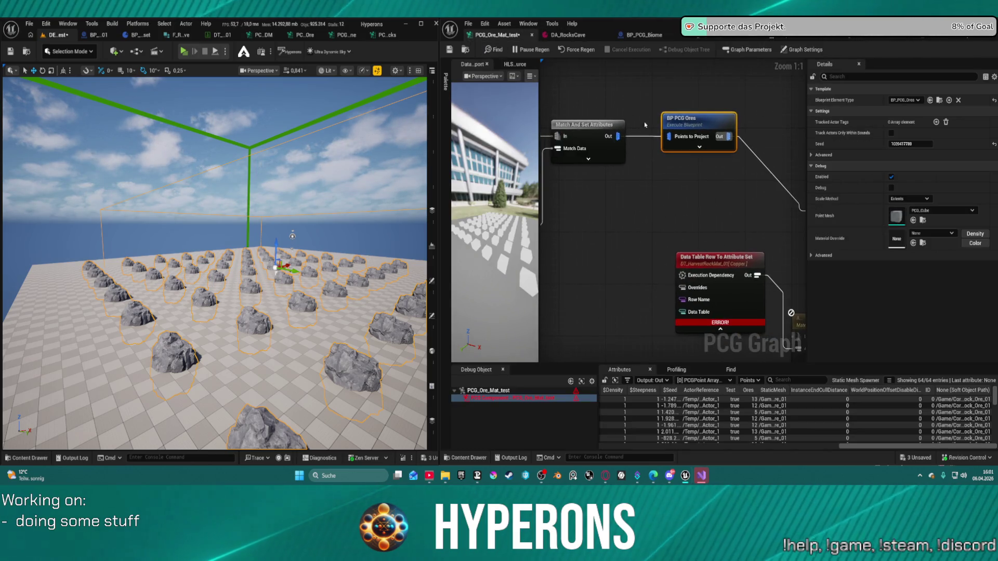
# Delete the BP PCG Ores node from the PCG_Ore_Mat_test graph
pyautogui.click(627, 203)
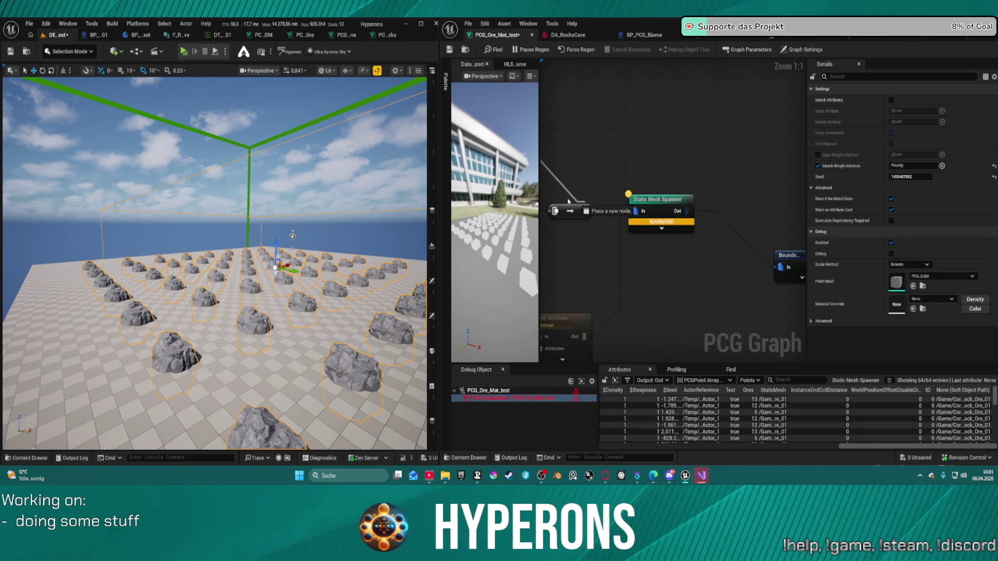
pyautogui.moveTo(628, 203); pyautogui.dragTo(798, 204)
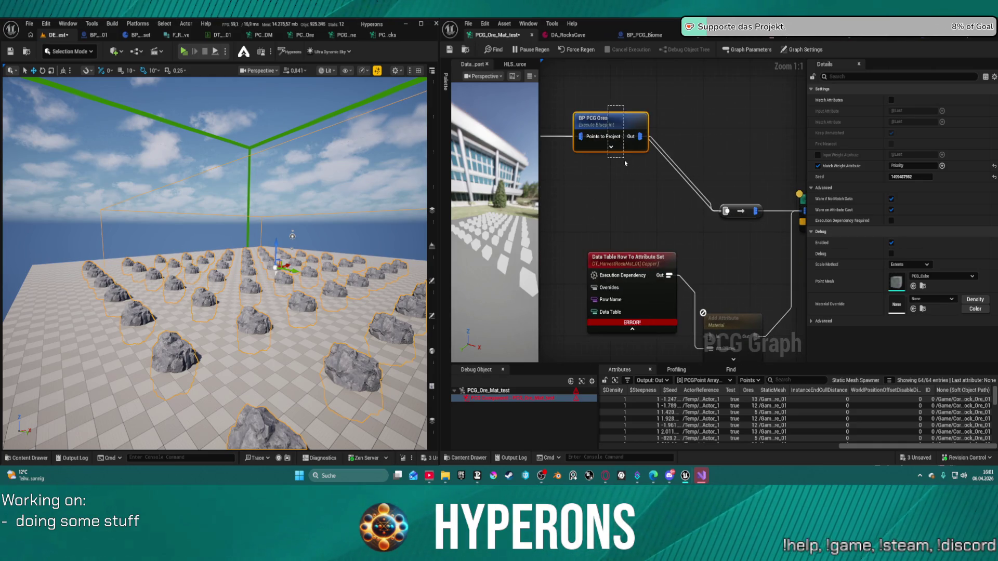
pyautogui.press('Delete')
pyautogui.moveTo(638, 259)
pyautogui.mouseDown()
pyautogui.moveTo(605, 75)
pyautogui.moveTo(773, 141)
pyautogui.moveTo(707, 199)
pyautogui.moveTo(603, 244)
pyautogui.moveTo(621, 280)
pyautogui.moveTo(611, 77)
pyautogui.moveTo(751, 81)
pyautogui.moveTo(790, 93)
pyautogui.moveTo(674, 175)
pyautogui.mouseUp()
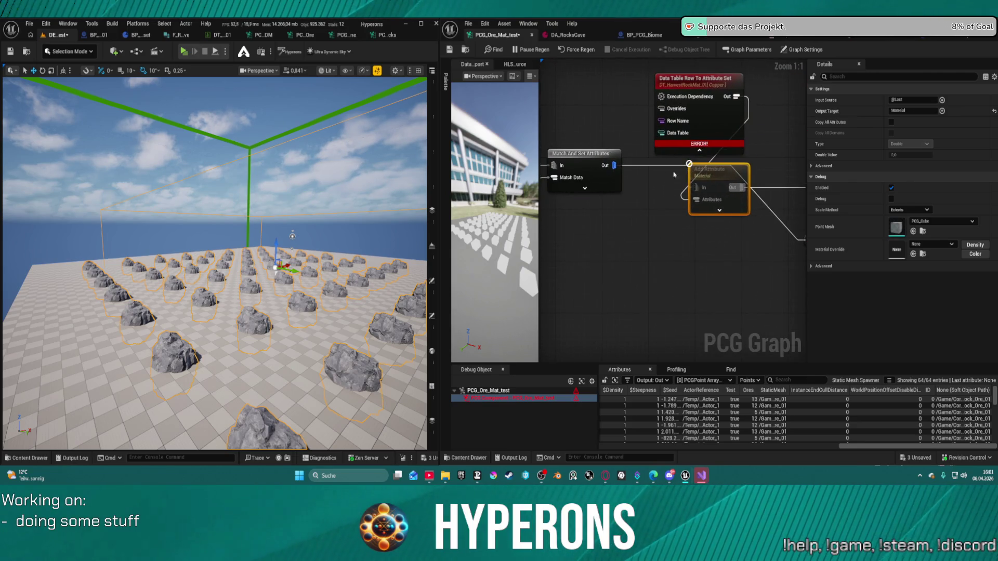
# Connect Match And Set Attributes to Add Attribute and rearrange the Data Table, Add Attribute and Debug nodes
pyautogui.moveTo(616, 167); pyautogui.dragTo(696, 199)
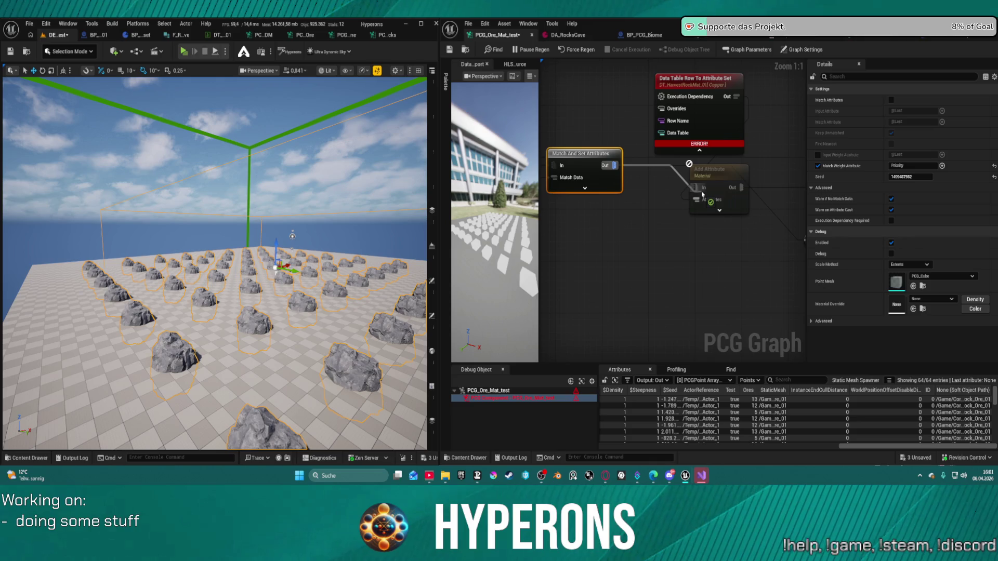
pyautogui.moveTo(695, 78)
pyautogui.mouseDown()
pyautogui.moveTo(646, 70)
pyautogui.moveTo(599, 111)
pyautogui.moveTo(590, 99)
pyautogui.mouseUp()
pyautogui.moveTo(717, 141); pyautogui.dragTo(652, 113)
pyautogui.moveTo(655, 200); pyautogui.dragTo(655, 154)
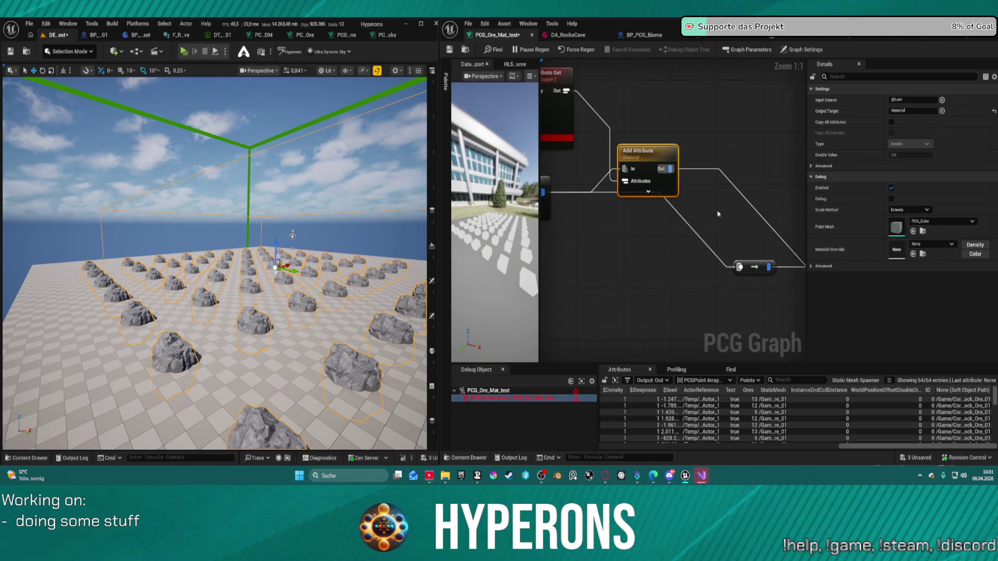
pyautogui.moveTo(718, 214); pyautogui.dragTo(604, 228)
pyautogui.click(640, 281)
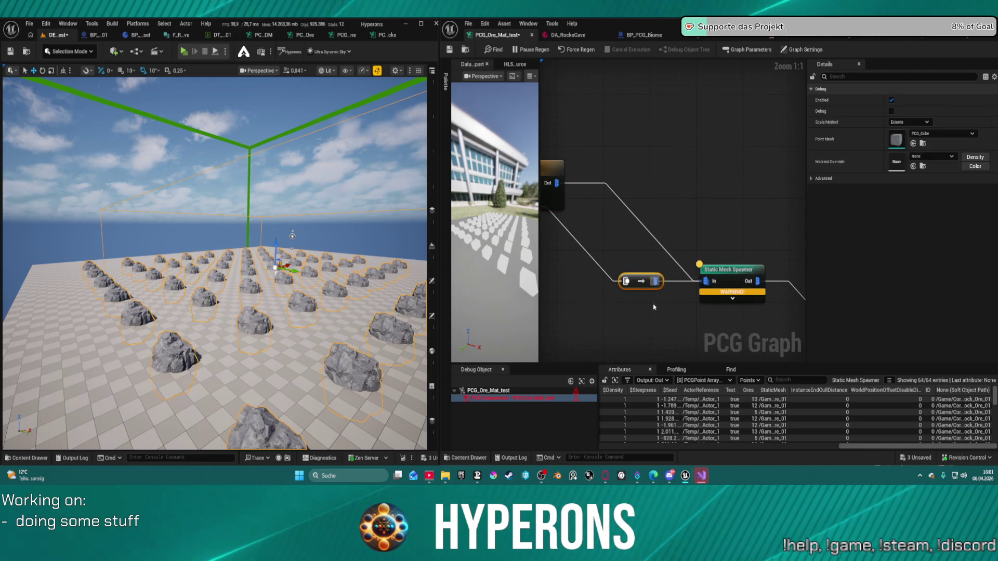
pyautogui.click(653, 307)
pyautogui.moveTo(654, 307)
pyautogui.mouseDown()
pyautogui.moveTo(693, 294)
pyautogui.moveTo(784, 148)
pyautogui.mouseUp()
pyautogui.moveTo(643, 310)
pyautogui.mouseDown()
pyautogui.moveTo(665, 213)
pyautogui.moveTo(695, 161)
pyautogui.moveTo(866, 214)
pyautogui.mouseUp()
# Review the graph from Get Actor Data to Static Mesh Spawner and rewire Match And Set Attributes' output
pyautogui.scroll(-4, 706, 221)
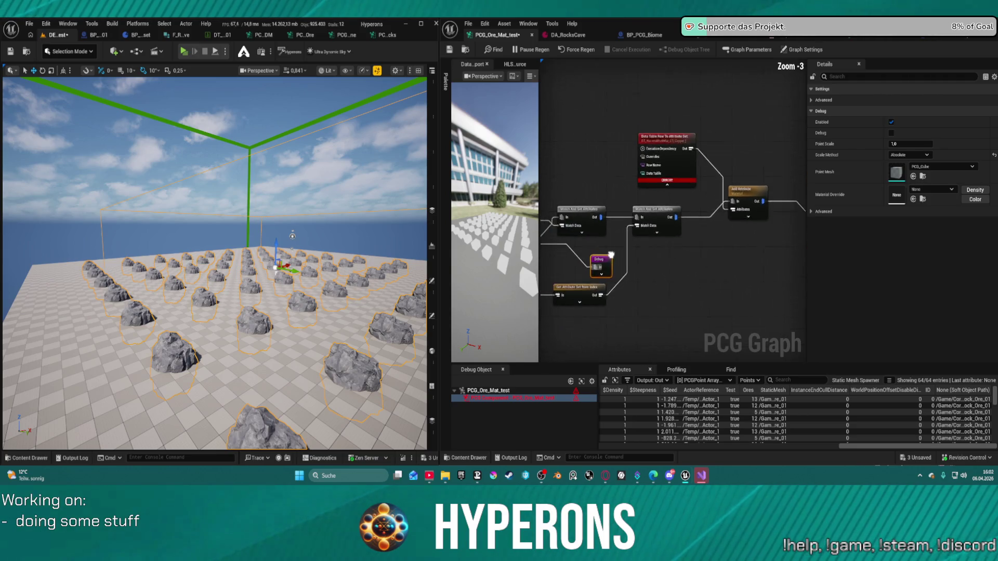
pyautogui.moveTo(706, 222); pyautogui.dragTo(847, 213)
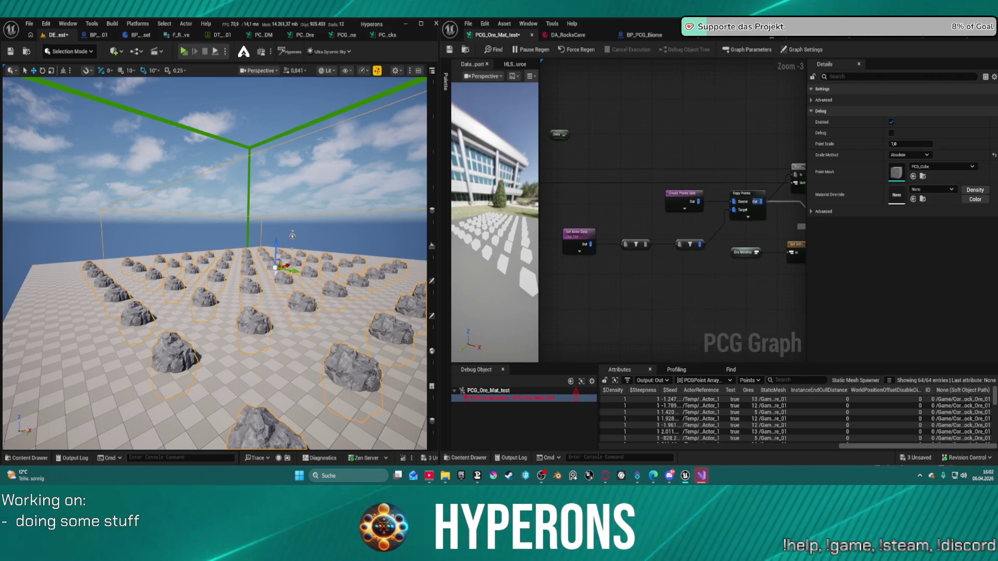
pyautogui.scroll(-1, 676, 234)
pyautogui.moveTo(650, 249)
pyautogui.mouseDown()
pyautogui.moveTo(542, 273)
pyautogui.moveTo(573, 244)
pyautogui.mouseUp()
pyautogui.scroll(4, 551, 239)
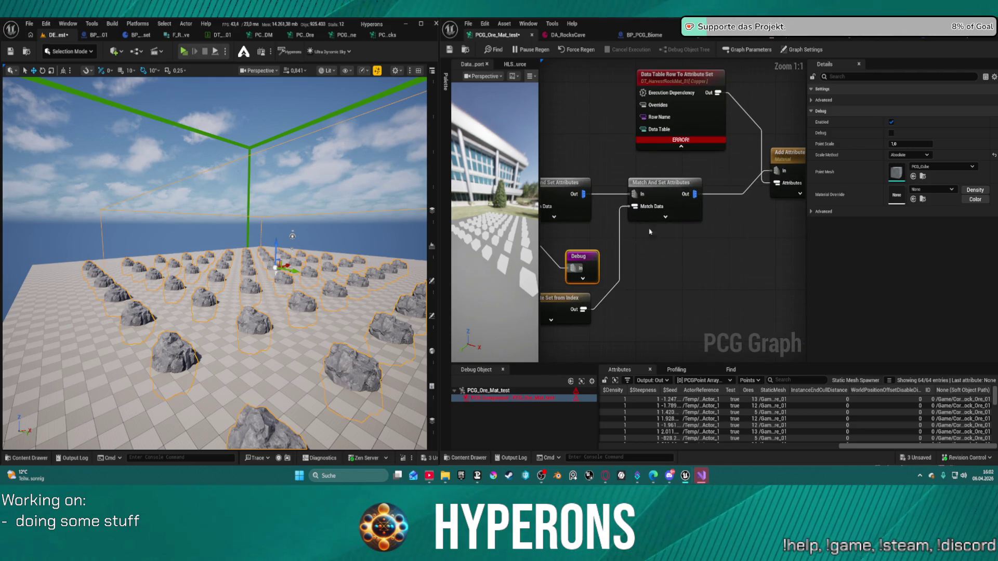
pyautogui.click(697, 197)
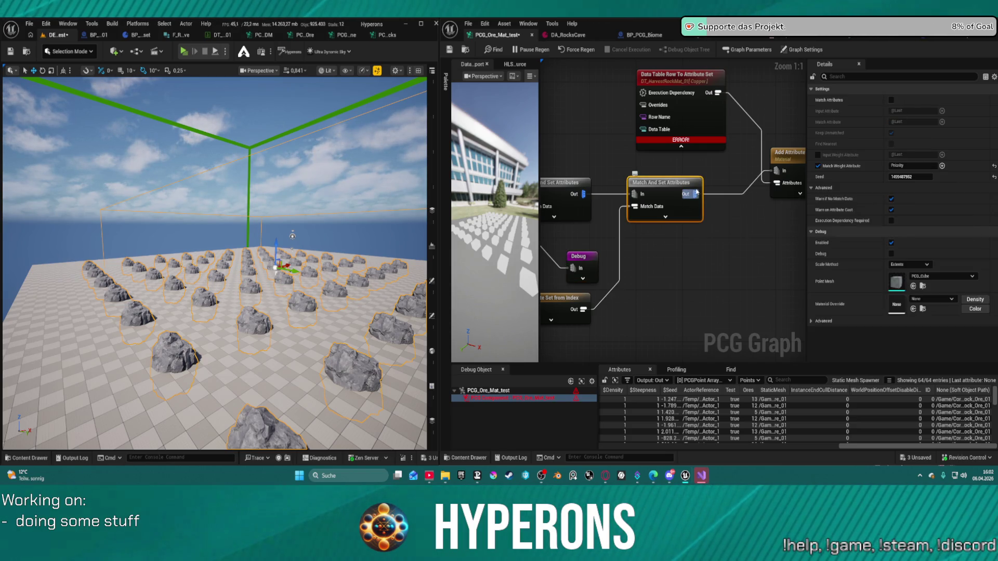
pyautogui.moveTo(695, 195)
pyautogui.mouseDown()
pyautogui.moveTo(725, 224)
pyautogui.moveTo(726, 248)
pyautogui.mouseUp()
# Add a Get Attribute List node, try its Get Type and Get Default Value options, then delete it
pyautogui.write('get att')
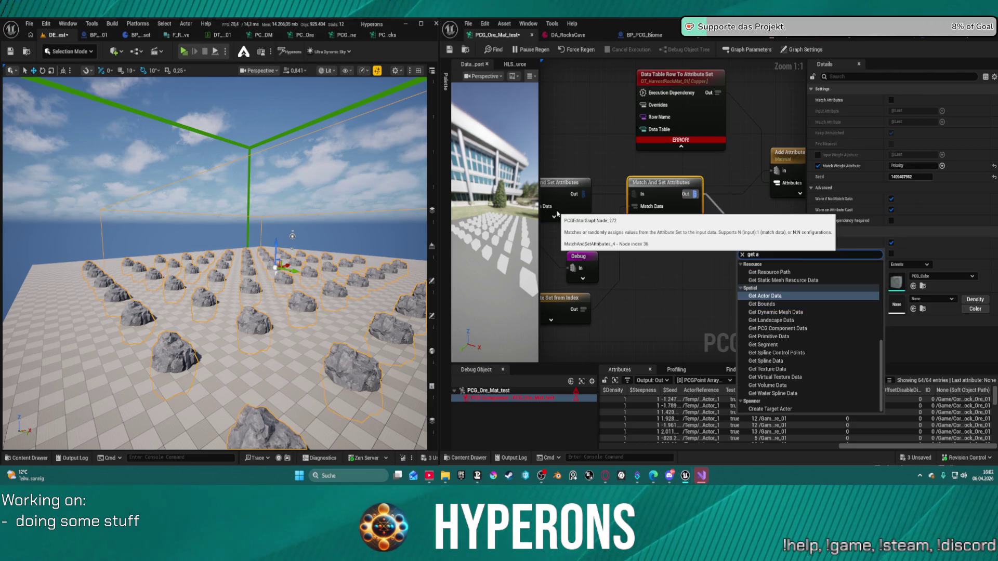
pyautogui.press('Return')
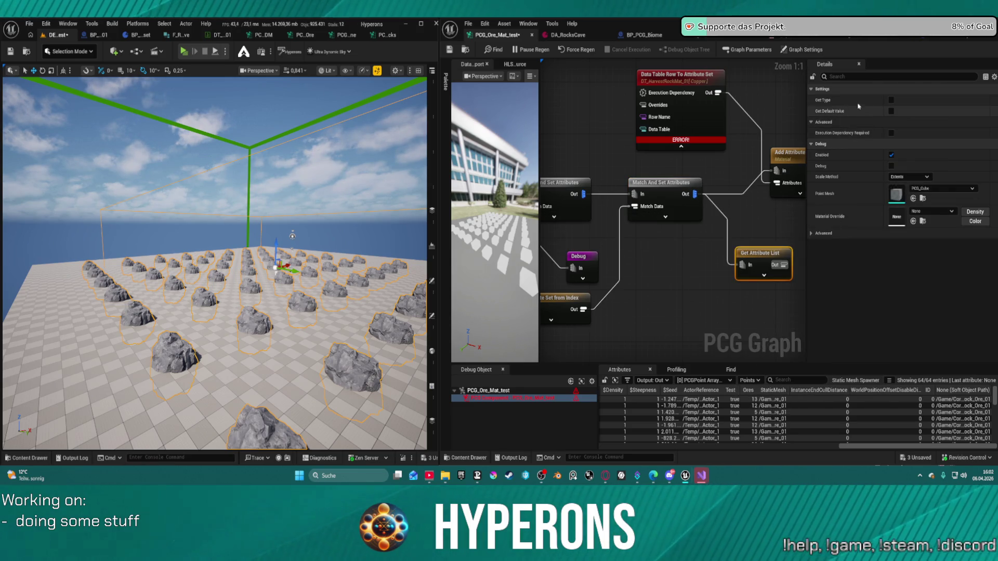
pyautogui.click(891, 101)
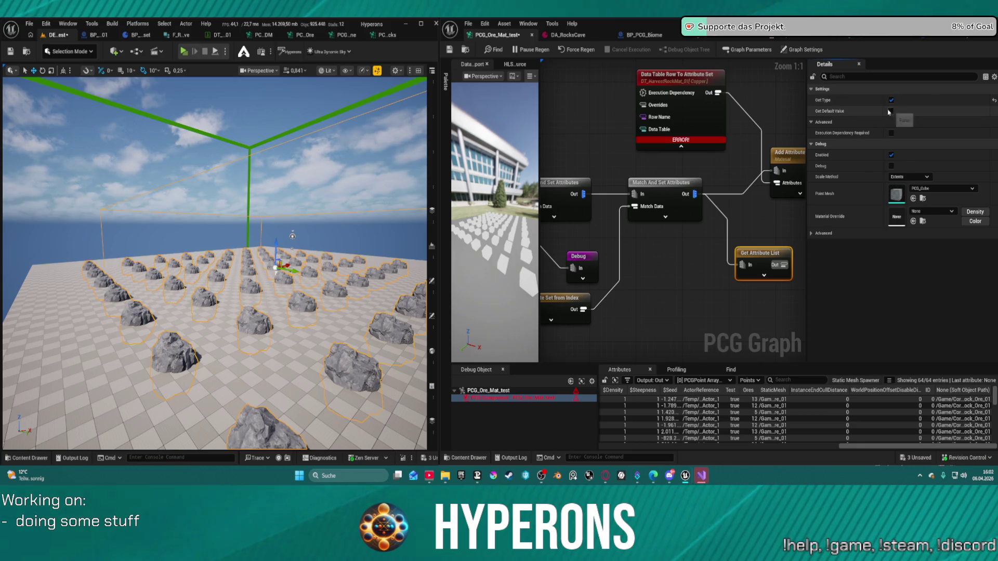
pyautogui.click(891, 112)
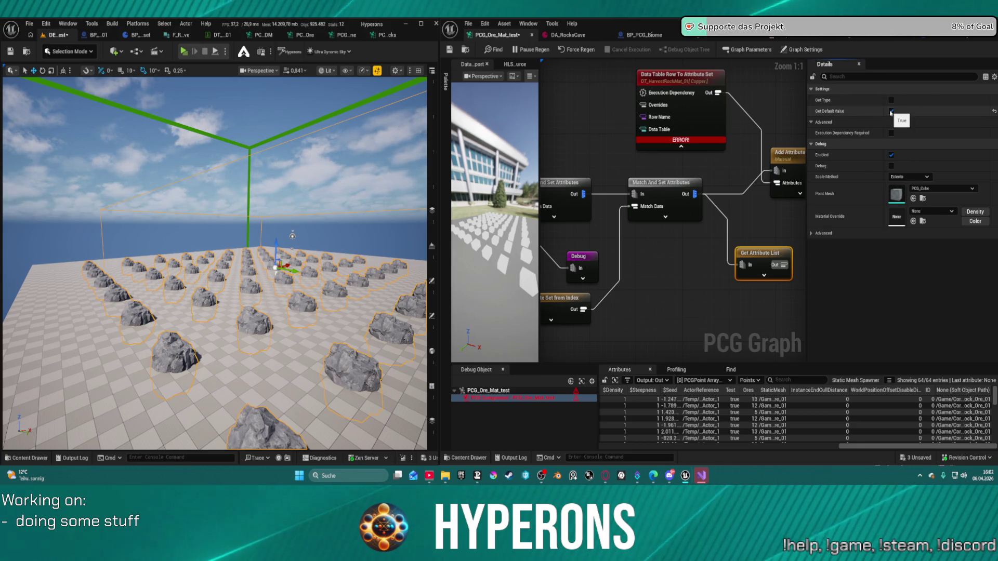
pyautogui.click(891, 113)
pyautogui.moveTo(758, 259); pyautogui.dragTo(702, 260)
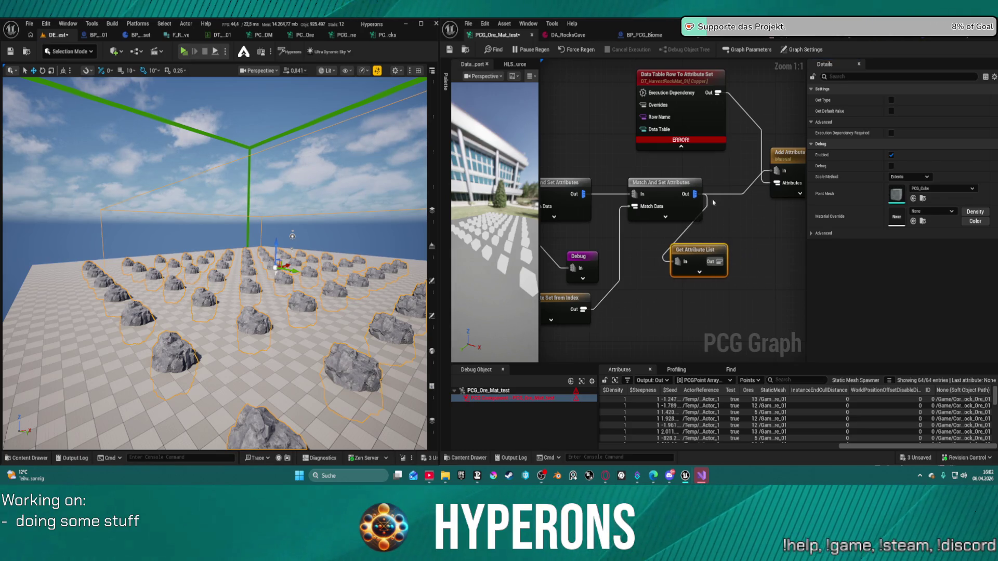
pyautogui.press('Delete')
# Wire a new Get Attribute List off Match And Set Attributes, followed by a Delete Attributes node
pyautogui.click(697, 193)
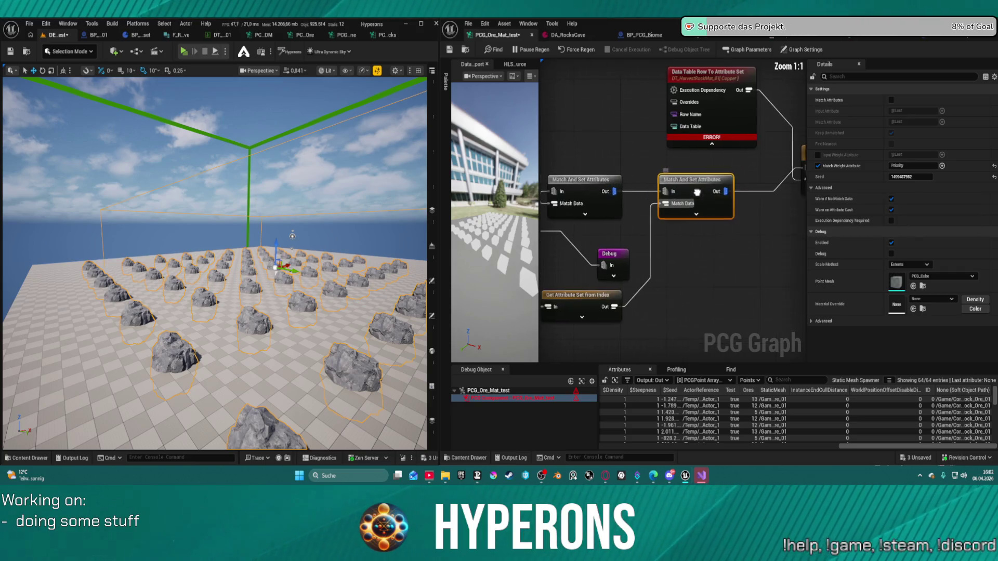
pyautogui.moveTo(627, 185)
pyautogui.mouseDown()
pyautogui.moveTo(657, 225)
pyautogui.moveTo(656, 258)
pyautogui.mouseUp()
pyautogui.write('ge')
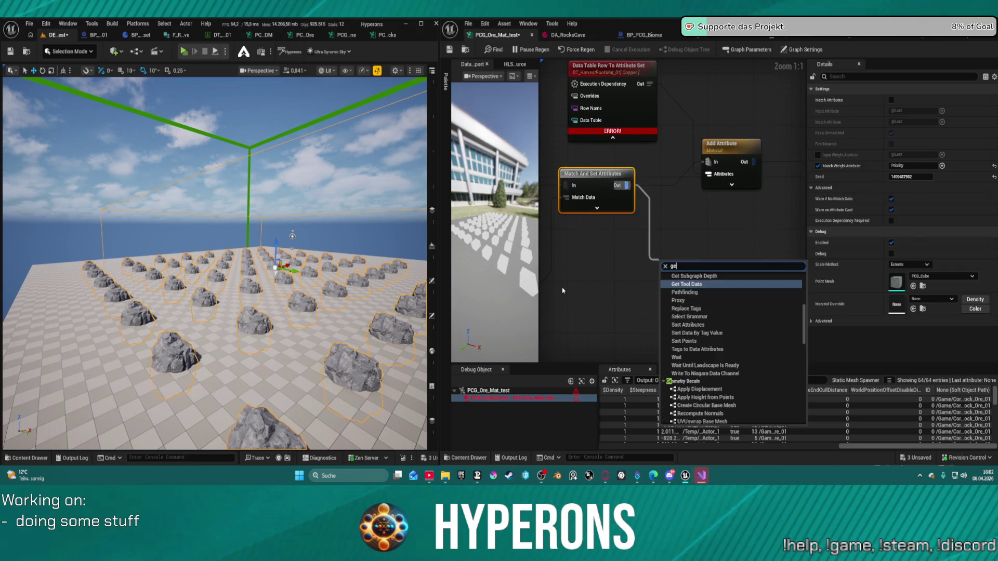
pyautogui.write('t att')
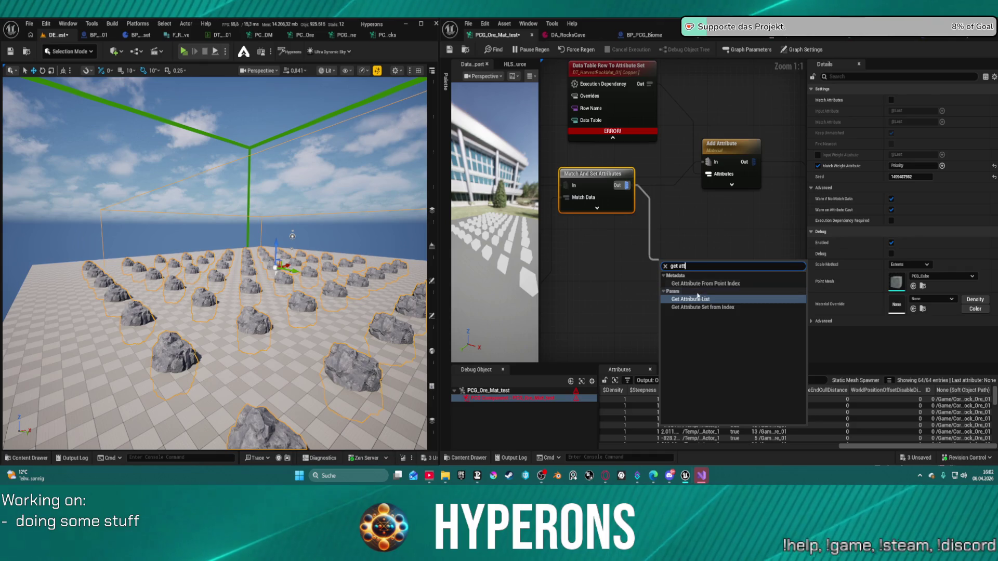
pyautogui.click(698, 298)
pyautogui.moveTo(705, 275); pyautogui.dragTo(730, 315)
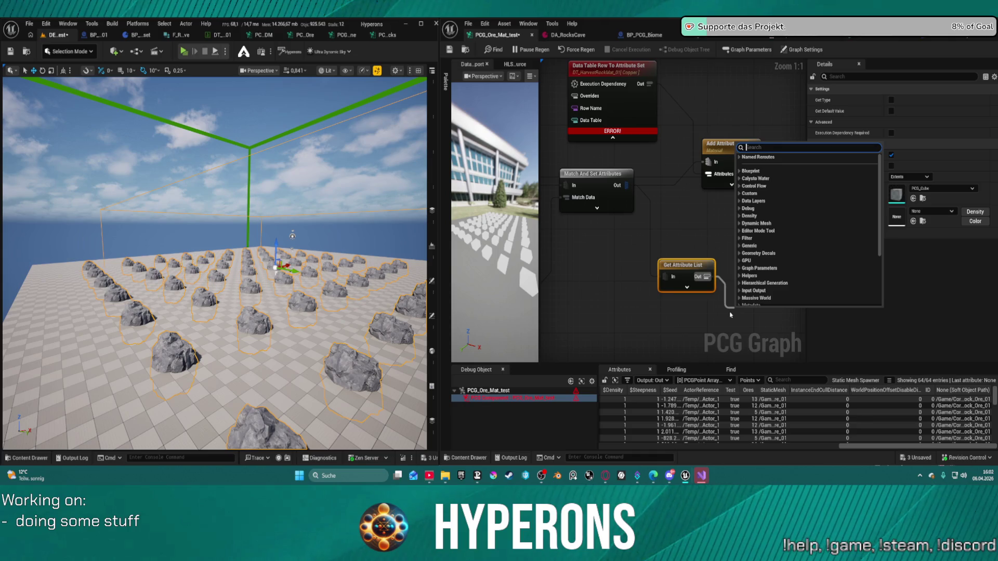
pyautogui.write('dele')
pyautogui.press('Return')
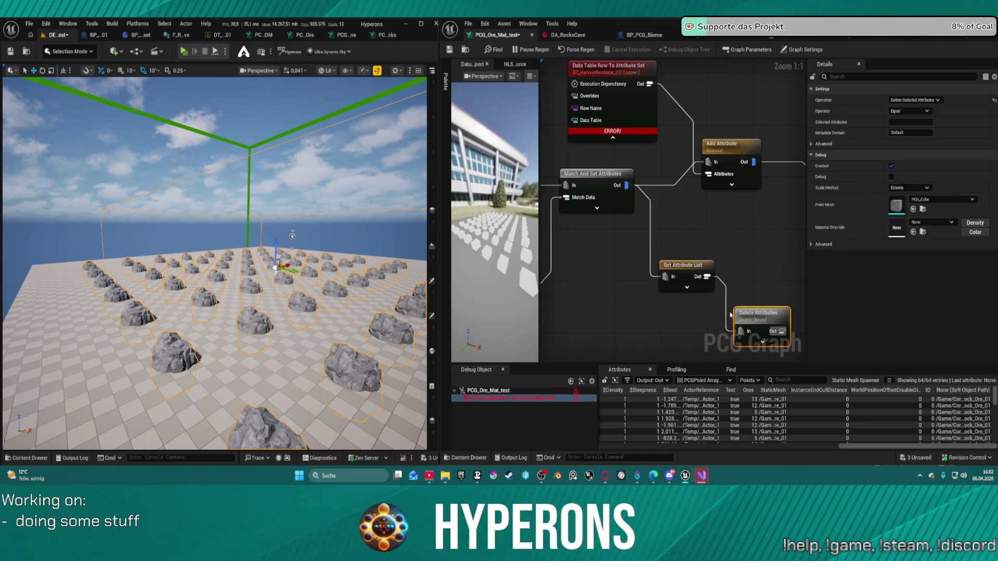
# Set Delete Attributes to remove the Ores attribute, move it near Add Attribute, and save
pyautogui.click(916, 123)
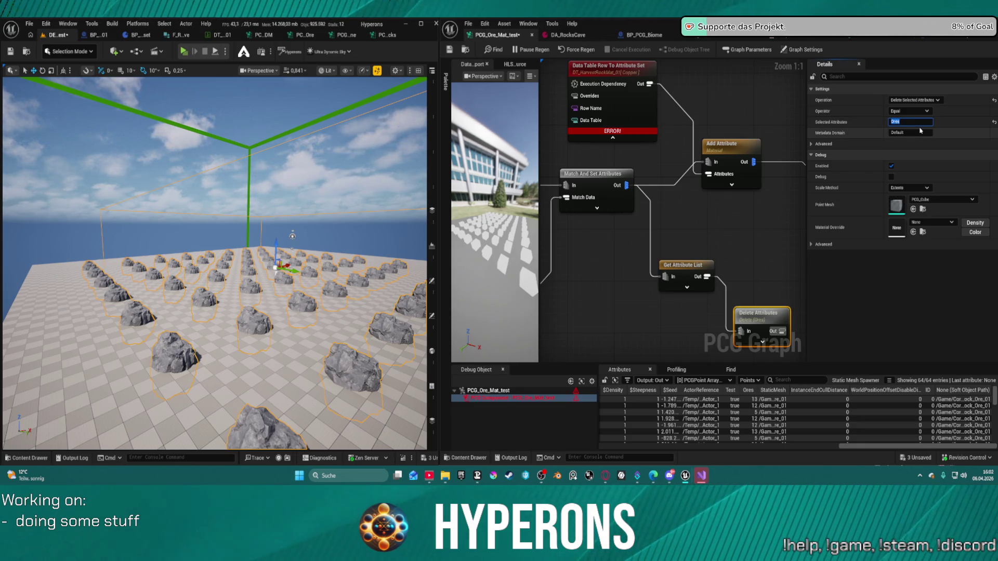
pyautogui.moveTo(770, 327)
pyautogui.mouseDown()
pyautogui.moveTo(753, 237)
pyautogui.moveTo(696, 216)
pyautogui.moveTo(579, 110)
pyautogui.mouseUp()
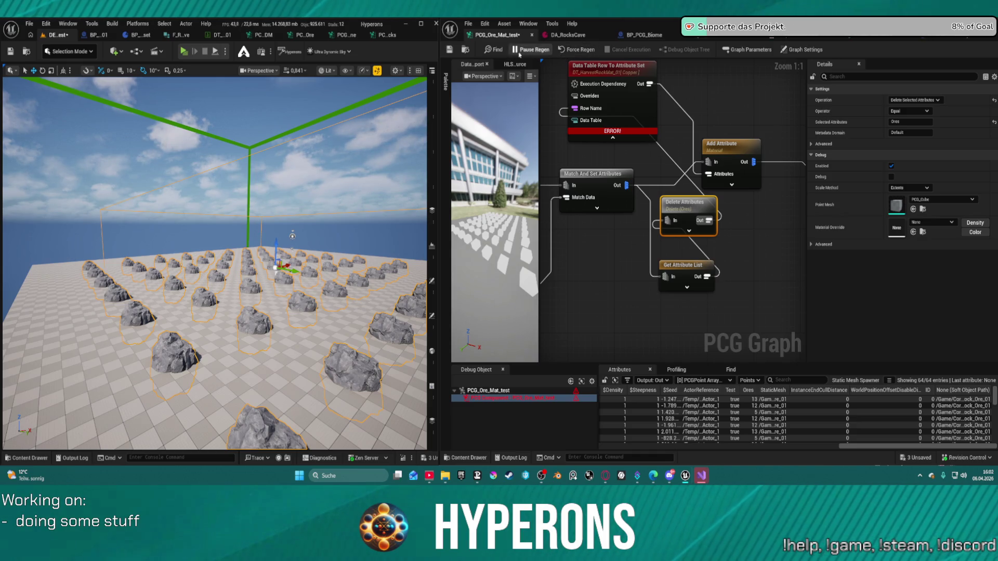
pyautogui.click(449, 50)
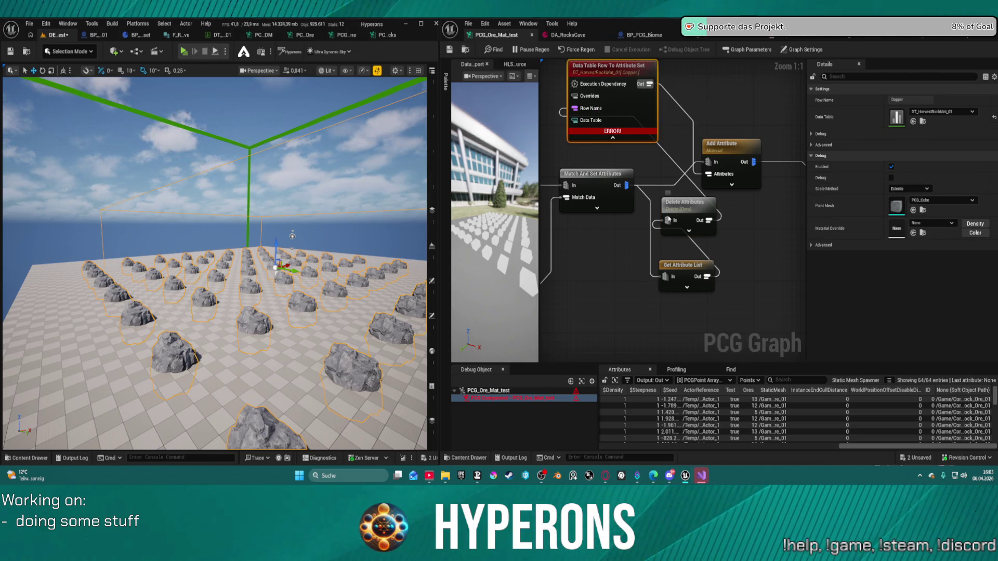
# Position Get Attribute List directly to the left of Delete Attributes
pyautogui.click(678, 222)
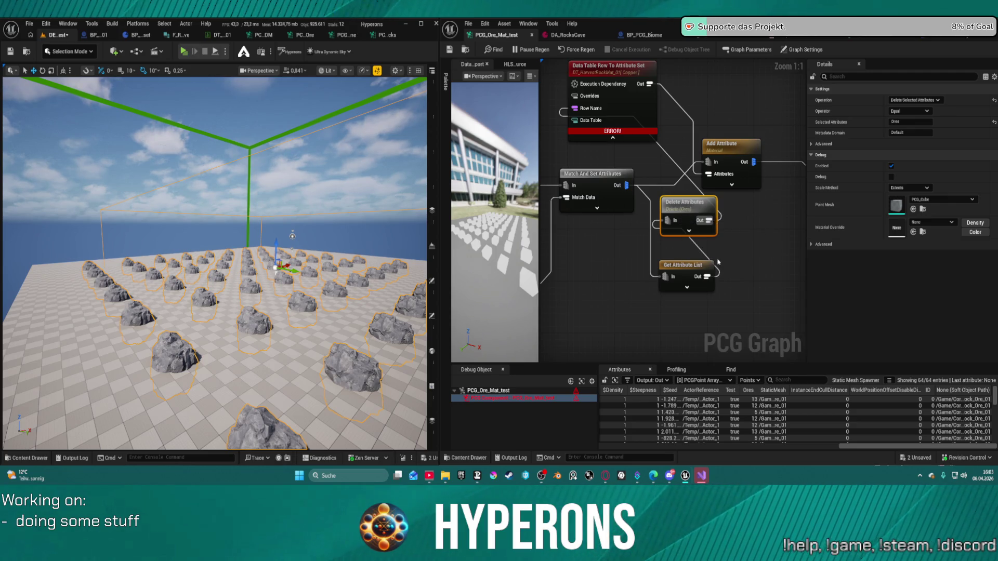
pyautogui.moveTo(690, 271)
pyautogui.mouseDown()
pyautogui.moveTo(605, 276)
pyautogui.moveTo(615, 216)
pyautogui.moveTo(617, 233)
pyautogui.mouseUp()
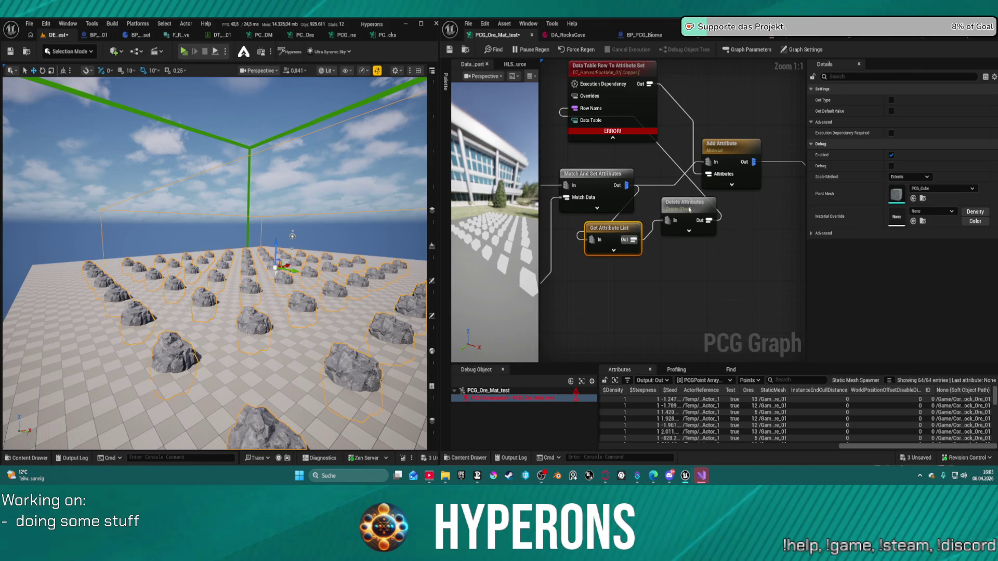
pyautogui.moveTo(689, 210); pyautogui.dragTo(683, 241)
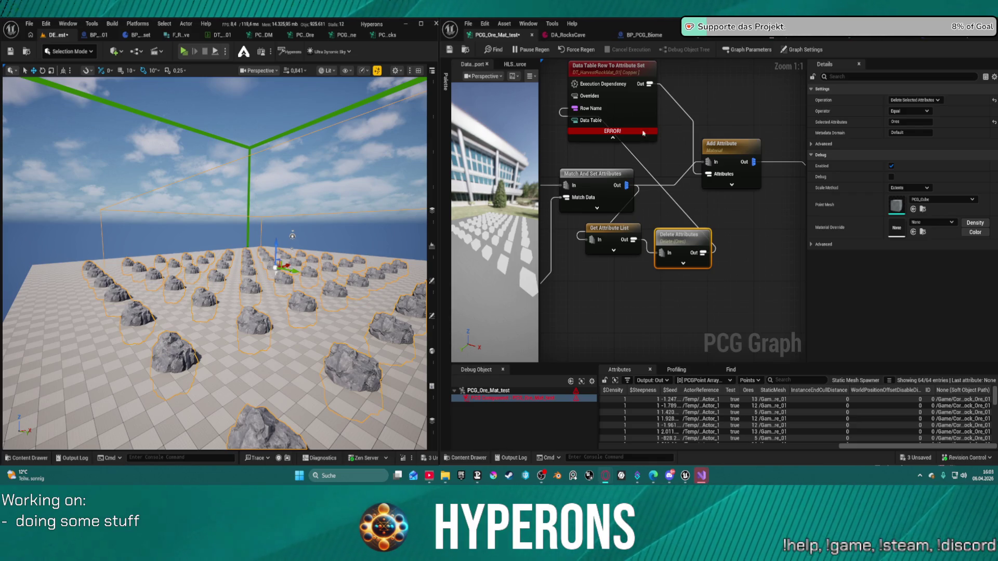
# Search the node list and place a Point To Attribute Set node below Delete Attributes
pyautogui.rightClick(686, 283)
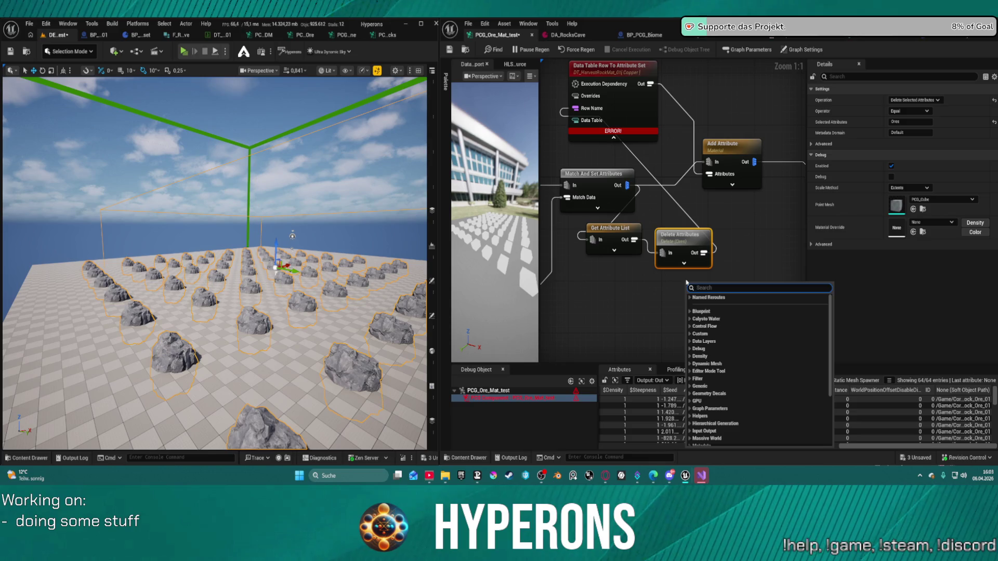
pyautogui.write('in')
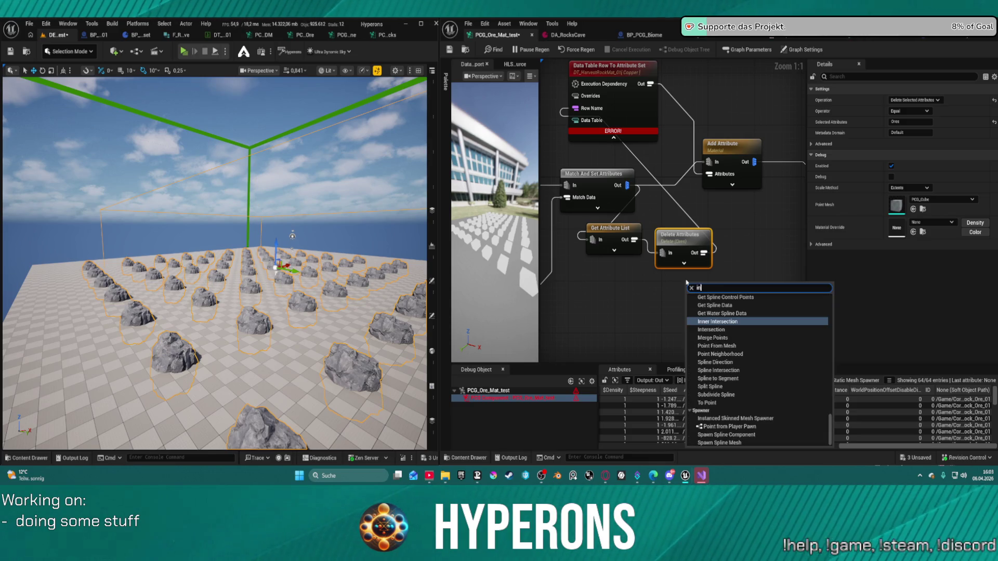
pyautogui.write('t')
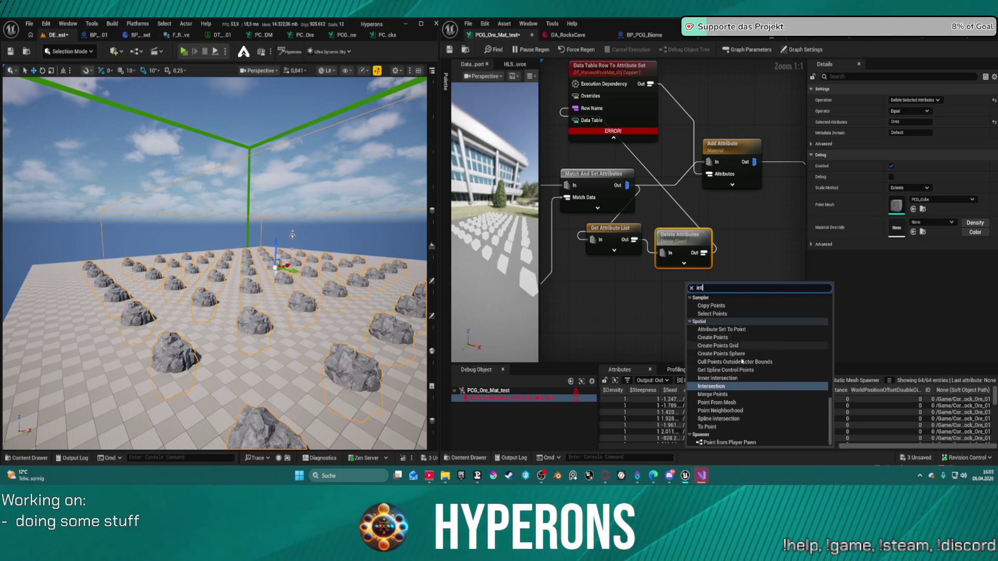
pyautogui.scroll(1, 727, 416)
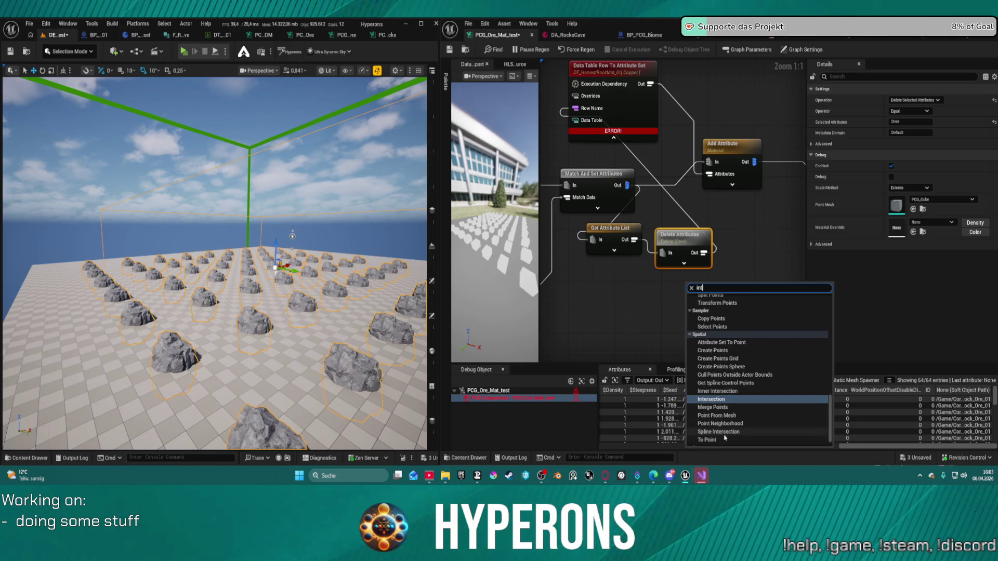
pyautogui.scroll(5, 746, 363)
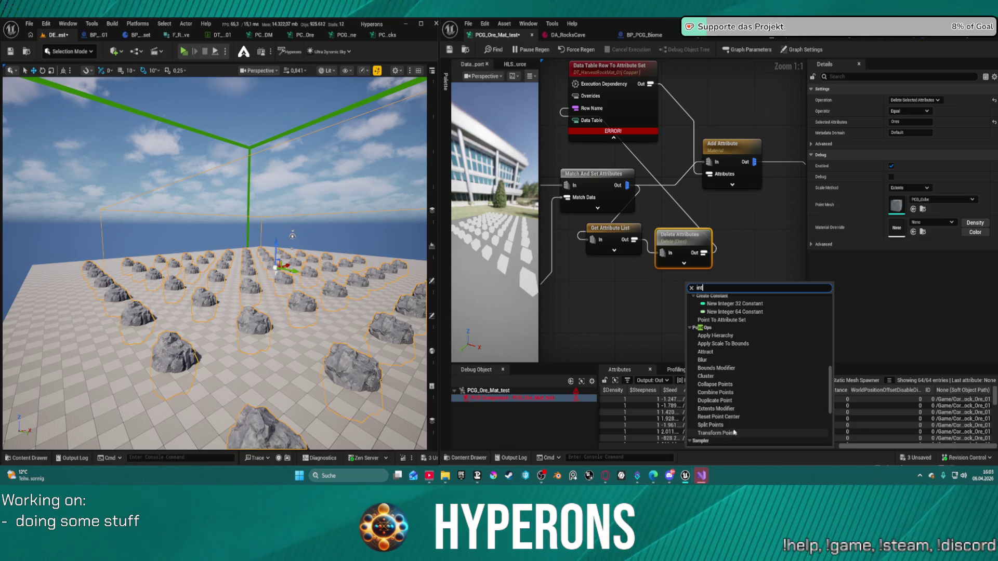
pyautogui.scroll(5, 740, 395)
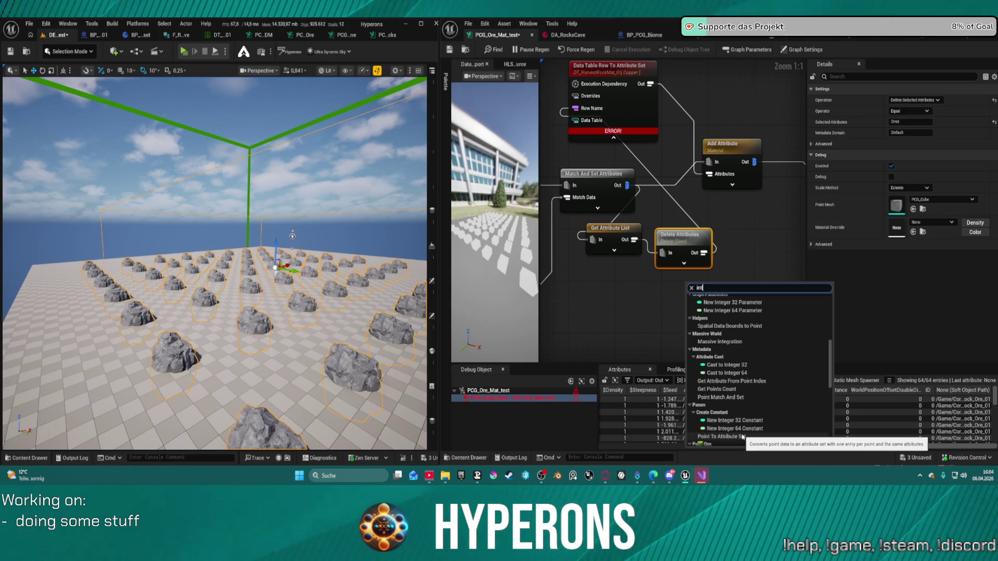
pyautogui.click(741, 437)
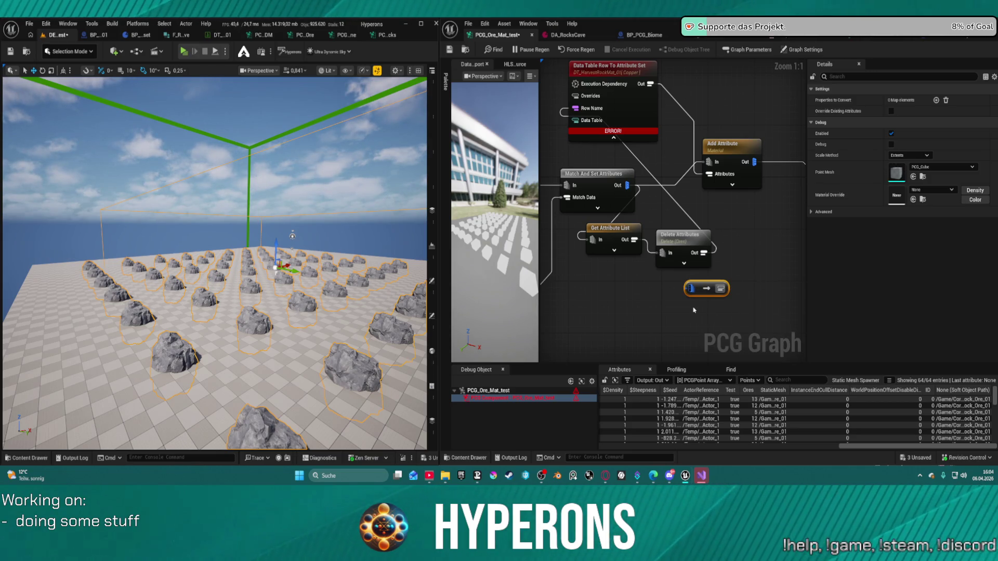
# Add a Properties to Convert element with the key Ores
pyautogui.click(937, 100)
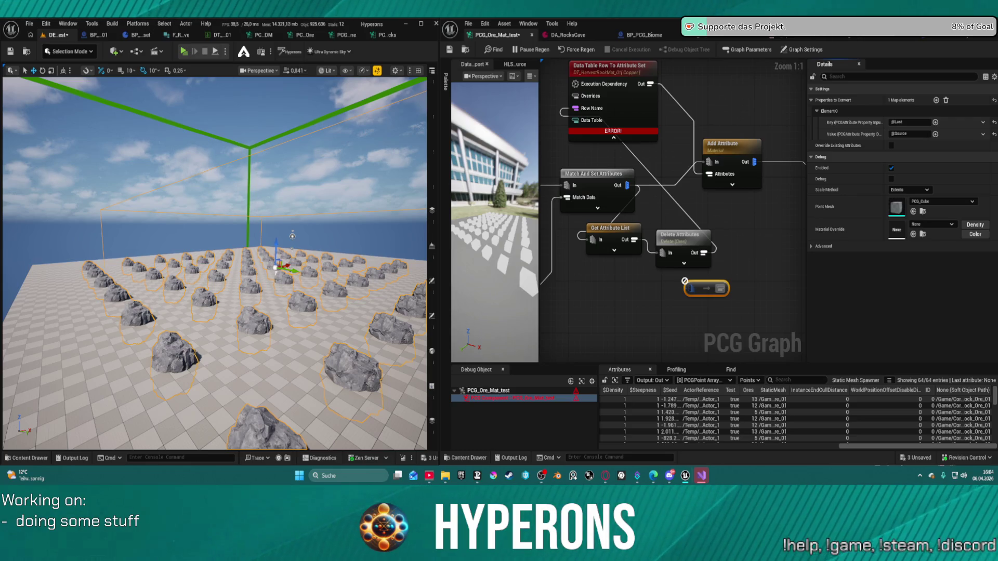
pyautogui.click(891, 122)
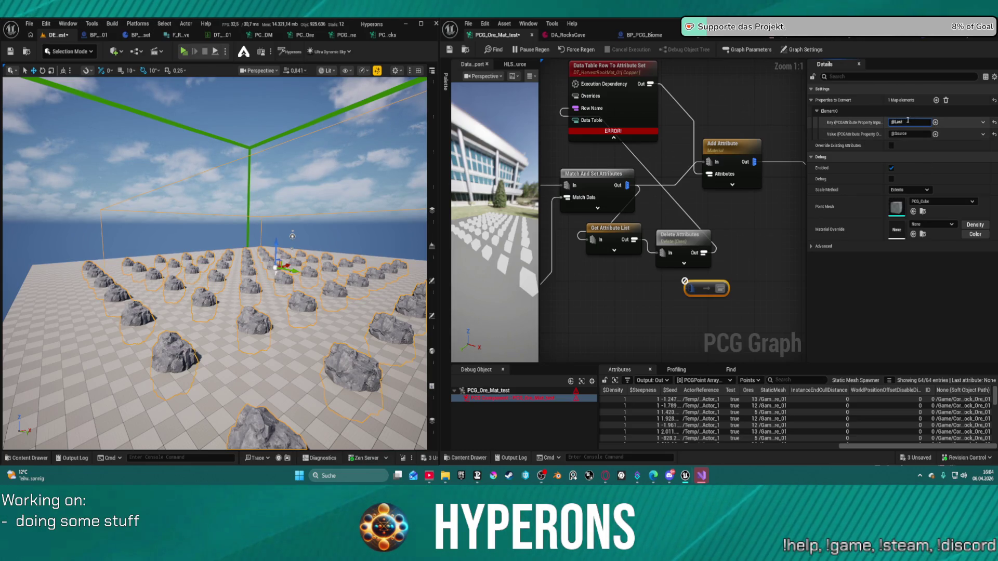
pyautogui.write('Or')
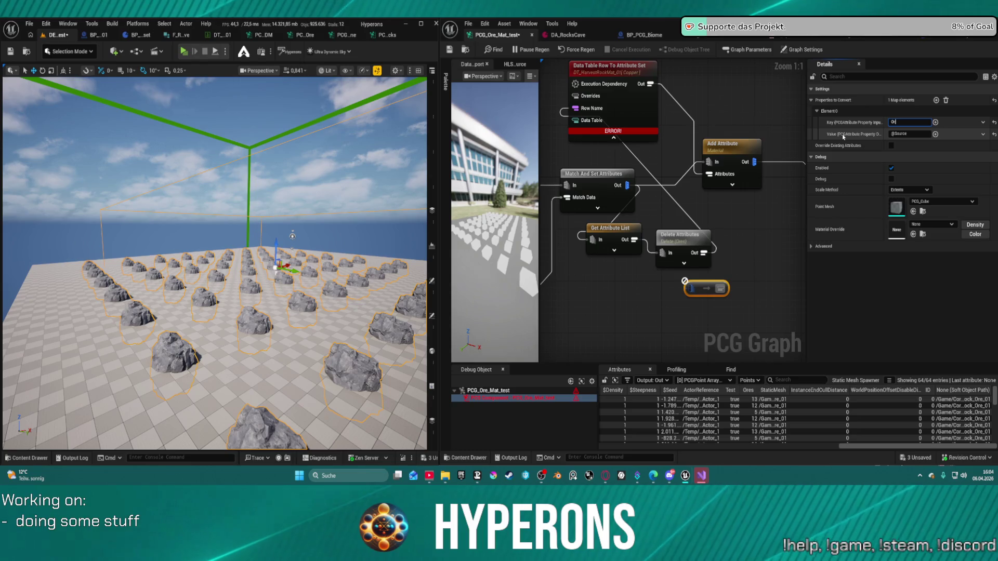
pyautogui.write('es')
pyautogui.press('Return')
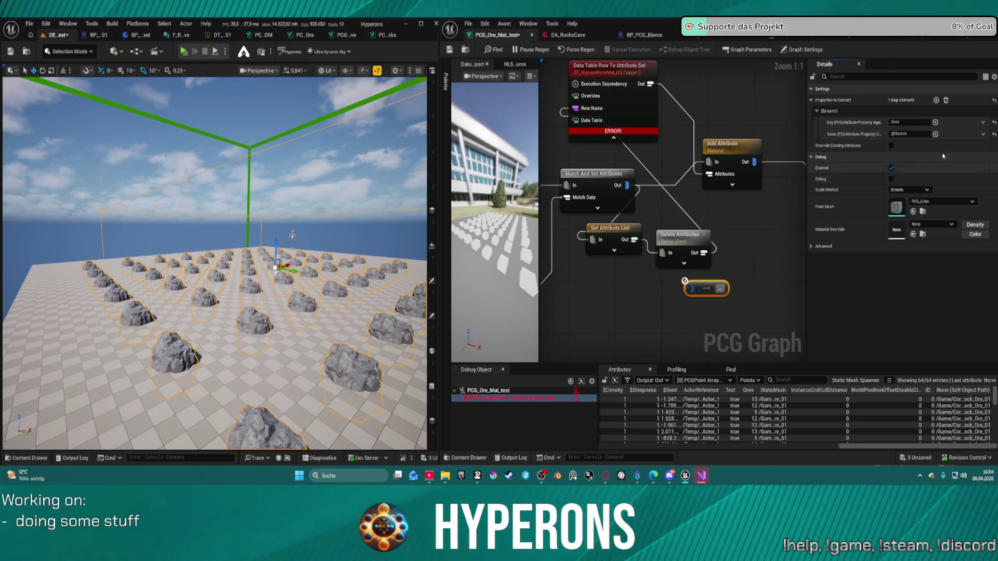
pyautogui.click(936, 135)
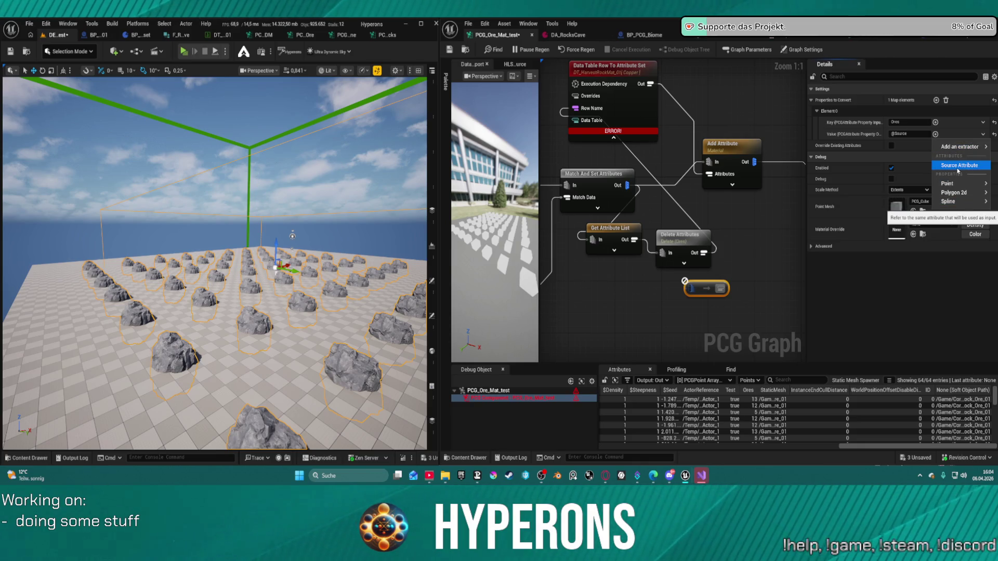
pyautogui.moveTo(956, 148)
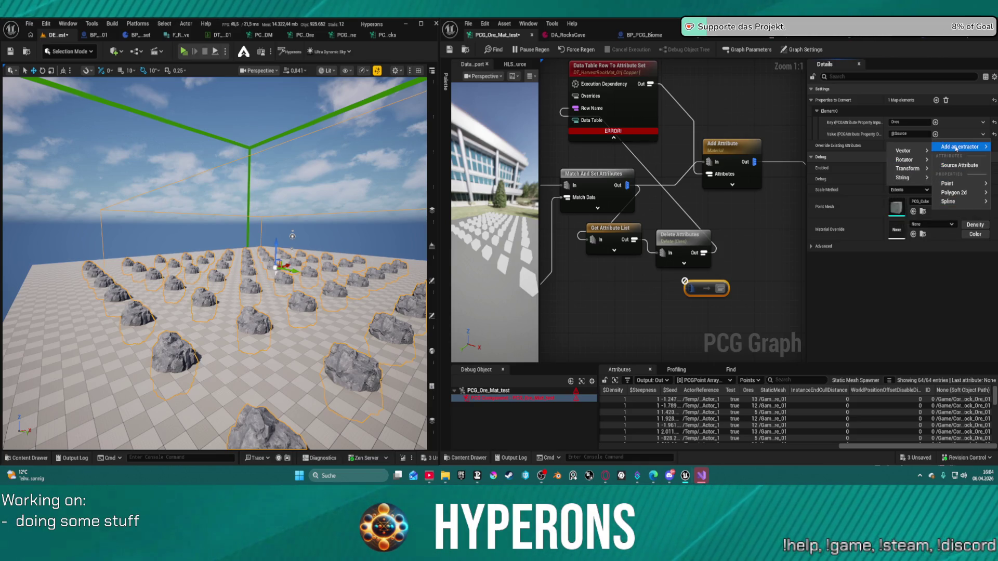
pyautogui.moveTo(906, 178)
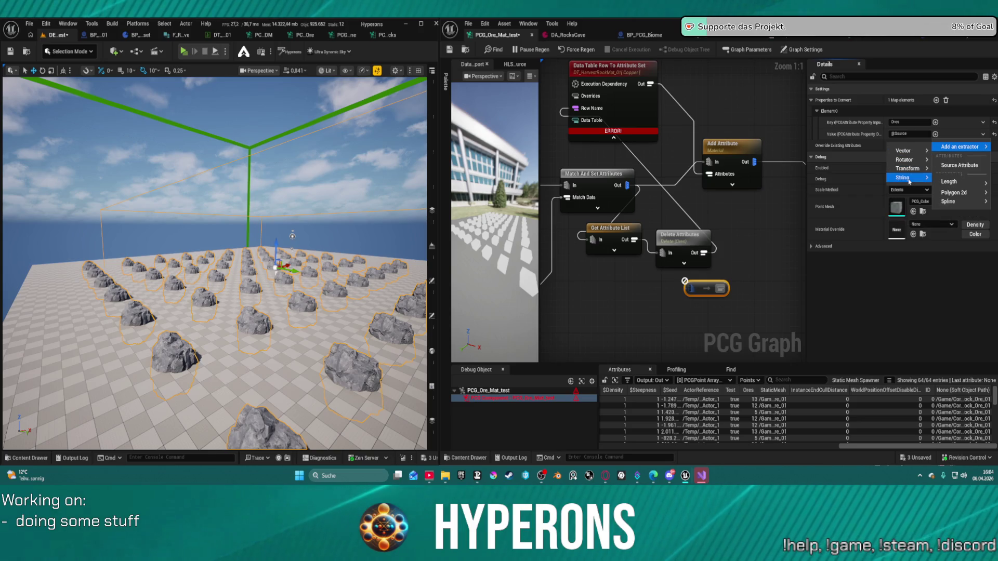
pyautogui.click(948, 181)
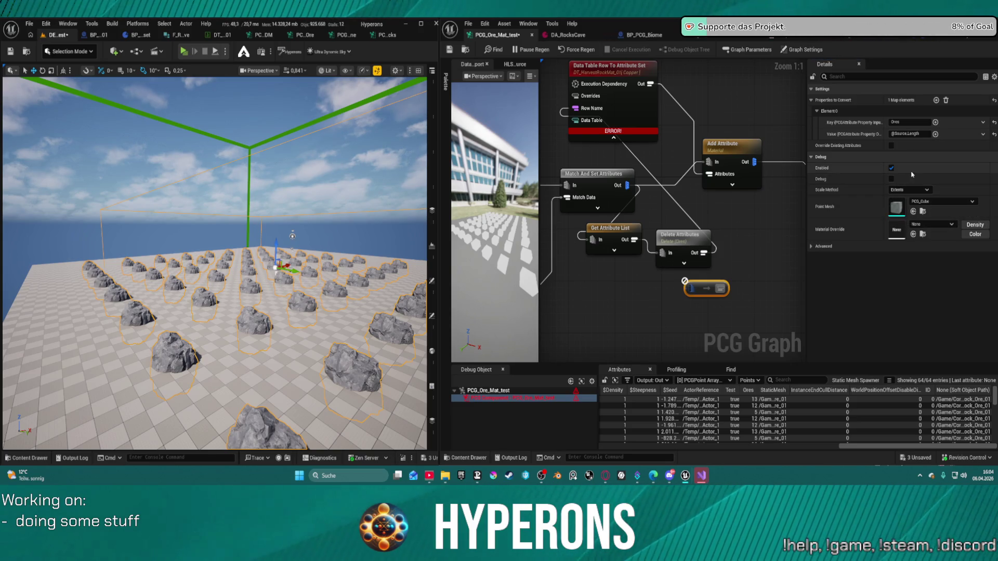
pyautogui.click(935, 134)
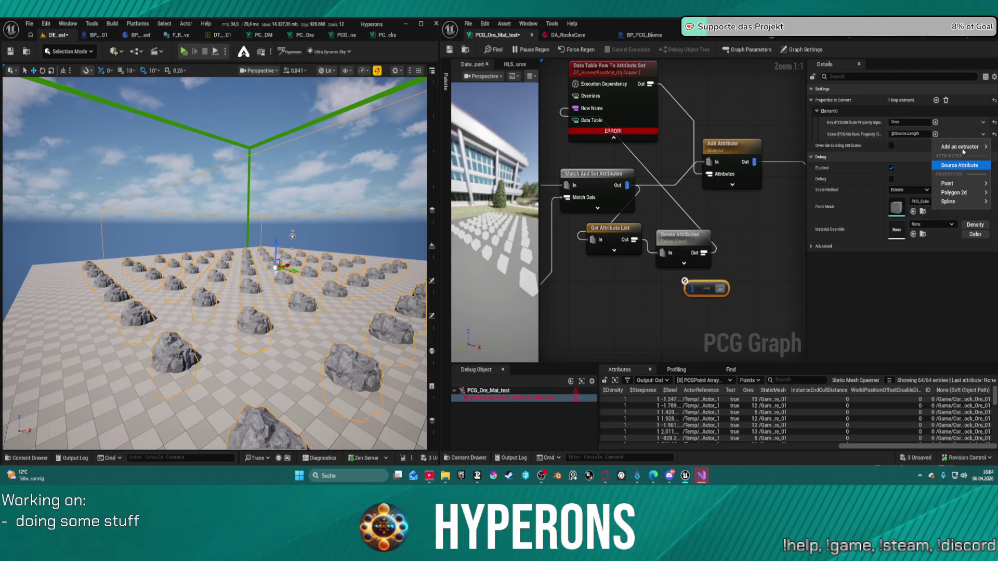
pyautogui.moveTo(963, 147)
pyautogui.moveTo(975, 206)
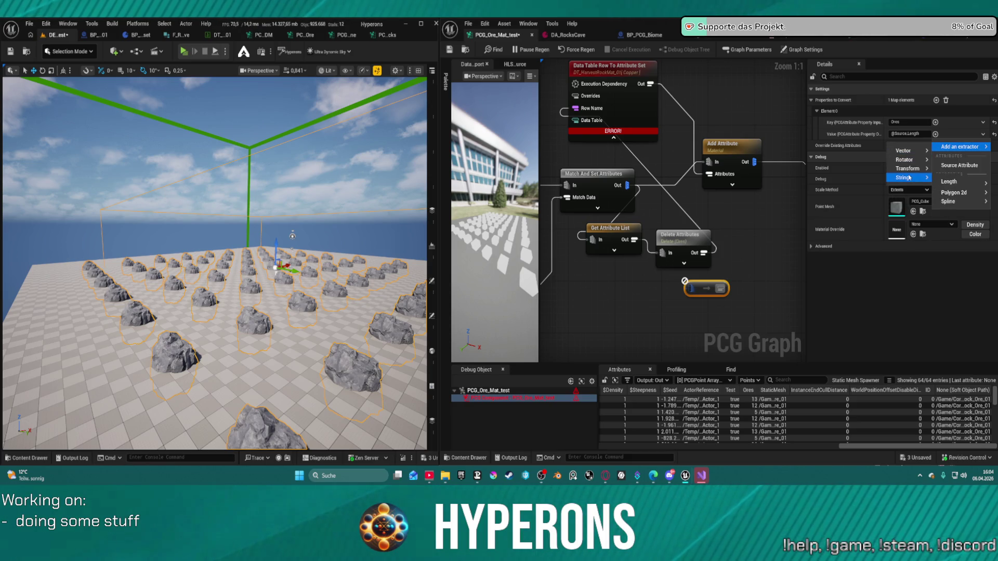
pyautogui.moveTo(904, 160)
pyautogui.moveTo(907, 179)
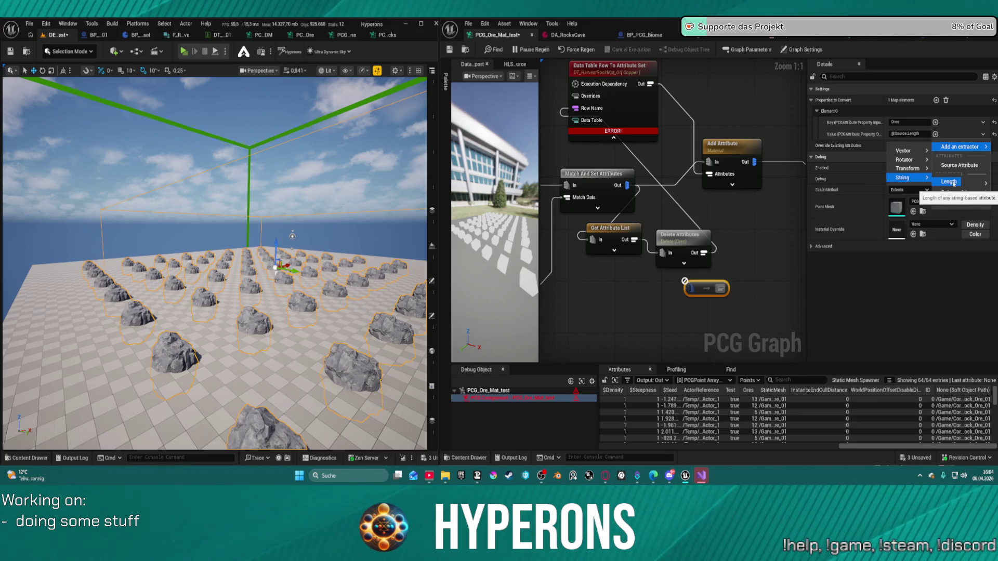
pyautogui.click(953, 183)
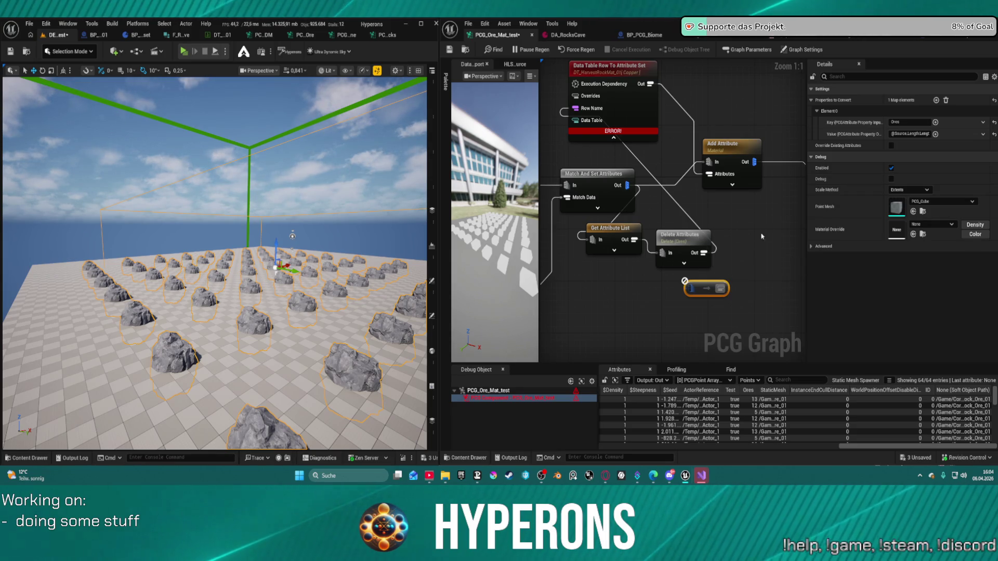
# Rearrange the conversion node, remove its duplicate, and delete the Delete Attributes node
pyautogui.moveTo(685, 281); pyautogui.dragTo(689, 271)
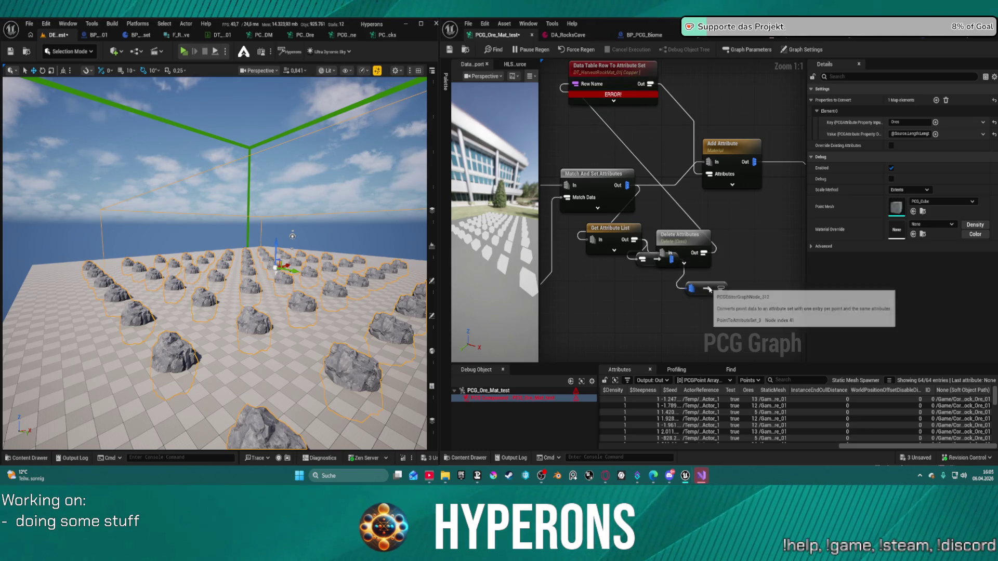
pyautogui.click(708, 278)
pyautogui.moveTo(689, 240); pyautogui.dragTo(697, 214)
pyautogui.click(719, 284)
pyautogui.press('Delete')
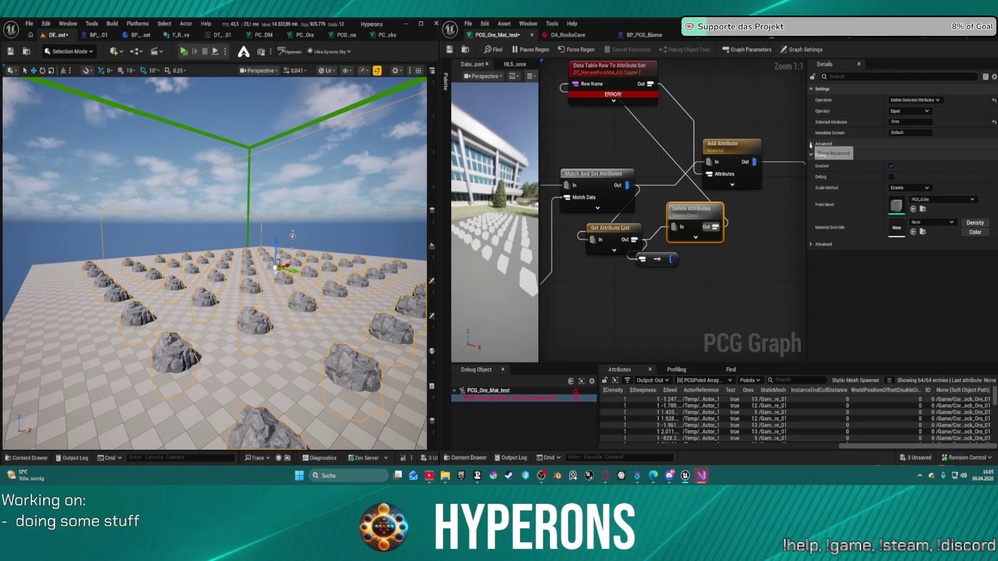
pyautogui.click(822, 144)
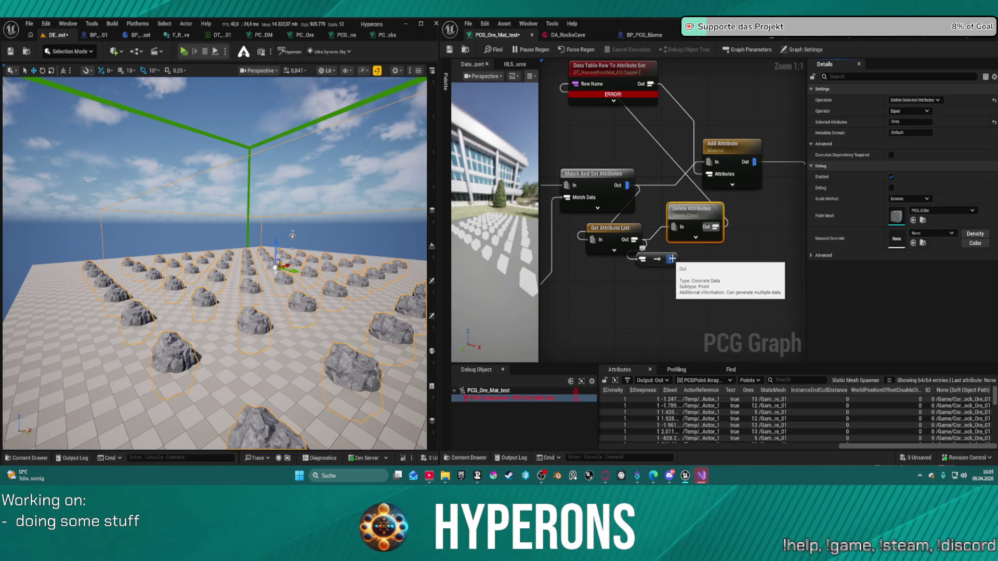
pyautogui.moveTo(672, 260)
pyautogui.mouseDown()
pyautogui.moveTo(610, 133)
pyautogui.moveTo(573, 86)
pyautogui.mouseUp()
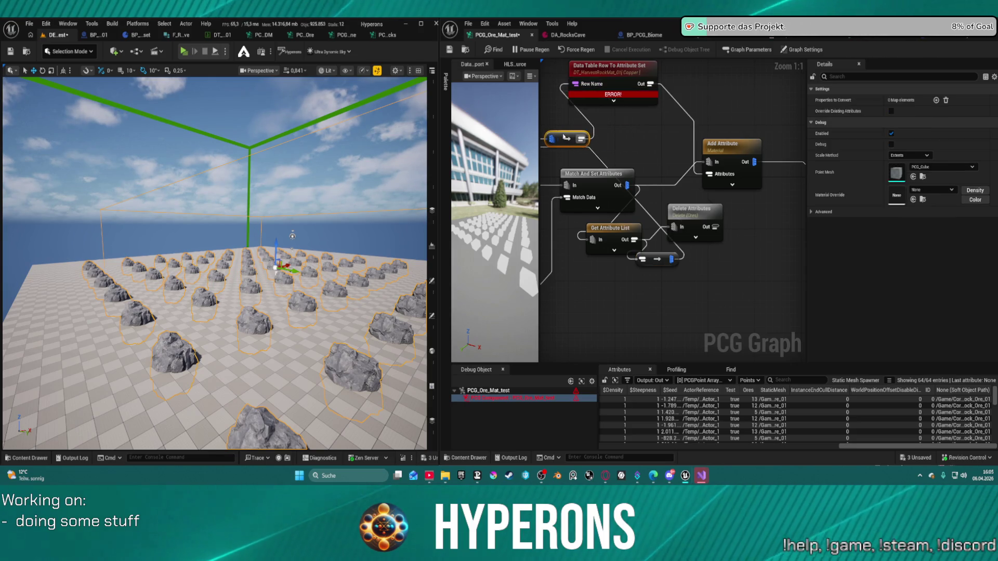
pyautogui.click(699, 228)
pyautogui.press('Delete')
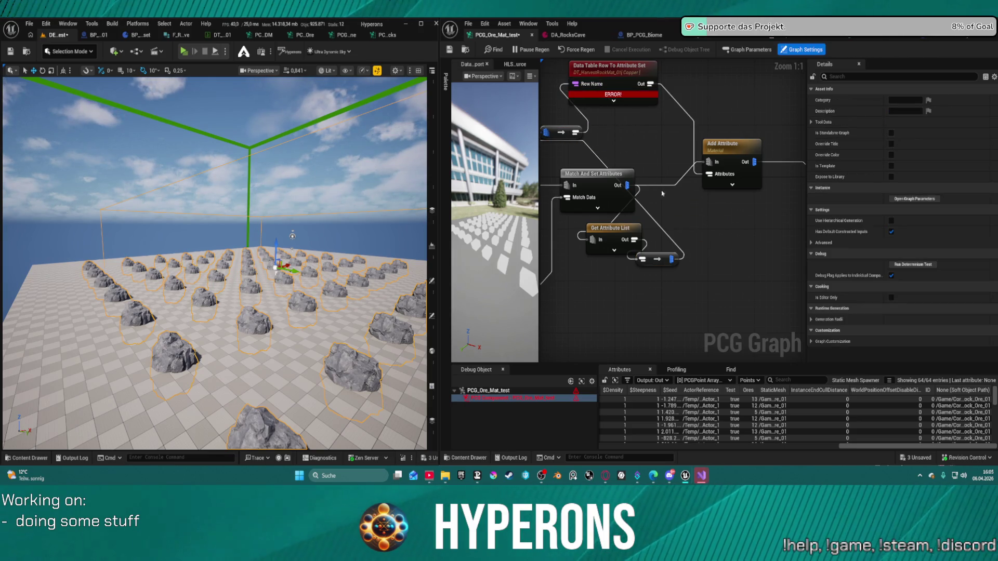
# Regenerate the graph and delete both conversion nodes and the Get Attribute List node
pyautogui.click(570, 52)
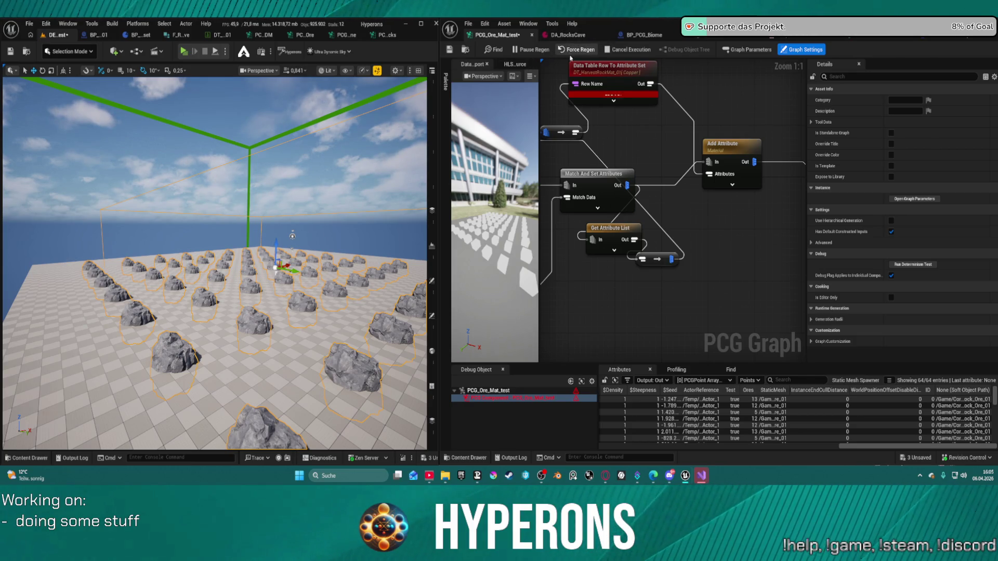
pyautogui.click(613, 100)
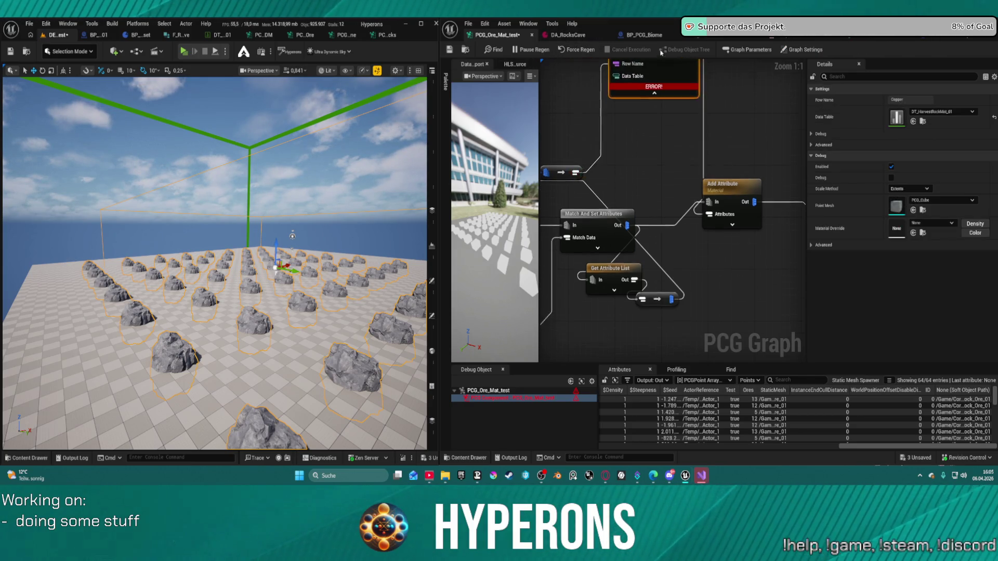
pyautogui.click(573, 115)
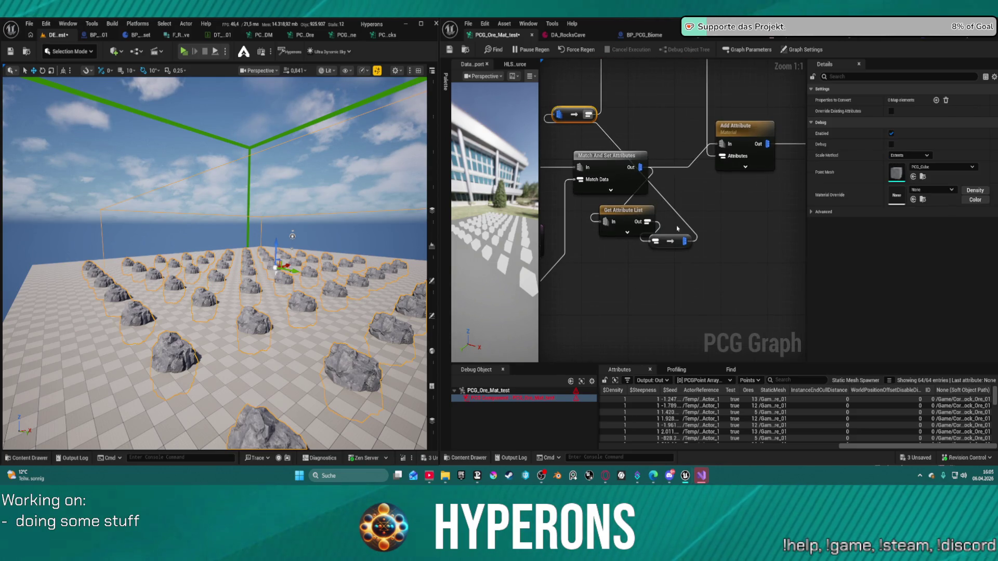
pyautogui.press('Delete')
pyautogui.click(670, 241)
pyautogui.press('Delete')
pyautogui.click(626, 218)
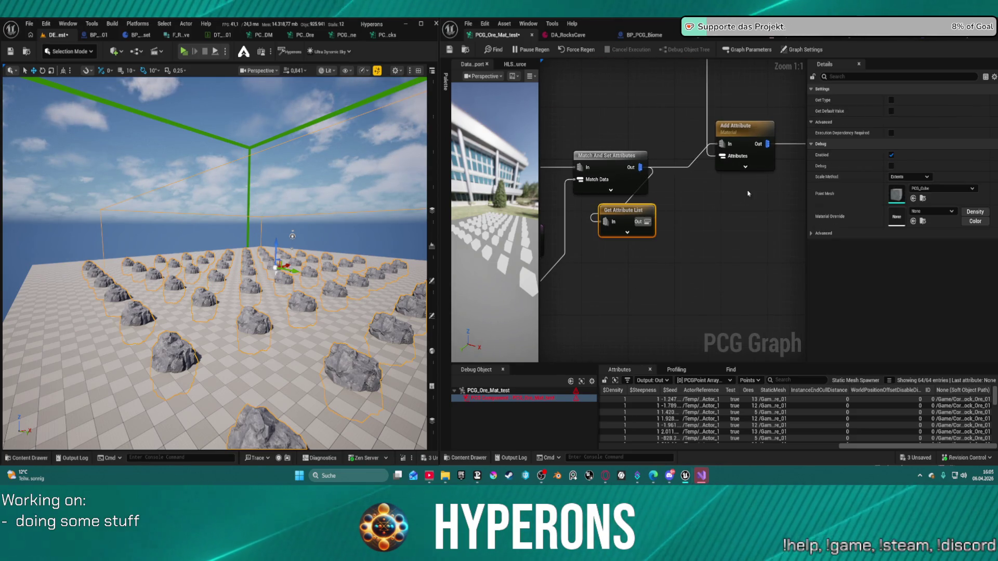
pyautogui.press('Delete')
# Add a Get Attribute From Point Index node off the Match And Set Attributes output
pyautogui.moveTo(640, 167); pyautogui.dragTo(649, 225)
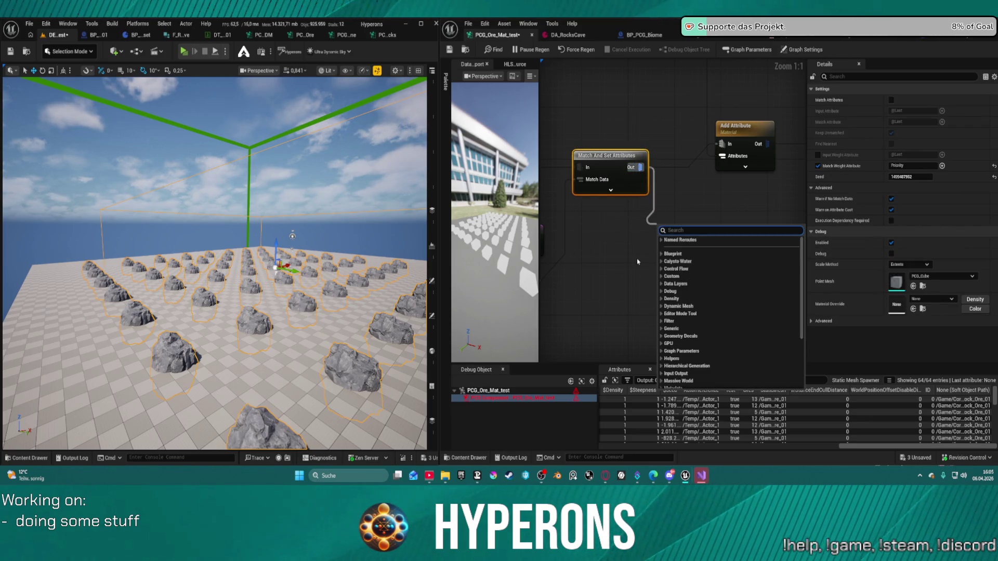
pyautogui.write('conver')
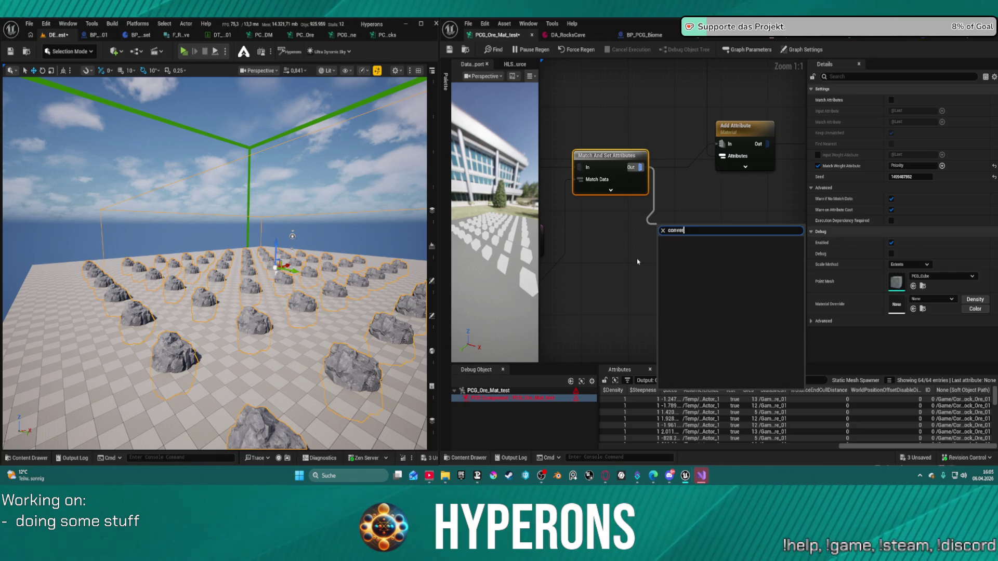
pyautogui.press('BackSpace')
pyautogui.press('BackSpace')
pyautogui.press('BackSpace')
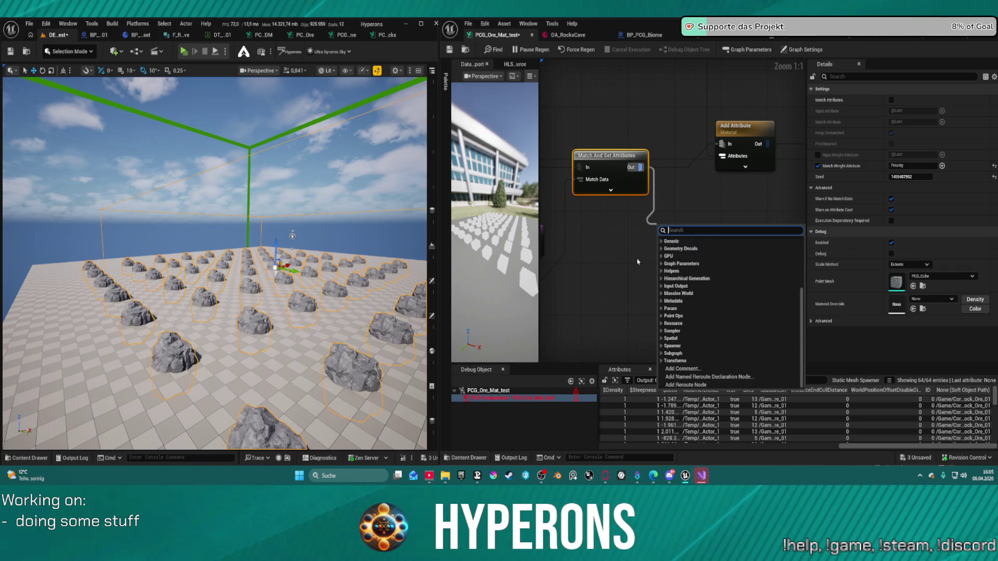
pyautogui.write('get a')
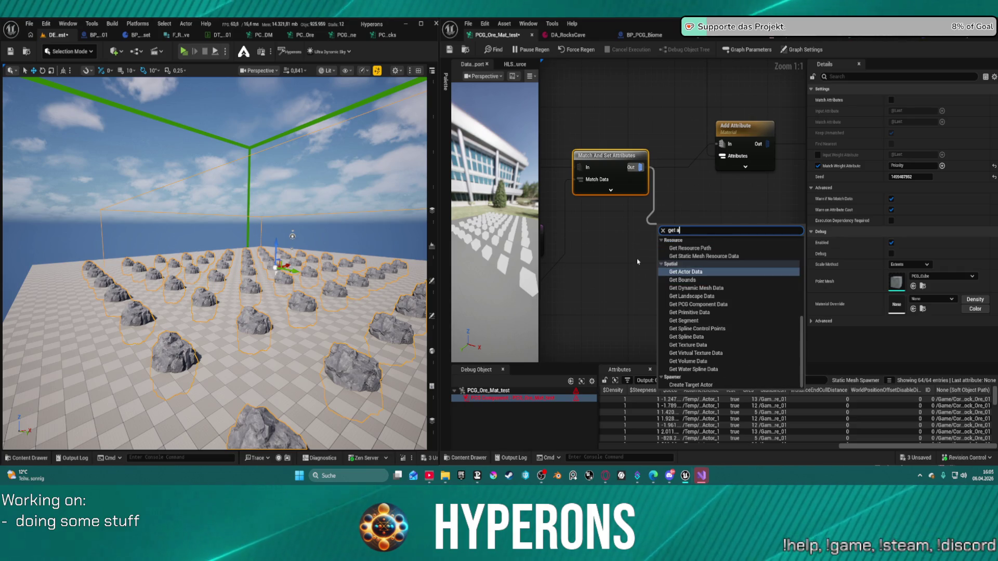
pyautogui.write('ttr')
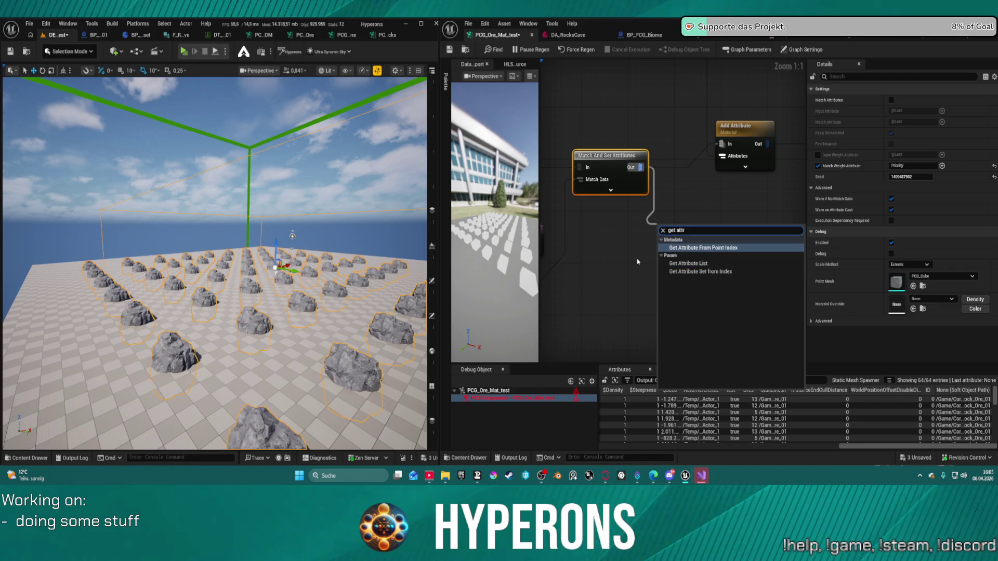
pyautogui.click(703, 248)
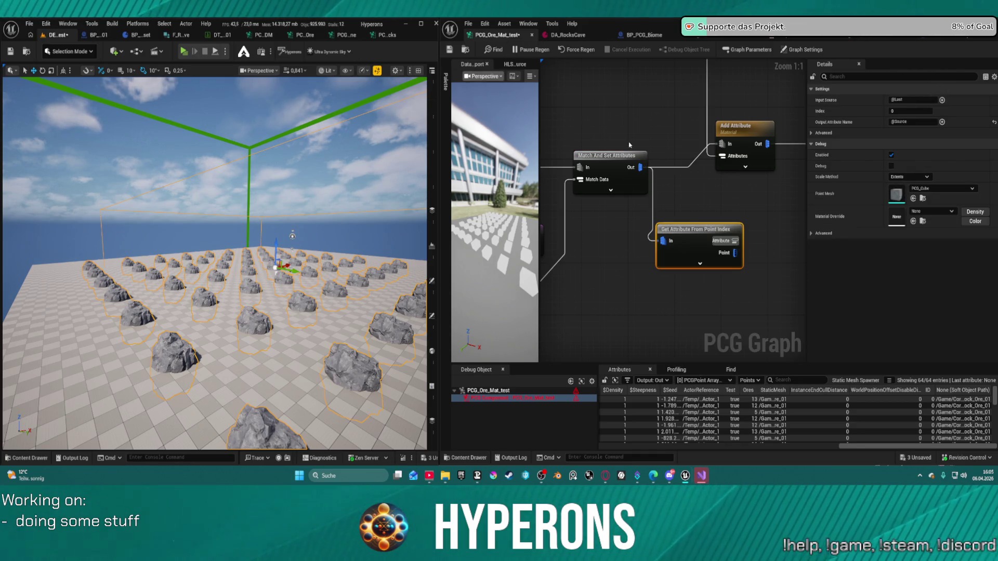
# Review the Input Source extractors, keeping the source reading Ores
pyautogui.click(941, 101)
pyautogui.moveTo(967, 155)
pyautogui.press('Escape')
pyautogui.write('$')
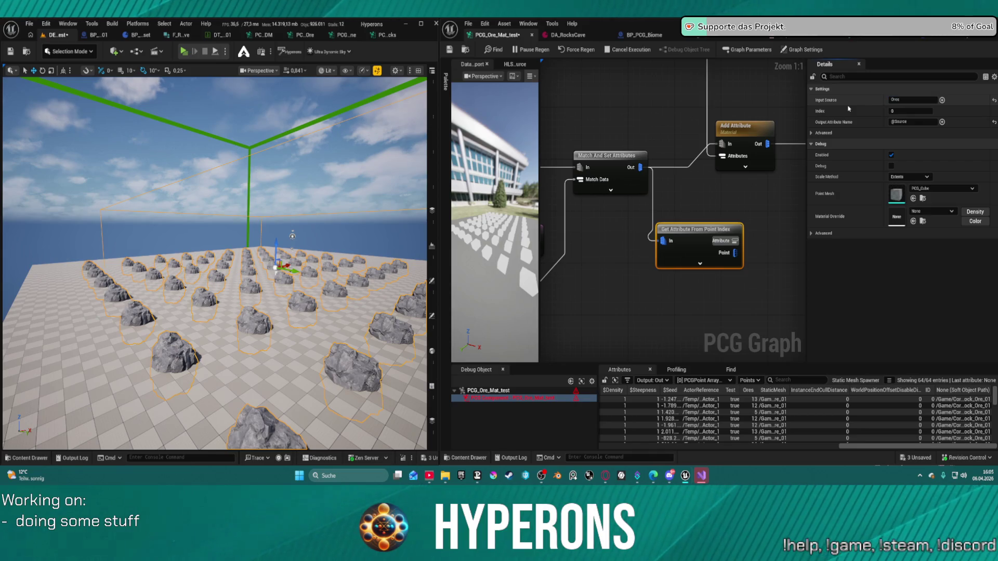
# Rename the output attribute to OresID
pyautogui.click(920, 122)
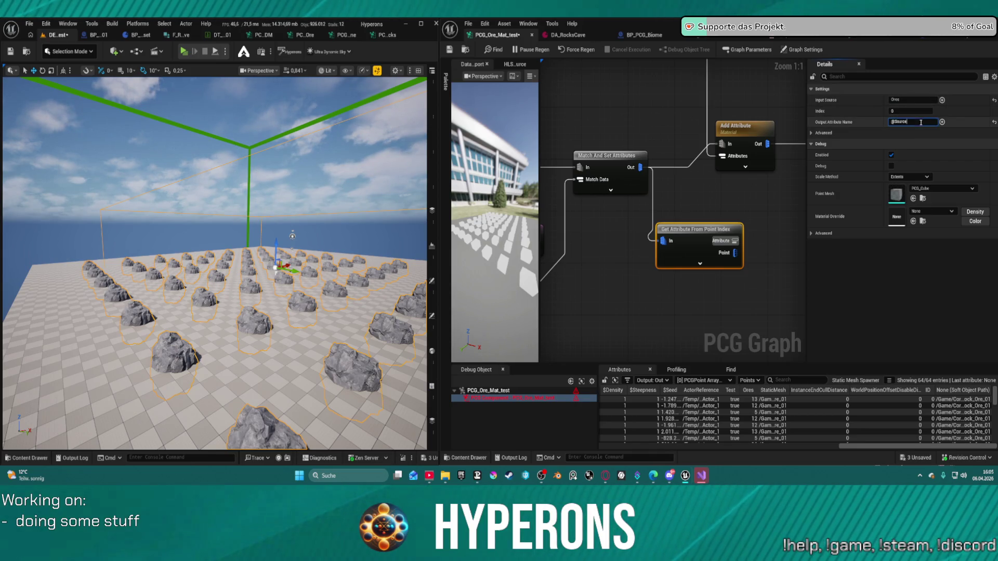
pyautogui.click(941, 122)
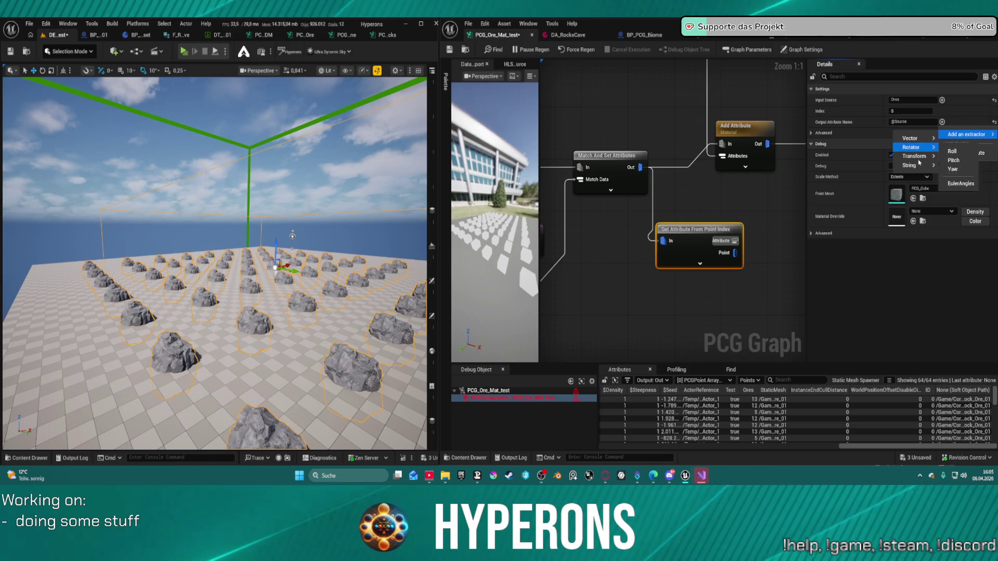
pyautogui.moveTo(918, 166)
pyautogui.click(955, 169)
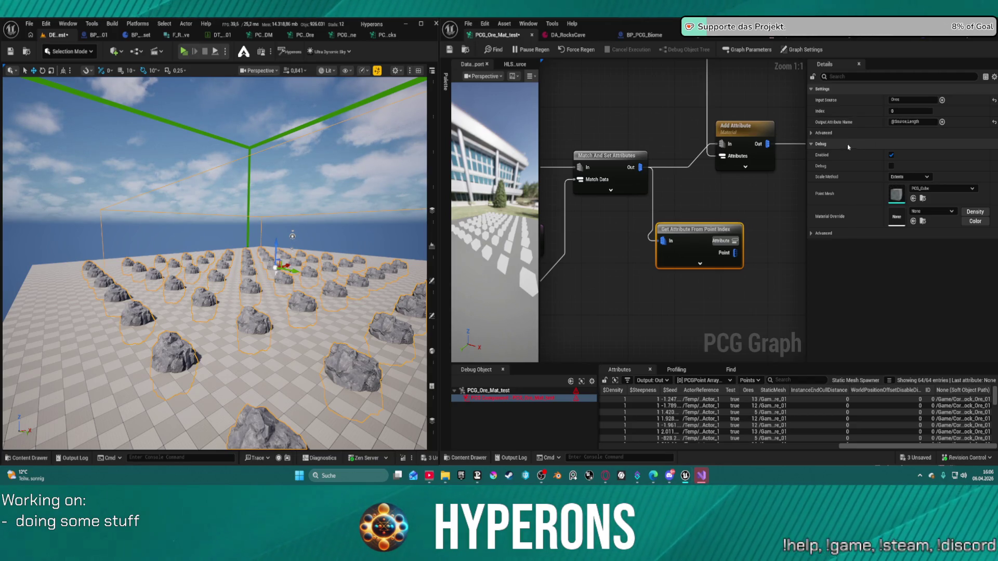
pyautogui.click(918, 121)
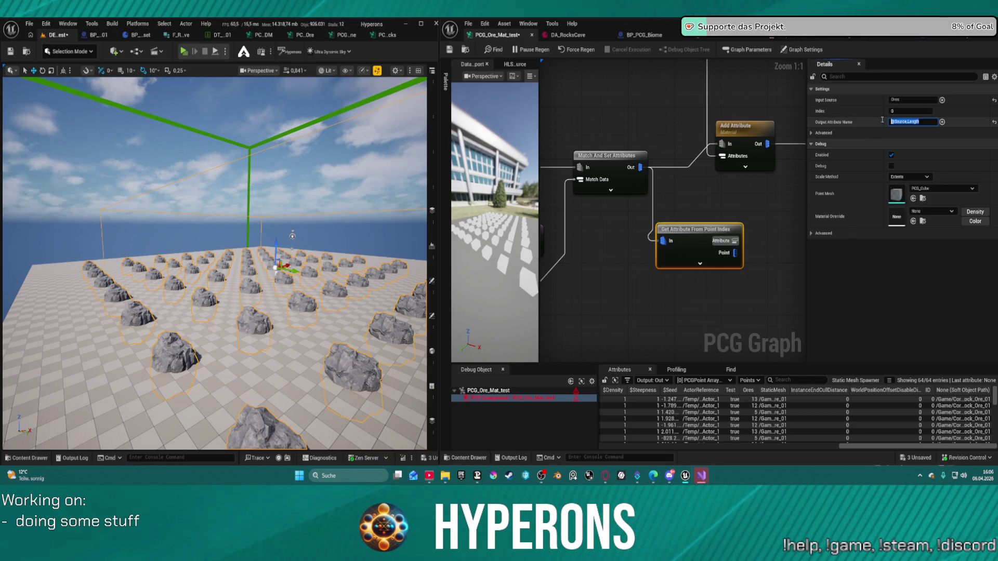
pyautogui.write('ore')
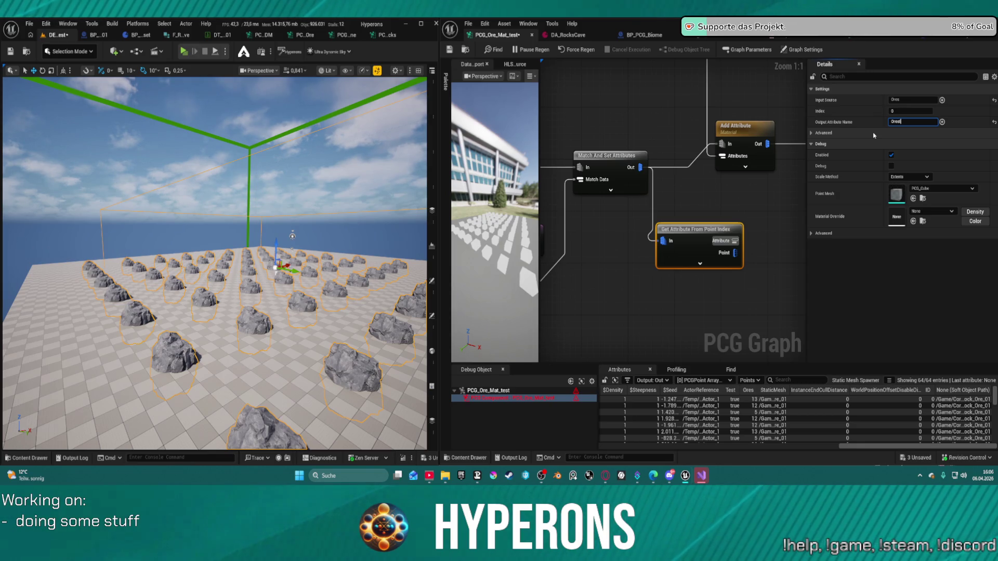
pyautogui.press('Return')
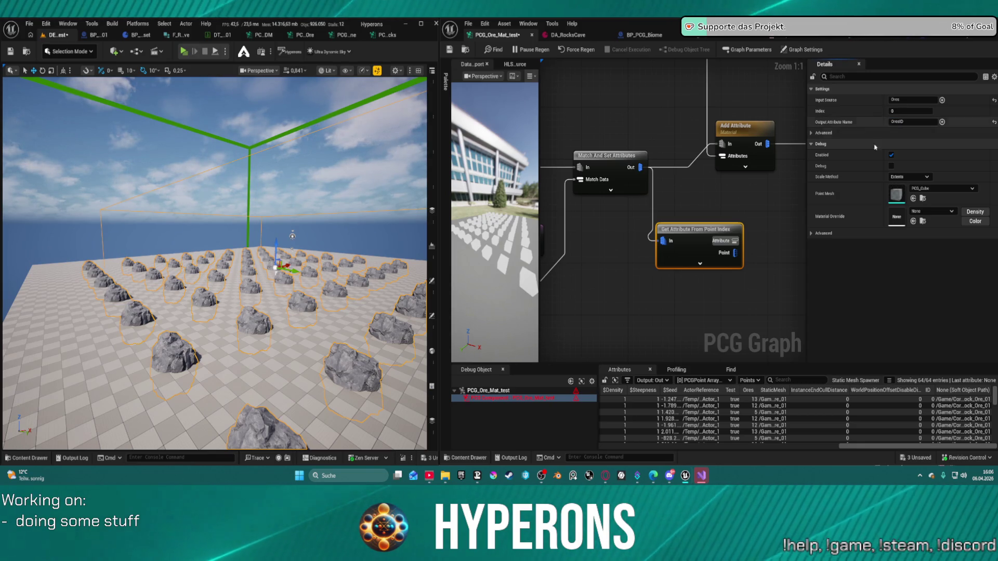
pyautogui.moveTo(698, 174)
pyautogui.mouseDown()
pyautogui.moveTo(715, 156)
pyautogui.moveTo(676, 196)
pyautogui.mouseUp()
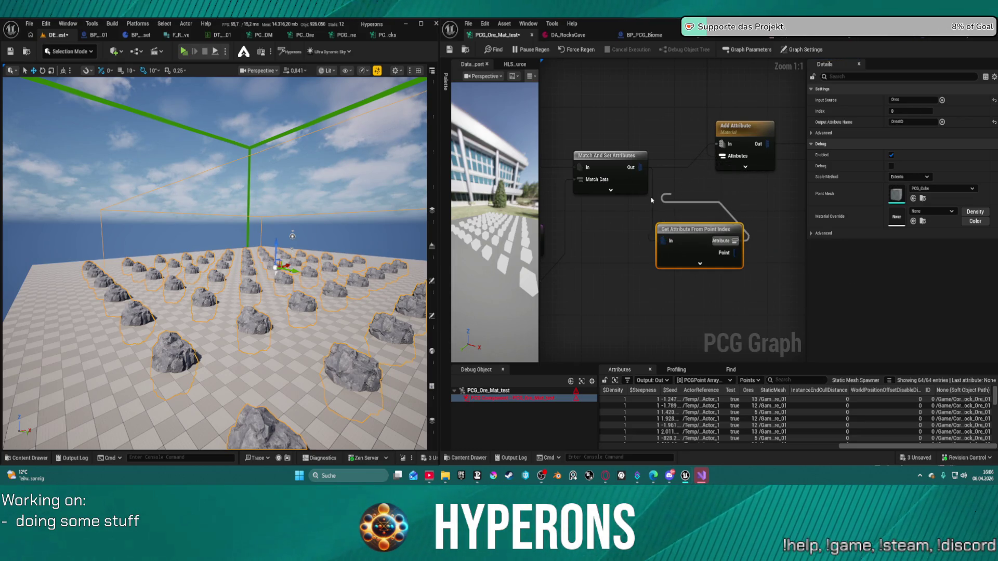
# Add an Add Attribute node that writes a String attribute named OresID
pyautogui.write('add')
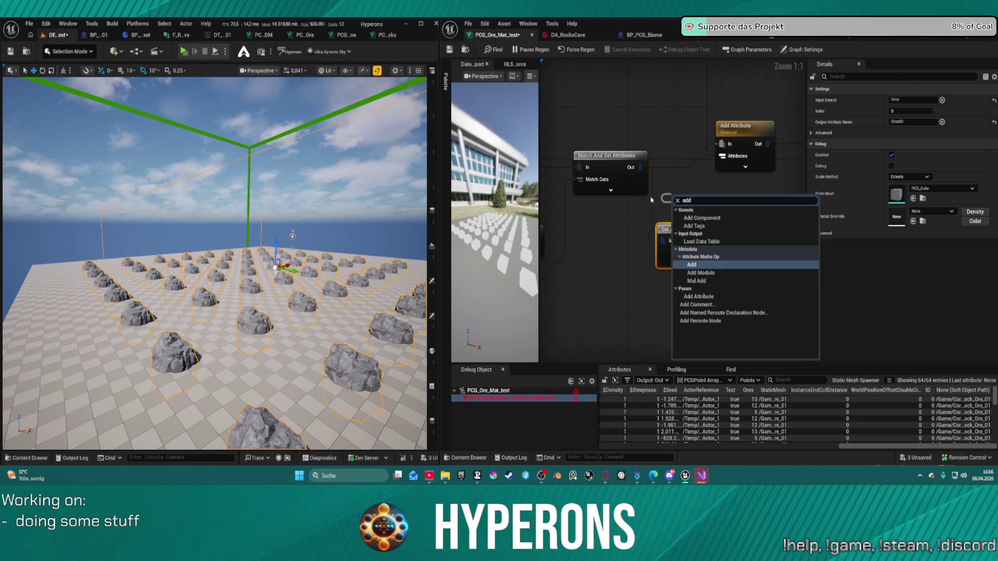
pyautogui.press('Down')
pyautogui.press('Down')
pyautogui.press('Down')
pyautogui.press('Return')
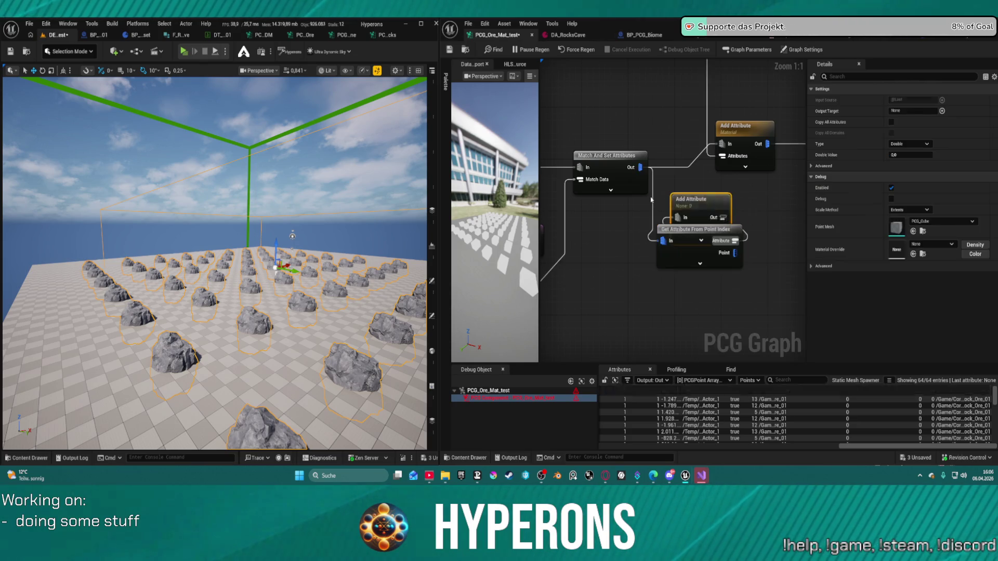
pyautogui.moveTo(692, 199); pyautogui.dragTo(695, 178)
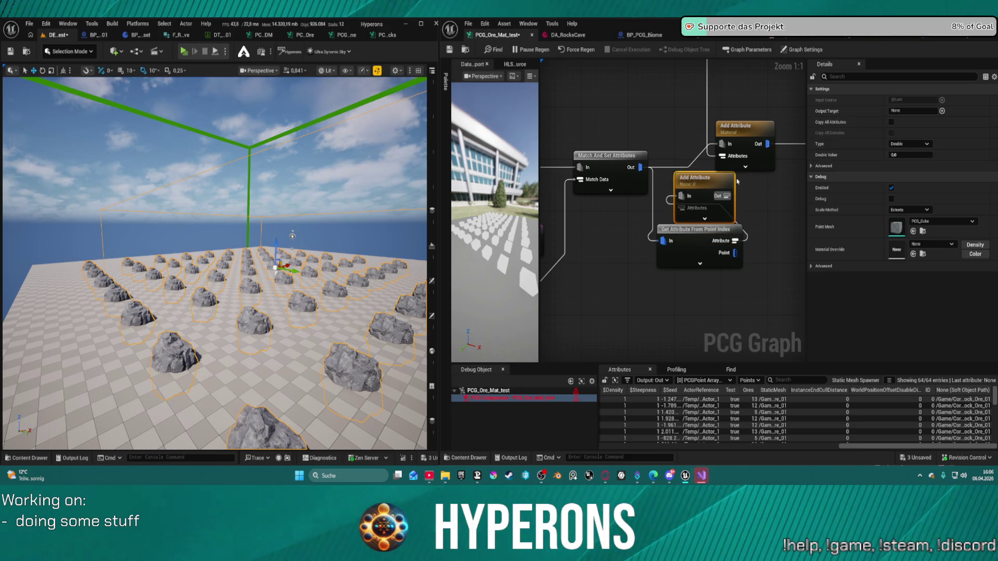
pyautogui.click(907, 111)
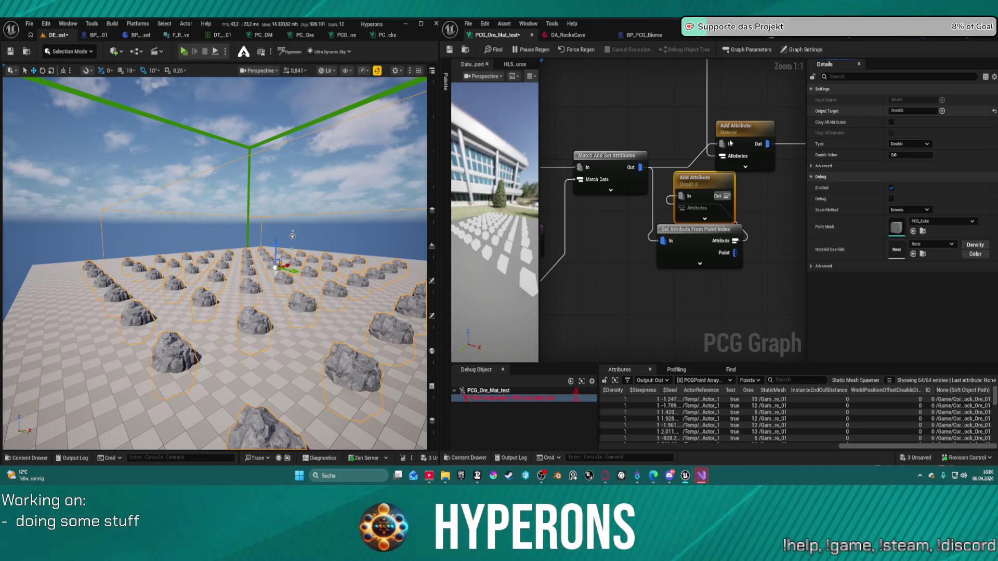
pyautogui.click(927, 144)
pyautogui.click(899, 219)
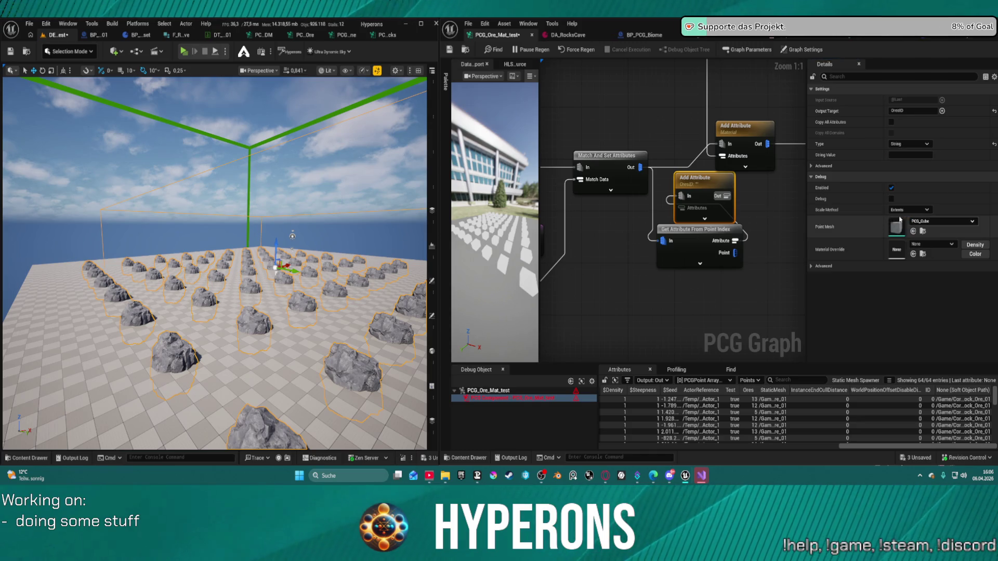
pyautogui.moveTo(663, 173)
pyautogui.mouseDown()
pyautogui.moveTo(727, 166)
pyautogui.moveTo(665, 183)
pyautogui.mouseUp()
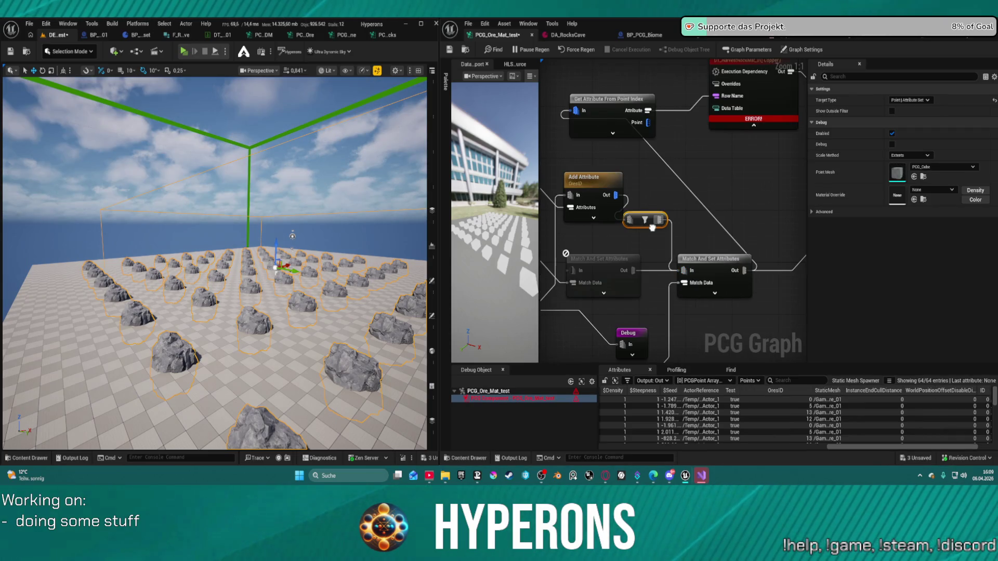
# Open Graph Parameters from the Window menu and expand the Ores array to its four ores
pyautogui.moveTo(652, 227)
pyautogui.mouseDown()
pyautogui.moveTo(646, 218)
pyautogui.moveTo(738, 219)
pyautogui.moveTo(611, 238)
pyautogui.moveTo(723, 232)
pyautogui.moveTo(748, 211)
pyautogui.mouseUp()
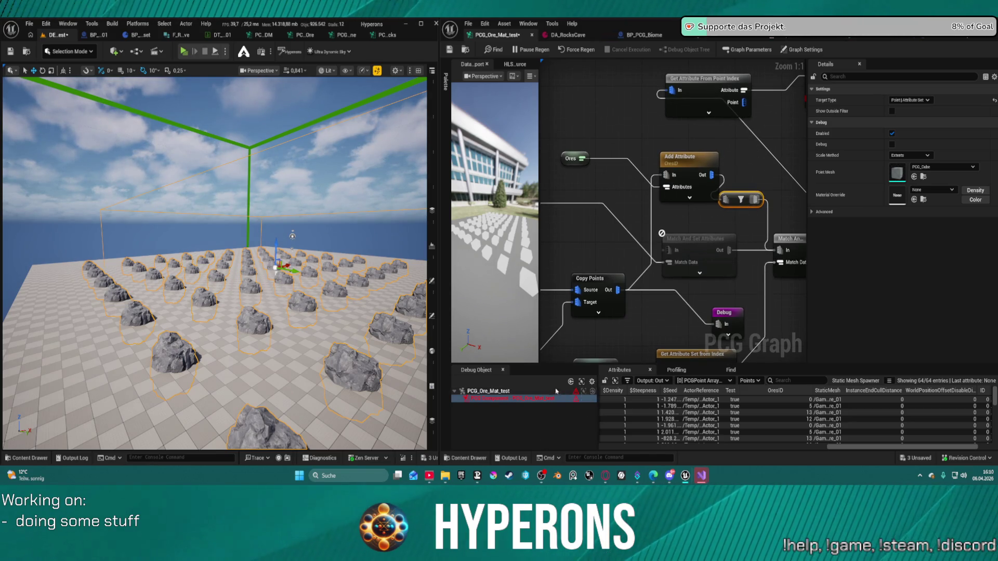
pyautogui.click(528, 23)
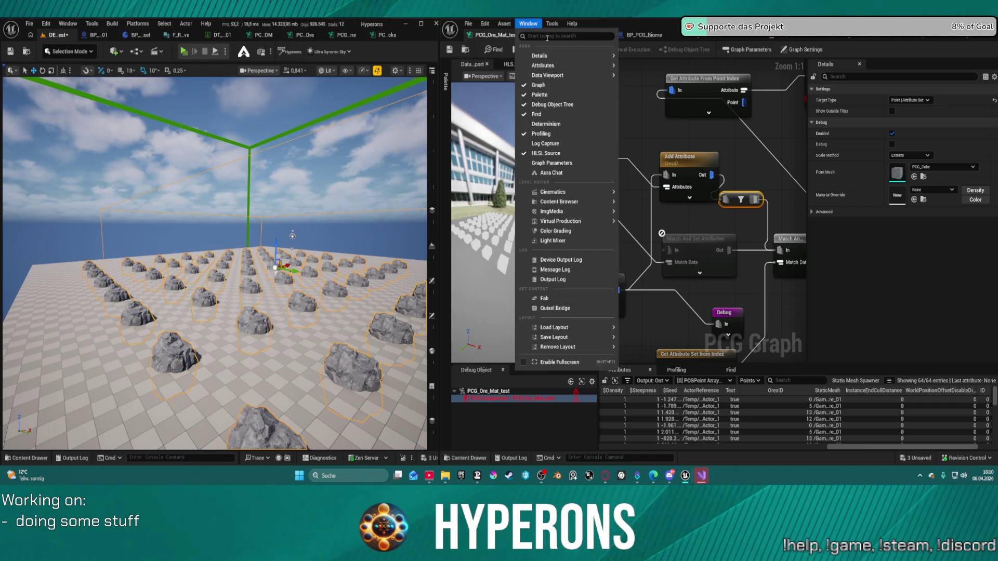
pyautogui.moveTo(579, 58)
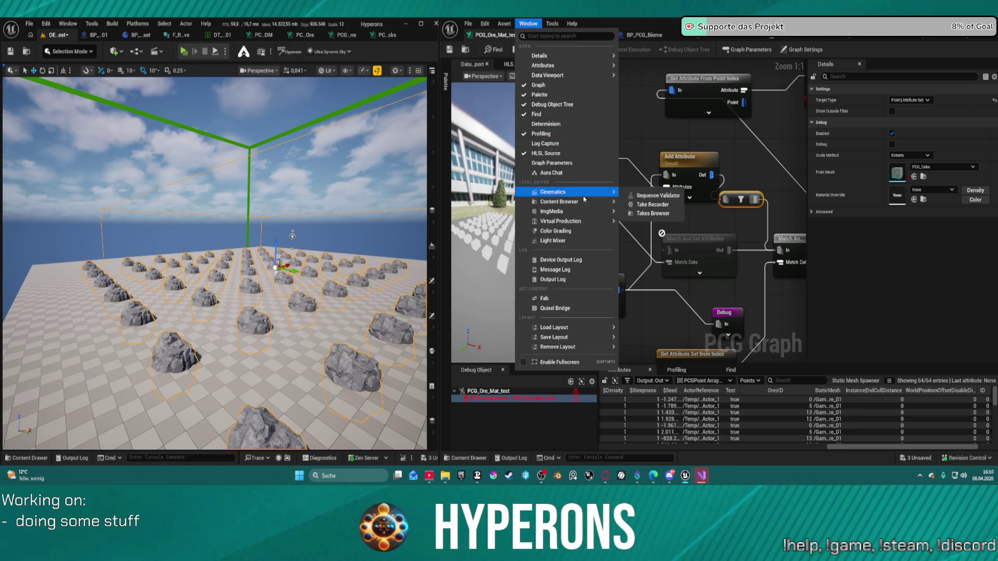
pyautogui.moveTo(587, 221)
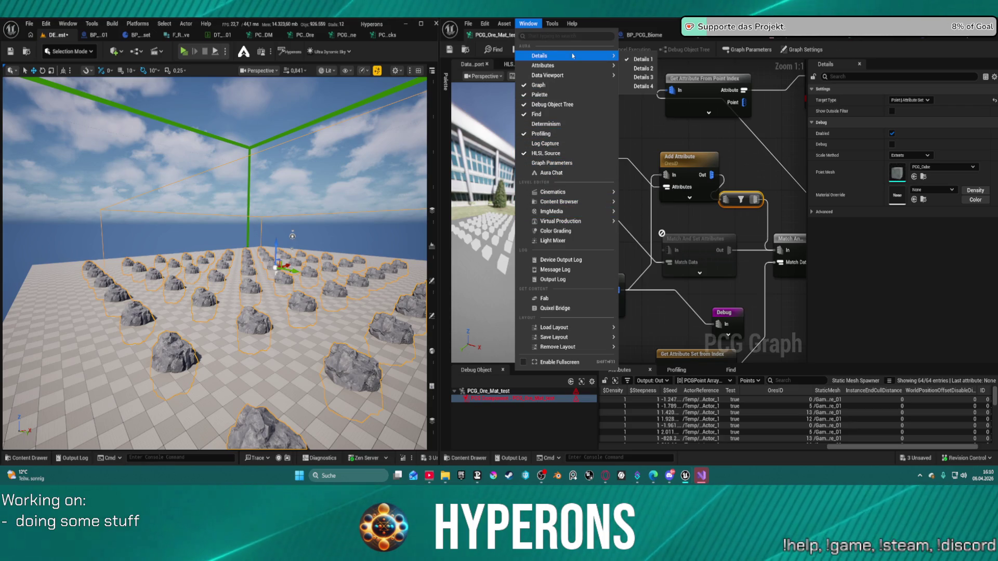
pyautogui.click(533, 376)
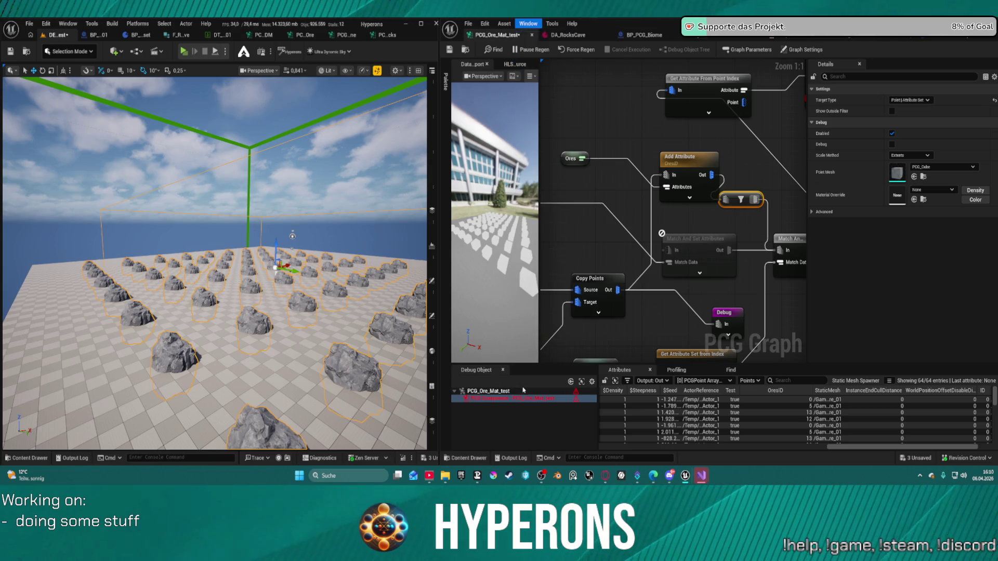
pyautogui.rightClick(538, 372)
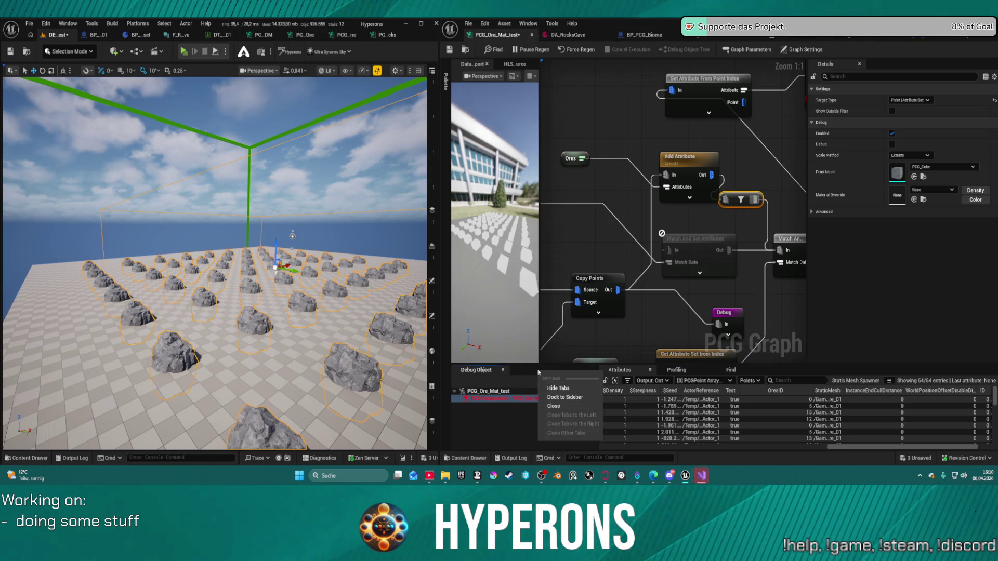
pyautogui.click(527, 24)
pyautogui.moveTo(585, 81)
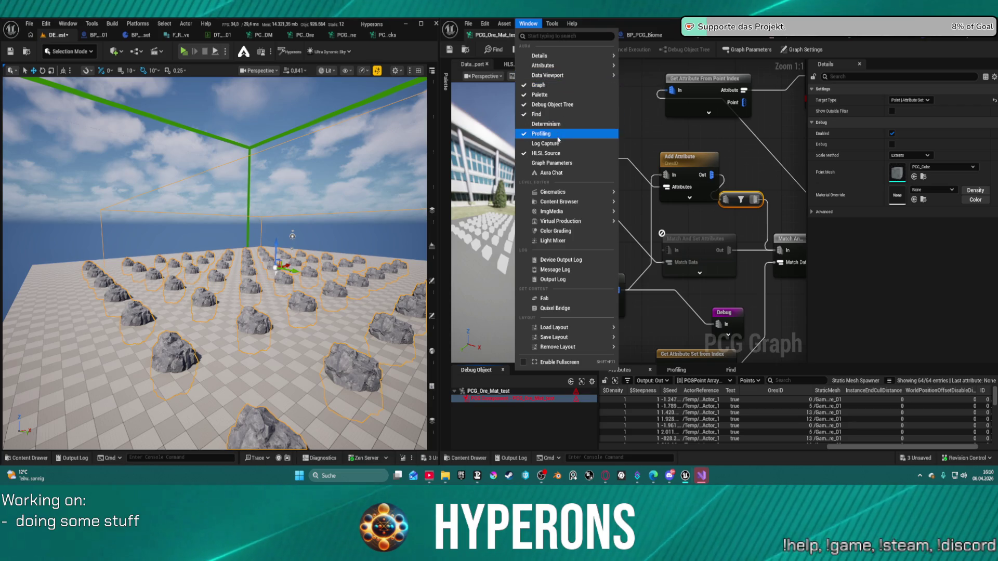
pyautogui.click(552, 162)
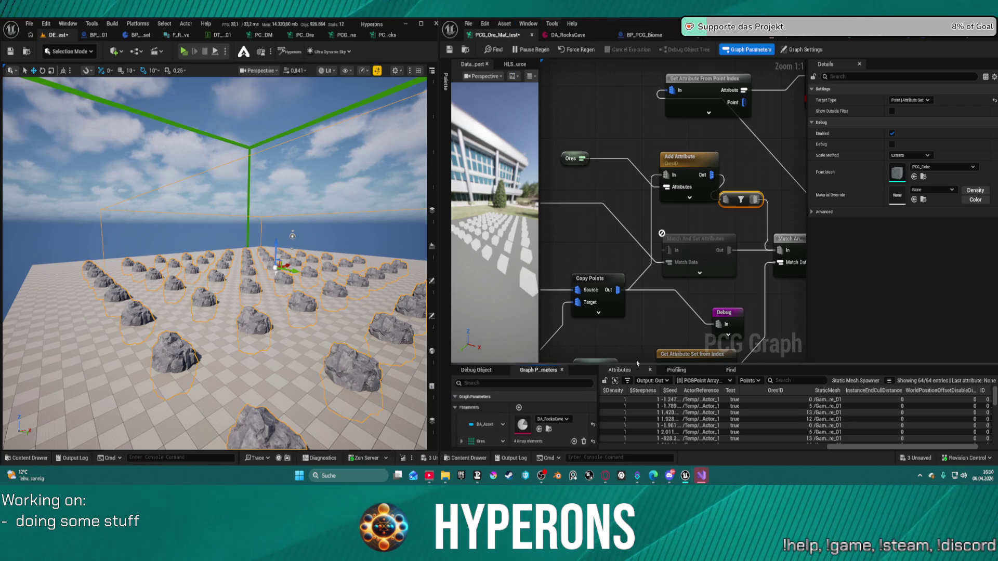
pyautogui.click(460, 442)
pyautogui.scroll(-3, 498, 418)
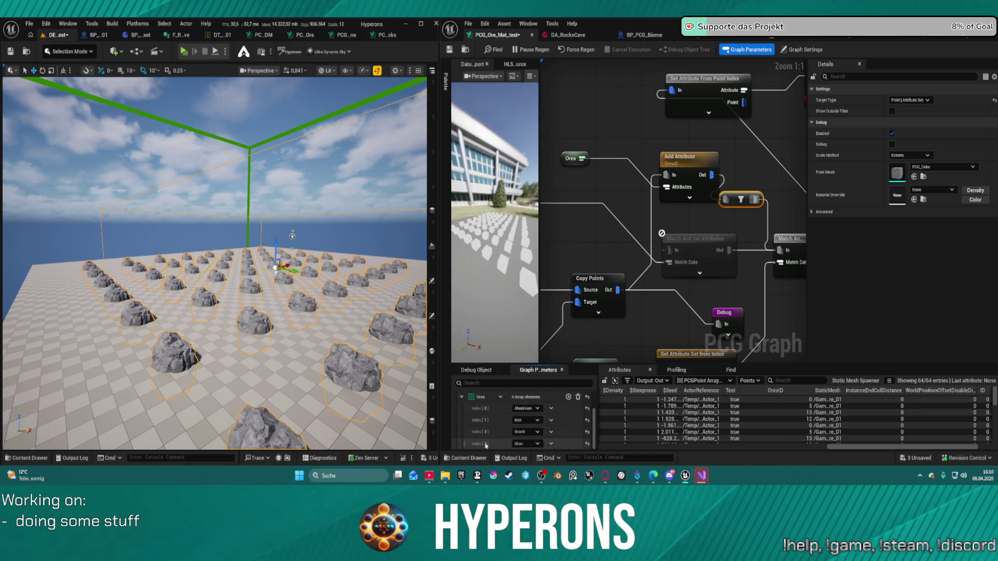
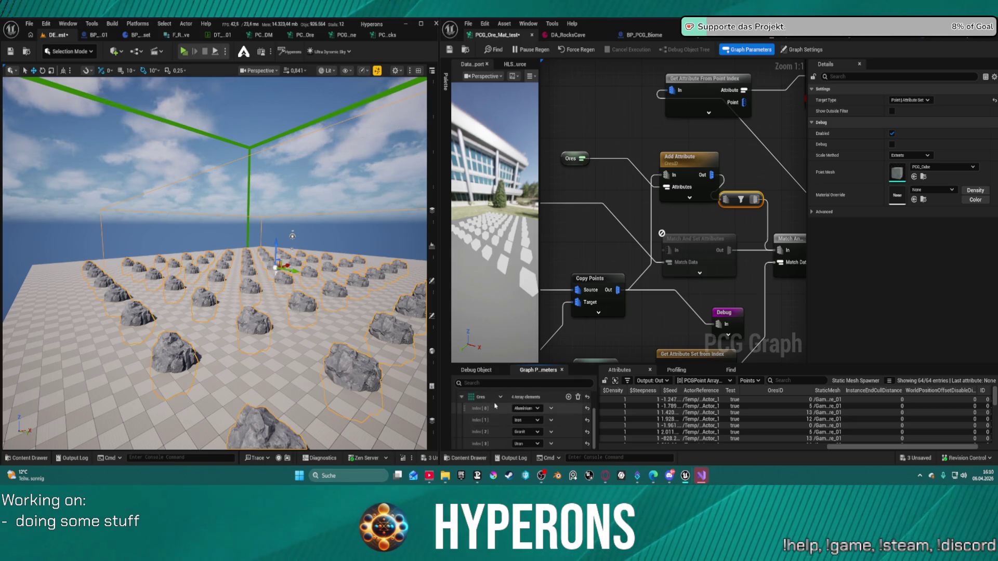
# Delete the Get Attribute From Point Index node and pull a new wire from Row Name
pyautogui.moveTo(776, 299); pyautogui.dragTo(768, 321)
pyautogui.moveTo(767, 193); pyautogui.dragTo(678, 199)
pyautogui.click(606, 136)
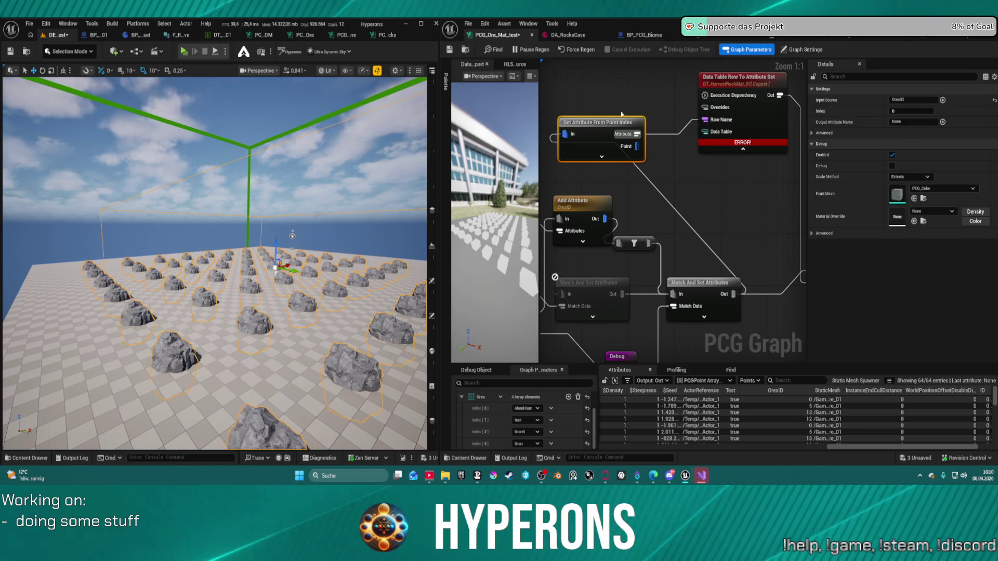
pyautogui.press('Delete')
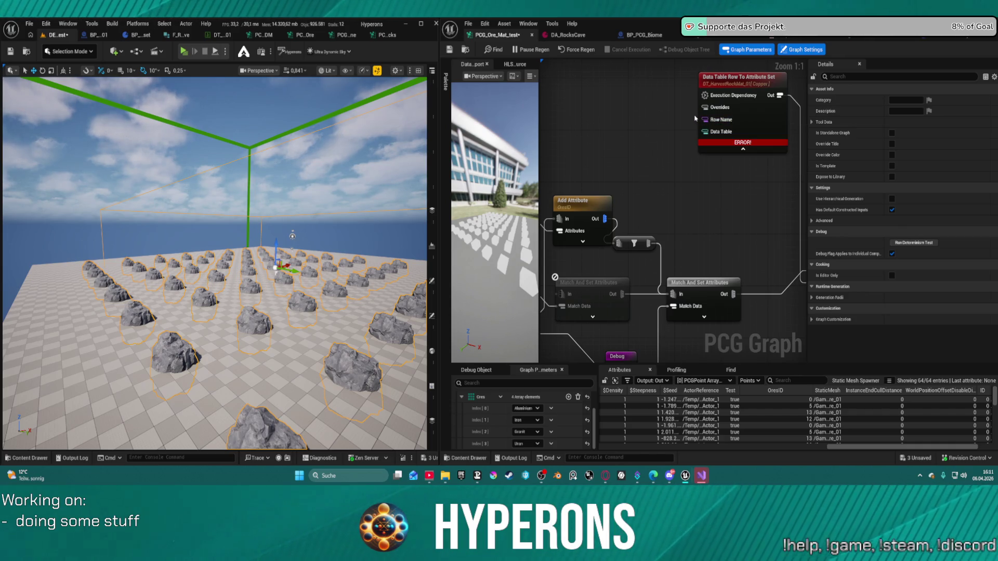
pyautogui.moveTo(705, 121)
pyautogui.mouseDown()
pyautogui.moveTo(622, 142)
pyautogui.moveTo(678, 229)
pyautogui.moveTo(641, 186)
pyautogui.moveTo(654, 190)
pyautogui.mouseUp()
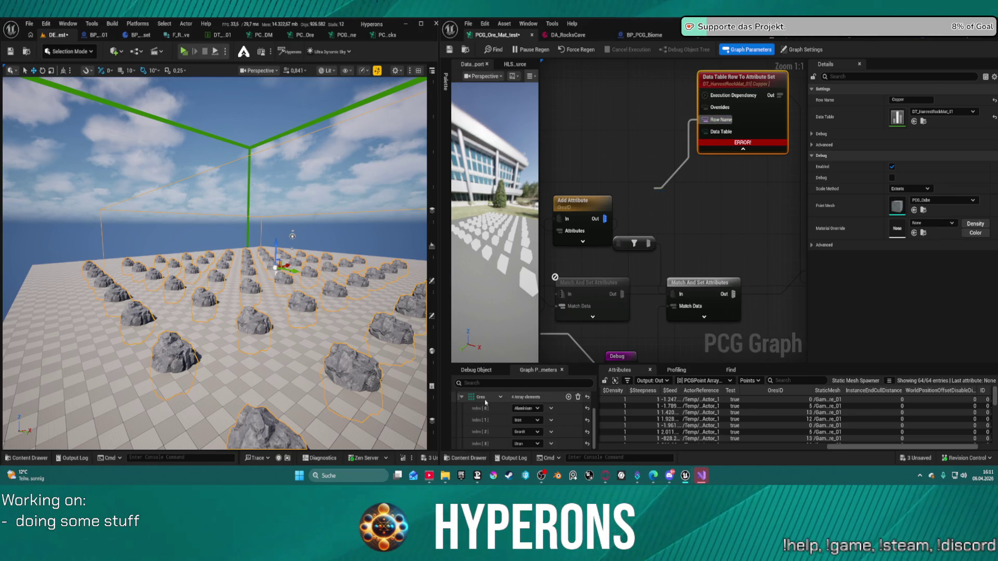
# Change the Ores graph parameter's type from E Spawnable to String
pyautogui.hotkey('ctrl', 'v')
pyautogui.click(500, 398)
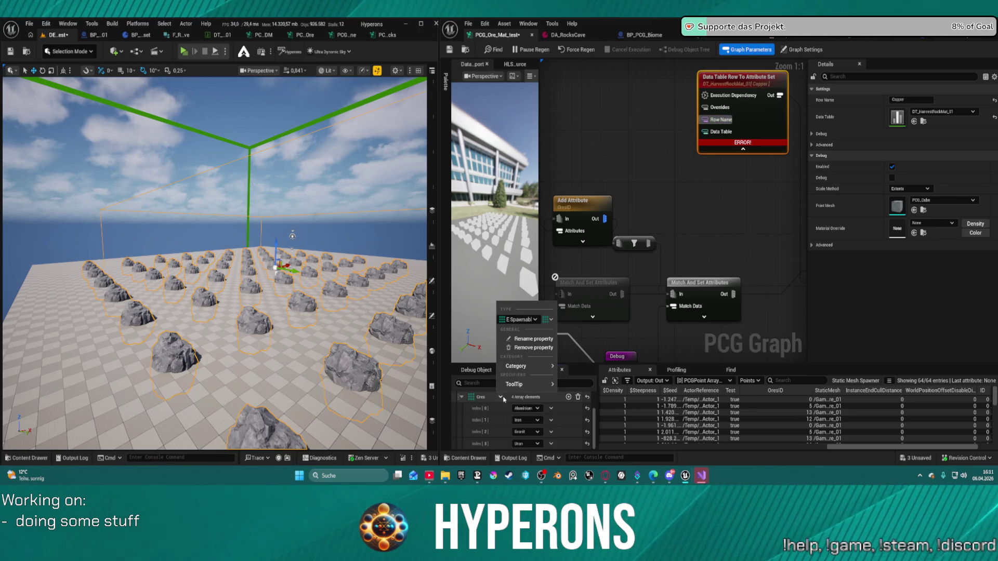
pyautogui.click(520, 320)
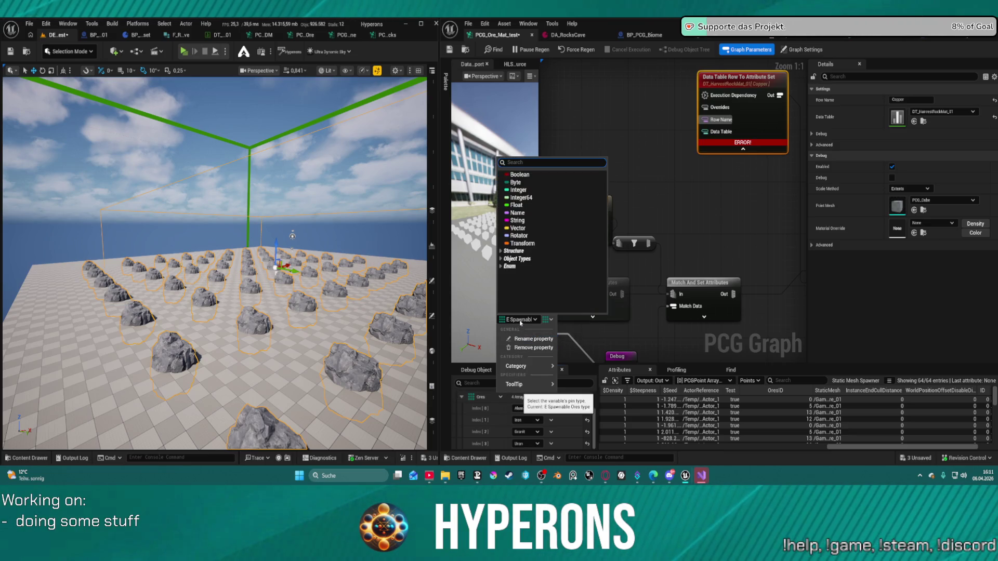
pyautogui.click(517, 213)
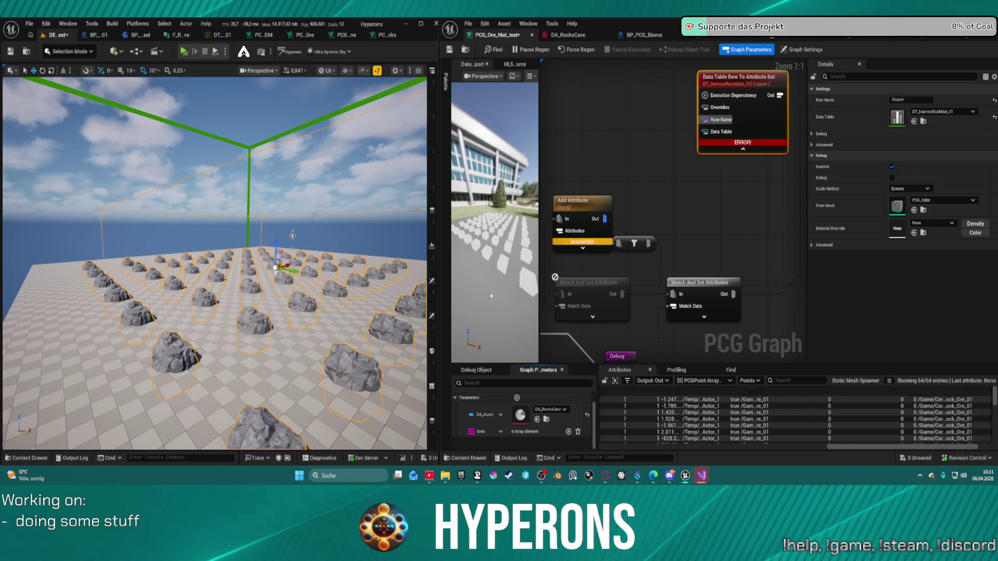
# Add three elements to the Ores array
pyautogui.click(500, 431)
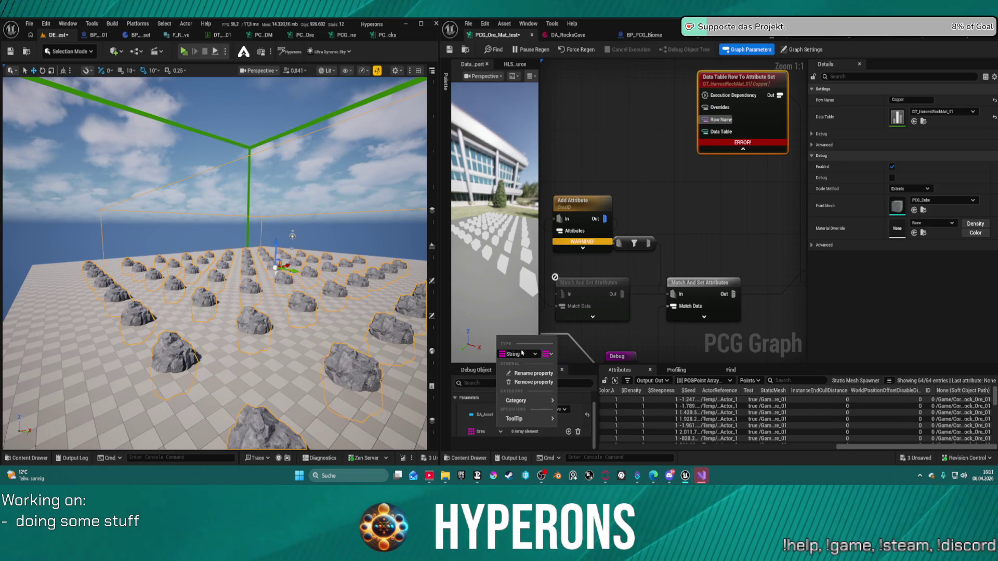
pyautogui.click(501, 432)
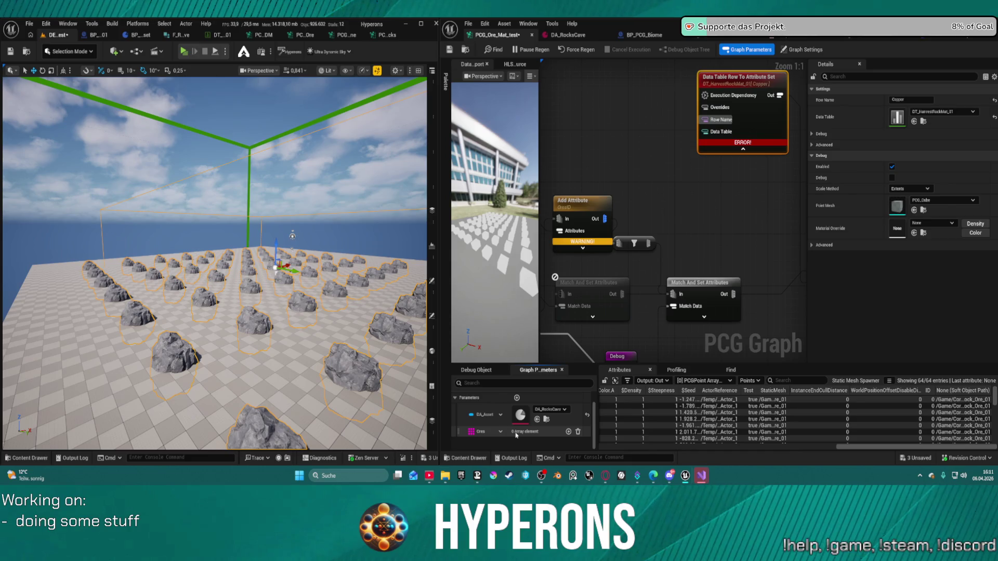
pyautogui.click(501, 432)
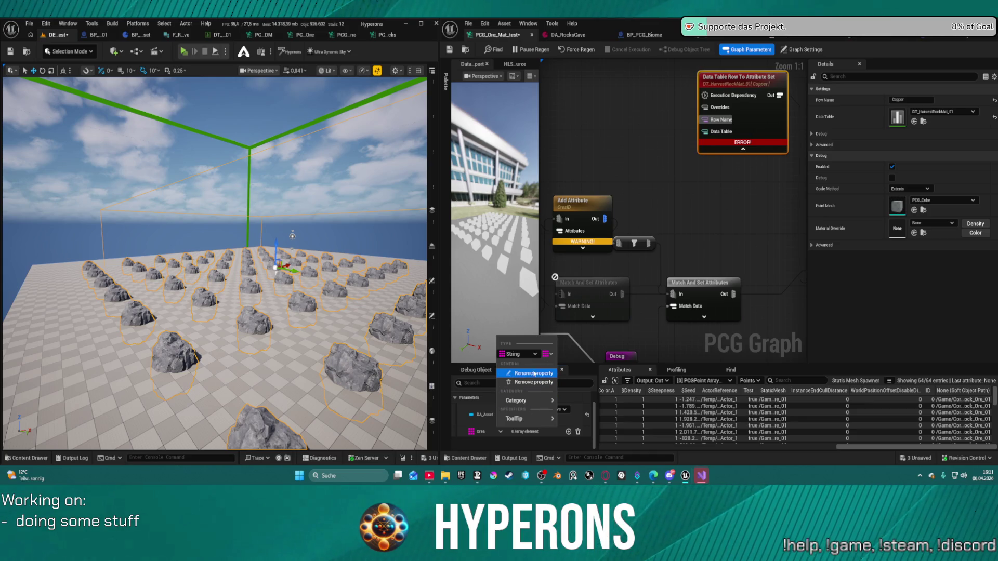
pyautogui.click(556, 431)
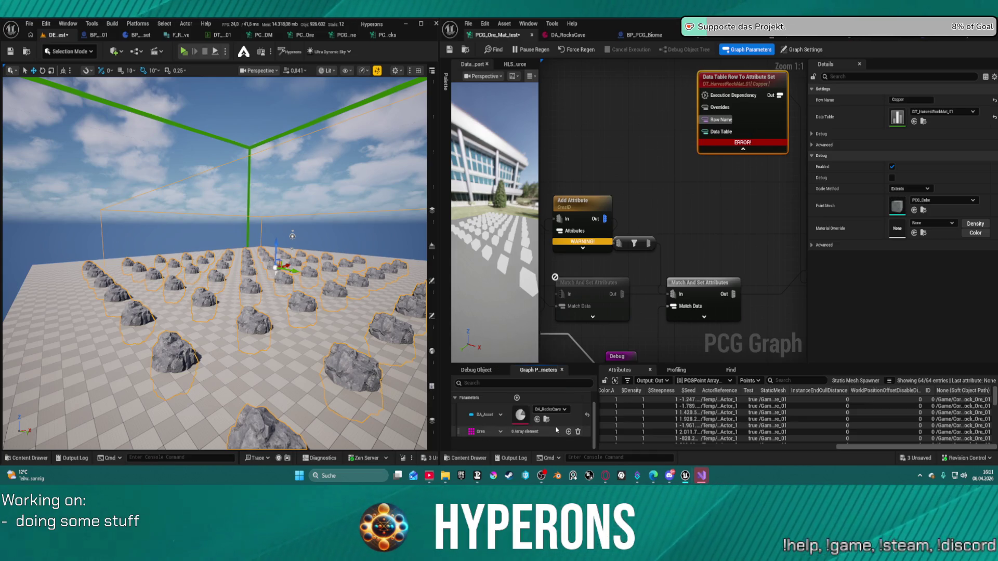
pyautogui.click(568, 431)
pyautogui.click(568, 432)
pyautogui.click(568, 432)
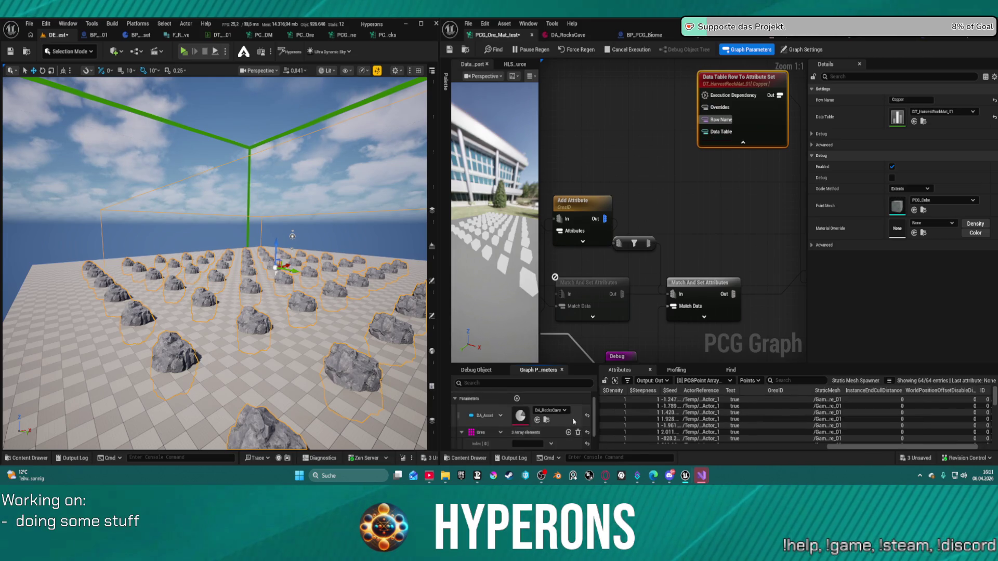
pyautogui.moveTo(729, 294); pyautogui.dragTo(736, 233)
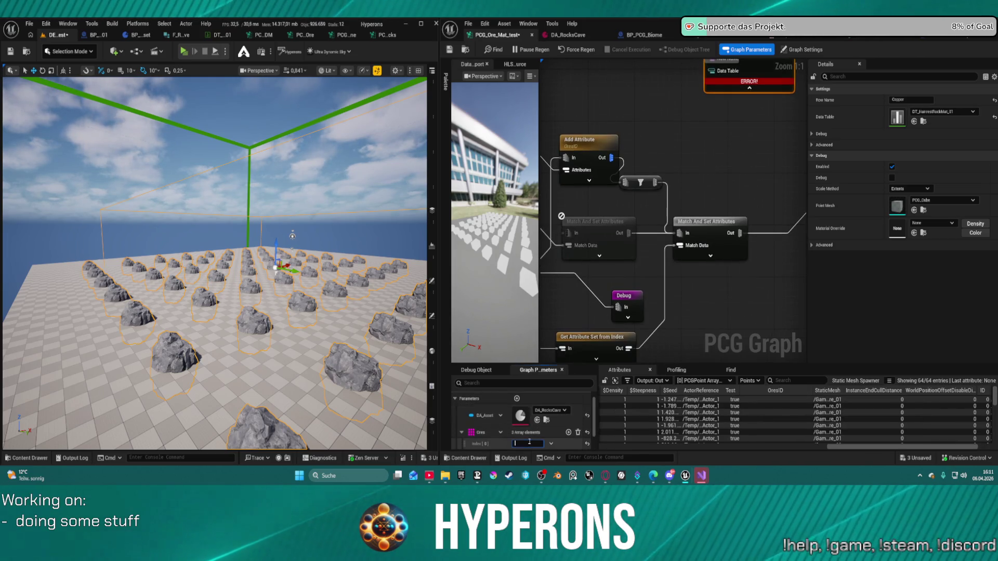
# Fill the three Ores entries with 1, 3 and 6
pyautogui.moveTo(686, 197); pyautogui.dragTo(786, 202)
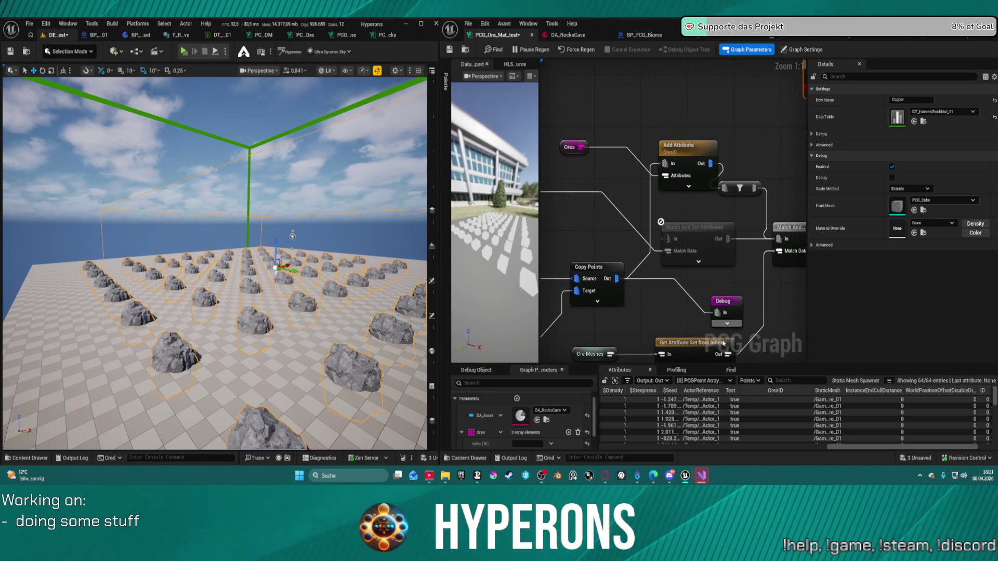
pyautogui.click(538, 444)
pyautogui.write('1')
pyautogui.scroll(-1, 536, 431)
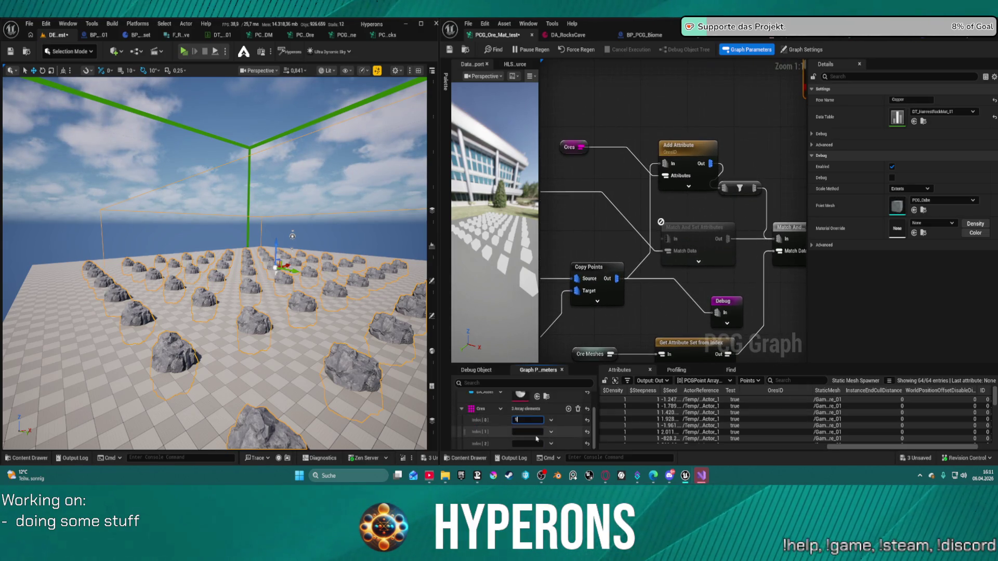
pyautogui.click(534, 431)
pyautogui.write('3')
pyautogui.click(541, 443)
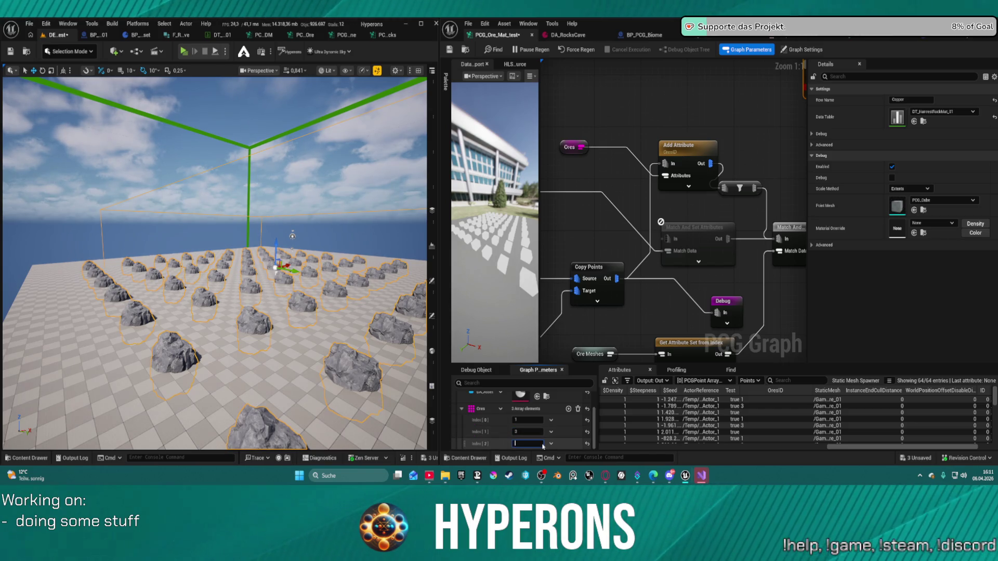
pyautogui.write('6')
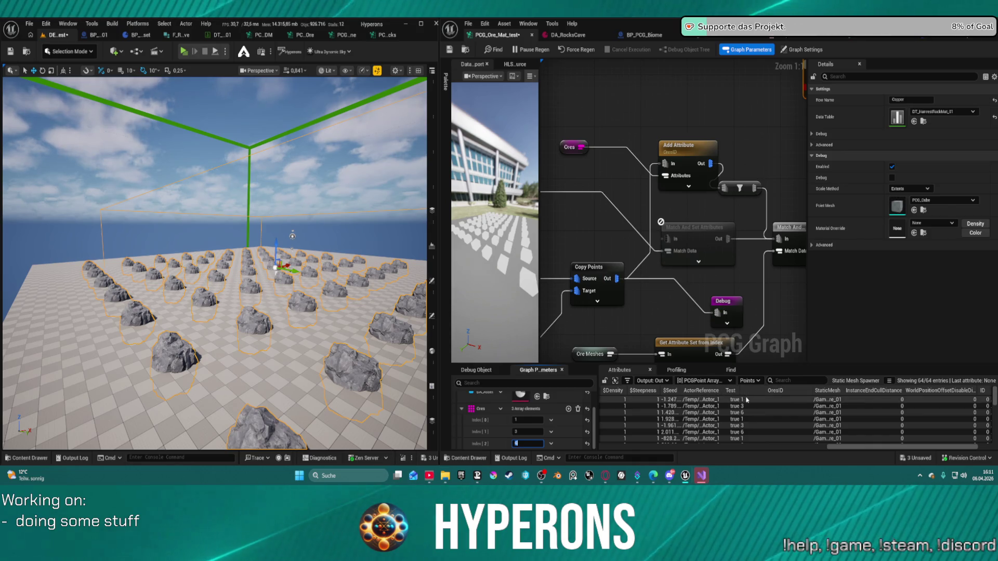
# Wire Ores into the Data Table Row To Attribute Set's Row Name and tidy the nodes
pyautogui.moveTo(698, 235); pyautogui.dragTo(740, 314)
pyautogui.moveTo(623, 227)
pyautogui.mouseDown()
pyautogui.moveTo(780, 150)
pyautogui.moveTo(742, 149)
pyautogui.mouseUp()
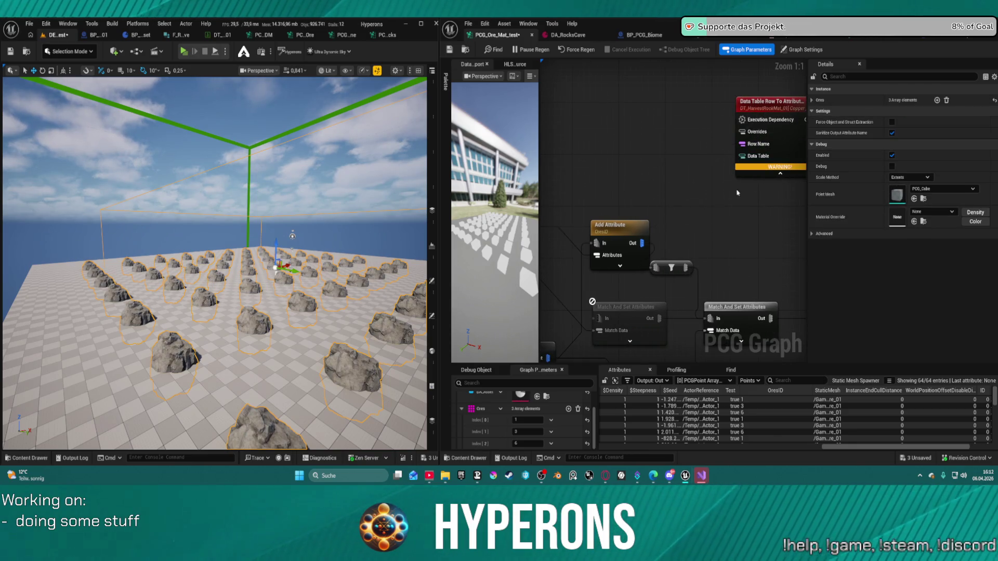
pyautogui.moveTo(761, 169)
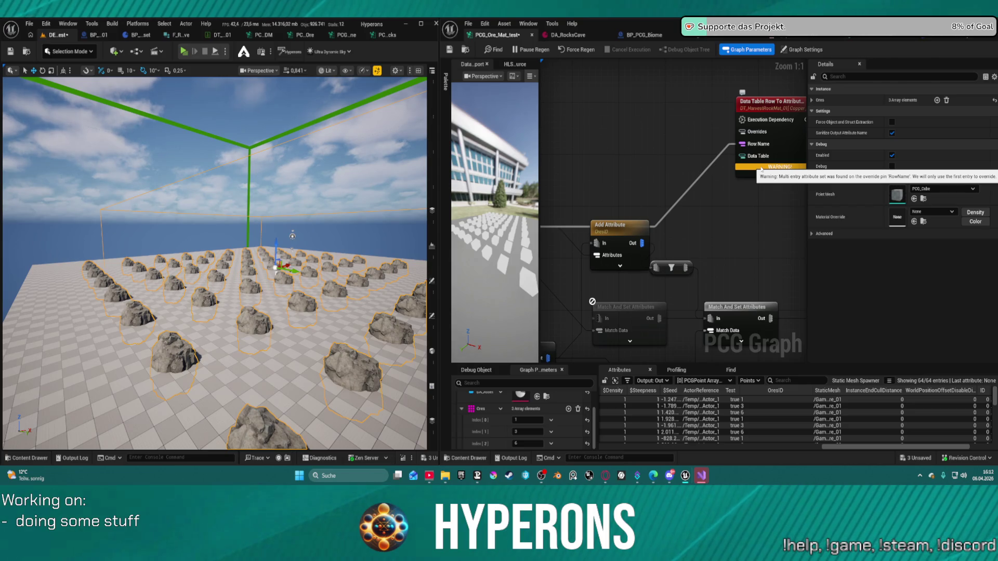
pyautogui.moveTo(761, 168)
pyautogui.mouseDown()
pyautogui.moveTo(693, 172)
pyautogui.moveTo(686, 193)
pyautogui.moveTo(650, 202)
pyautogui.moveTo(621, 187)
pyautogui.moveTo(626, 154)
pyautogui.mouseUp()
pyautogui.click(628, 214)
pyautogui.moveTo(732, 211); pyautogui.dragTo(659, 224)
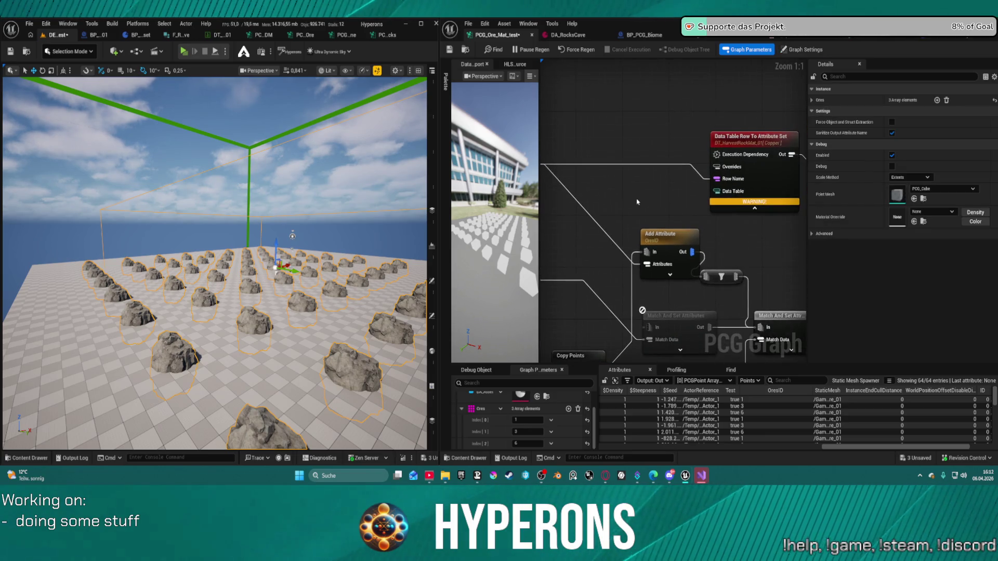
pyautogui.click(660, 234)
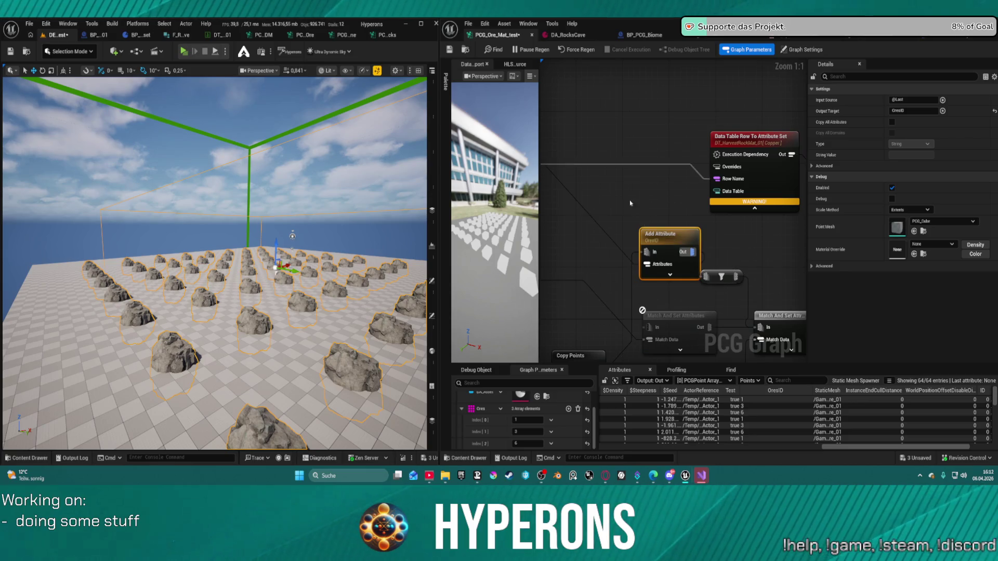
pyautogui.moveTo(630, 203); pyautogui.dragTo(684, 211)
pyautogui.click(574, 173)
pyautogui.moveTo(583, 172); pyautogui.dragTo(634, 177)
pyautogui.write('s')
pyautogui.press('BackSpace')
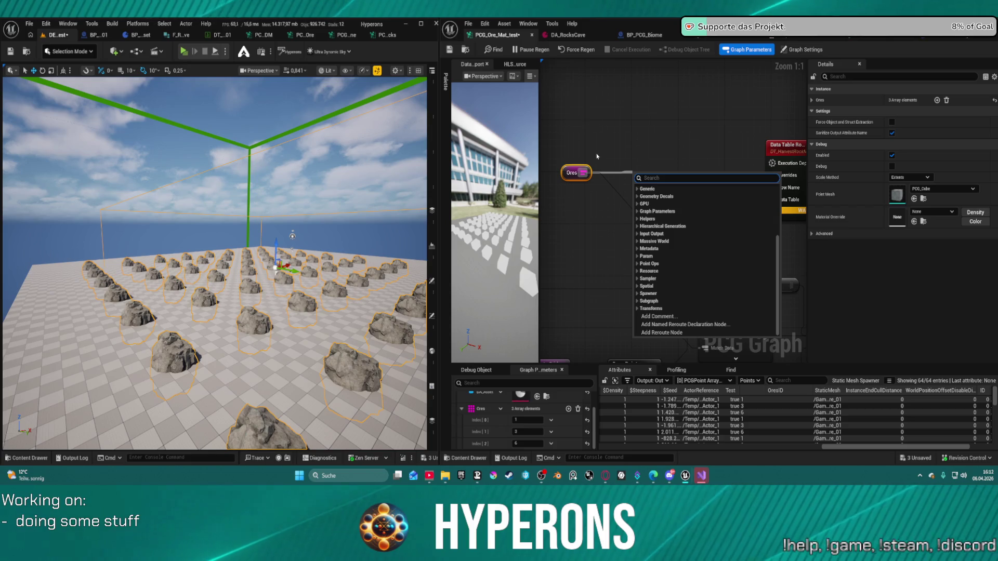
pyautogui.moveTo(584, 173); pyautogui.dragTo(608, 146)
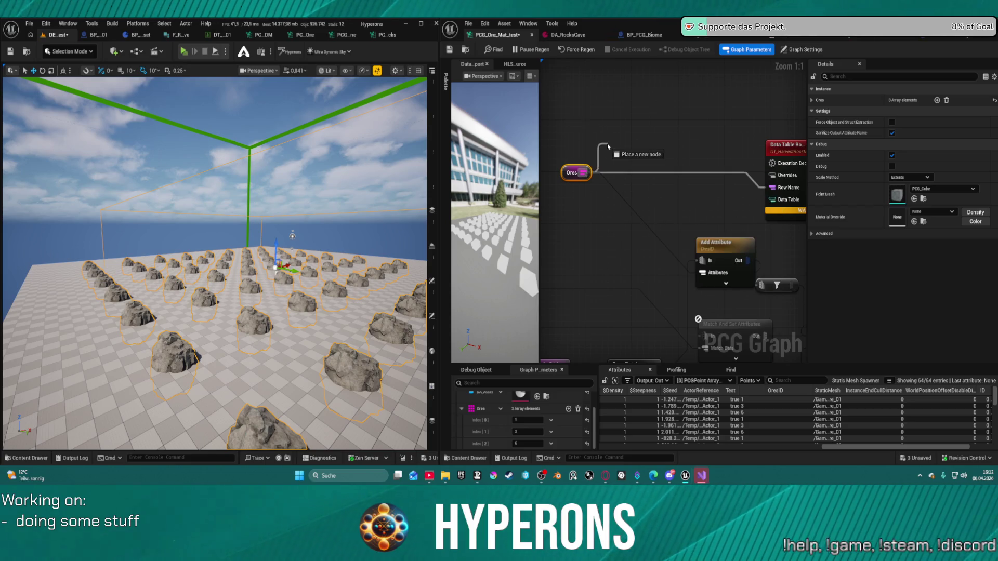
pyautogui.click(669, 141)
pyautogui.moveTo(785, 211)
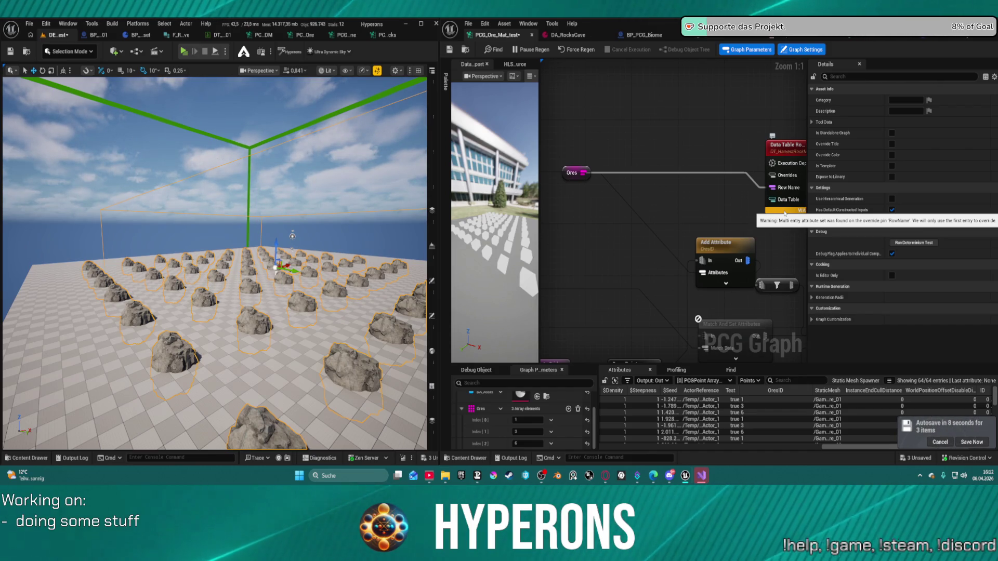
pyautogui.click(664, 237)
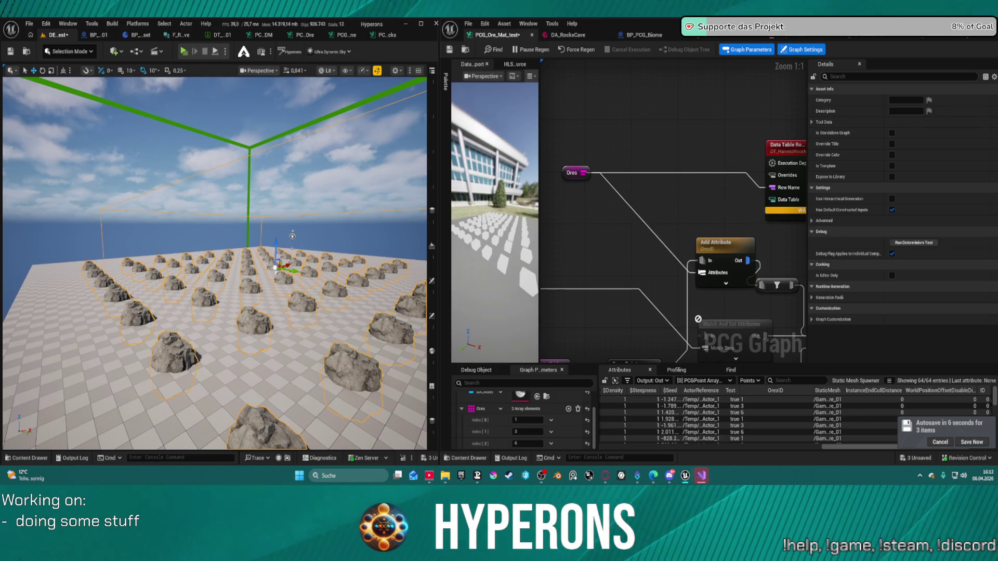
# Add a Select node from the Row Name input, then delete it again
pyautogui.moveTo(720, 243); pyautogui.dragTo(662, 249)
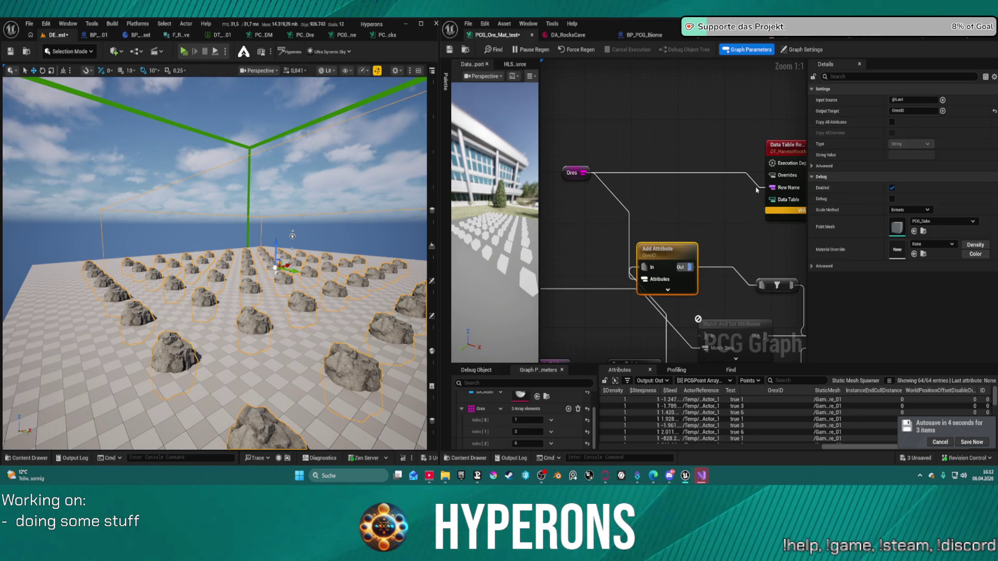
pyautogui.moveTo(768, 188); pyautogui.dragTo(706, 203)
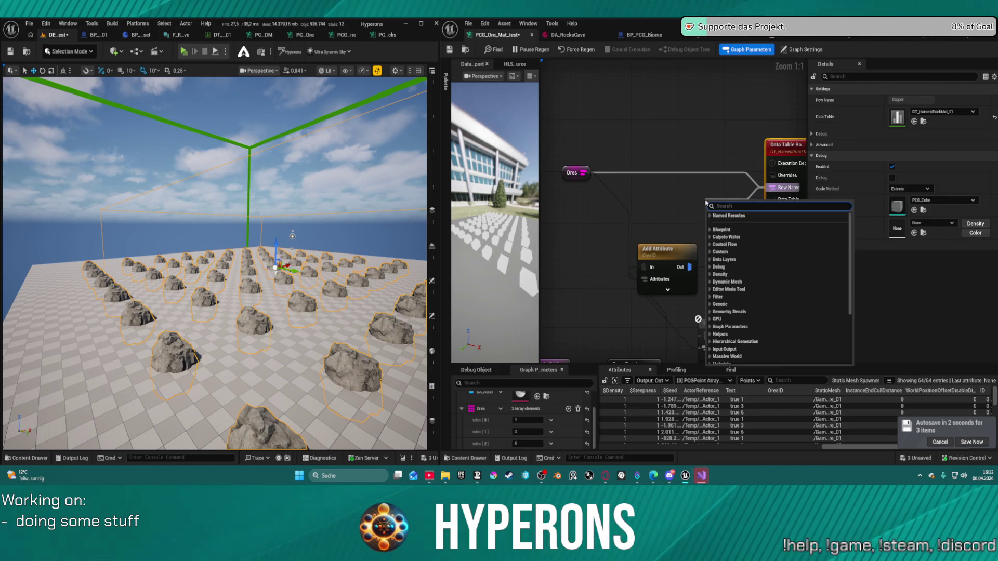
pyautogui.write('ge')
pyautogui.press('BackSpace')
pyautogui.press('BackSpace')
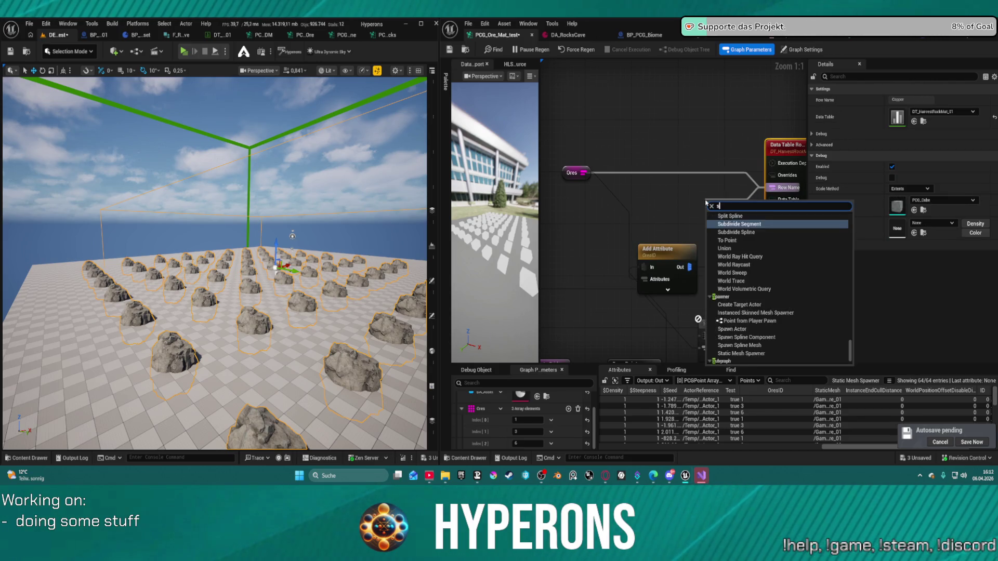
pyautogui.write('sel')
pyautogui.press('Return')
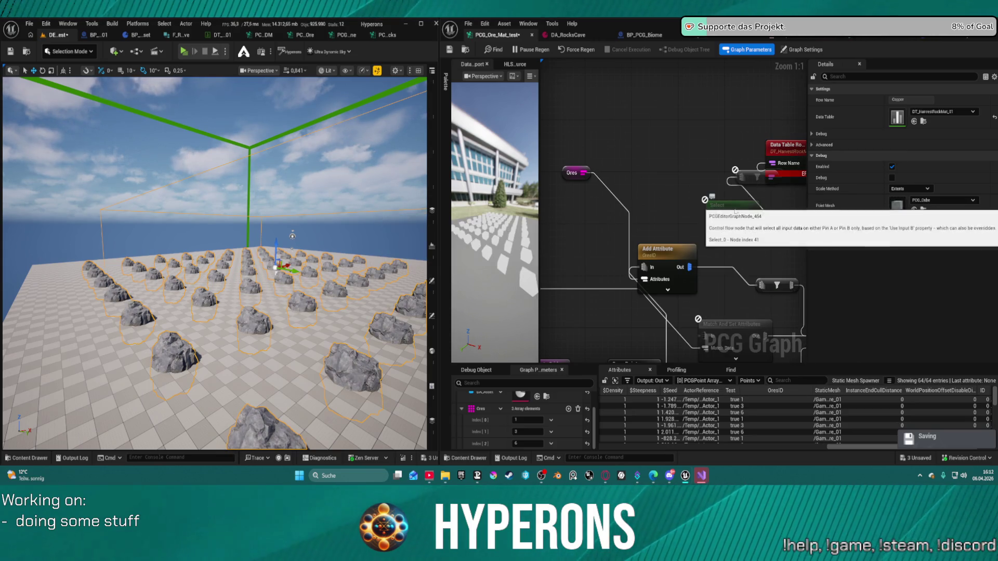
pyautogui.press('Delete')
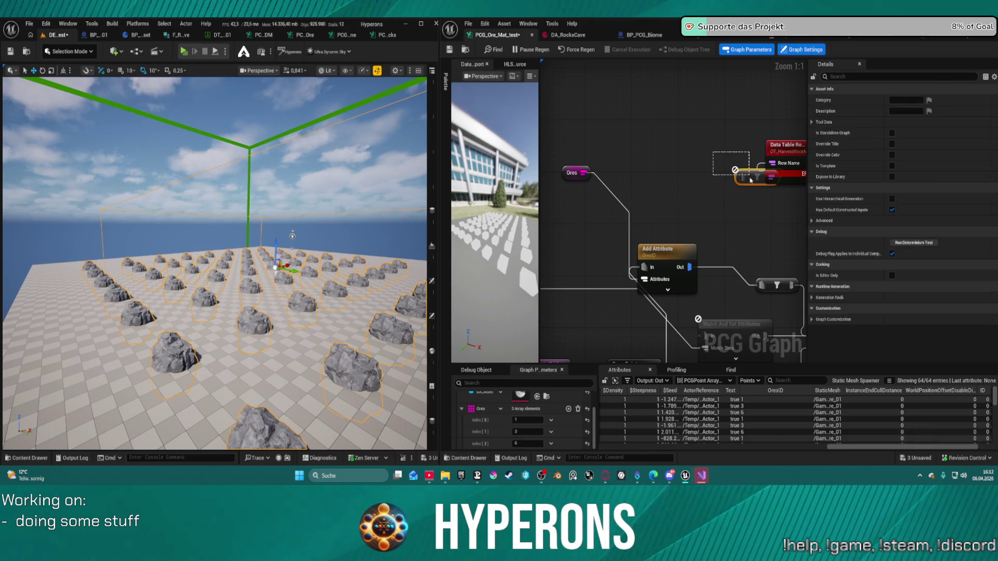
pyautogui.moveTo(750, 179); pyautogui.dragTo(750, 180)
pyautogui.press('Delete')
# Create a Delete Attributes node wired from Add Attribute's output and move it up-left
pyautogui.moveTo(688, 267); pyautogui.dragTo(713, 240)
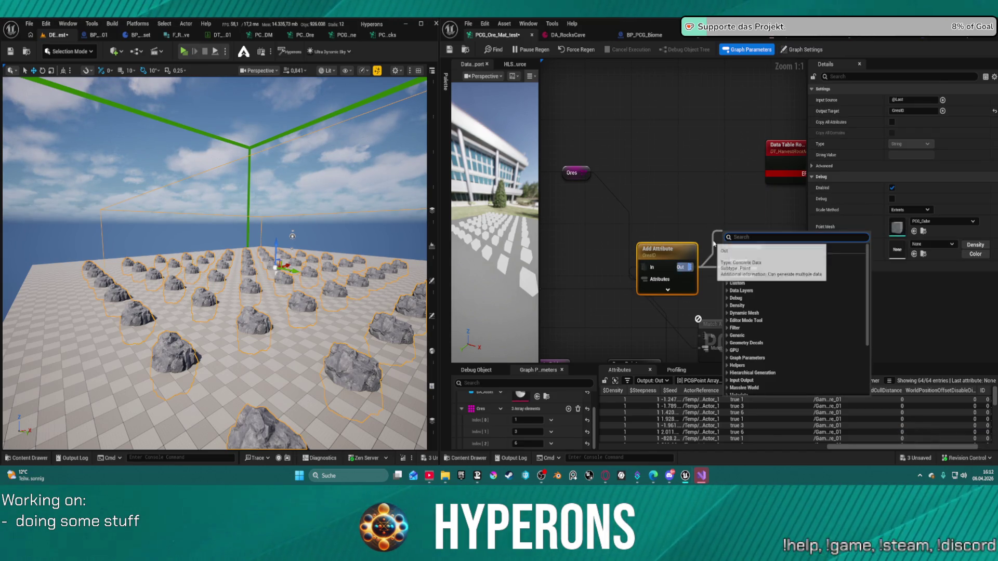
pyautogui.write('keep')
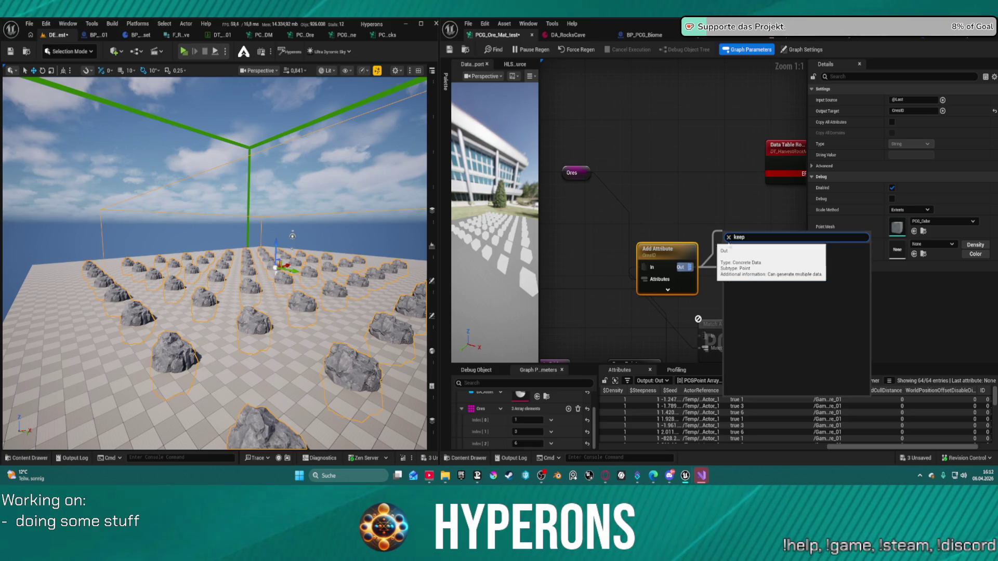
pyautogui.press('BackSpace')
pyautogui.press('BackSpace')
pyautogui.press('BackSpace')
pyautogui.write('d')
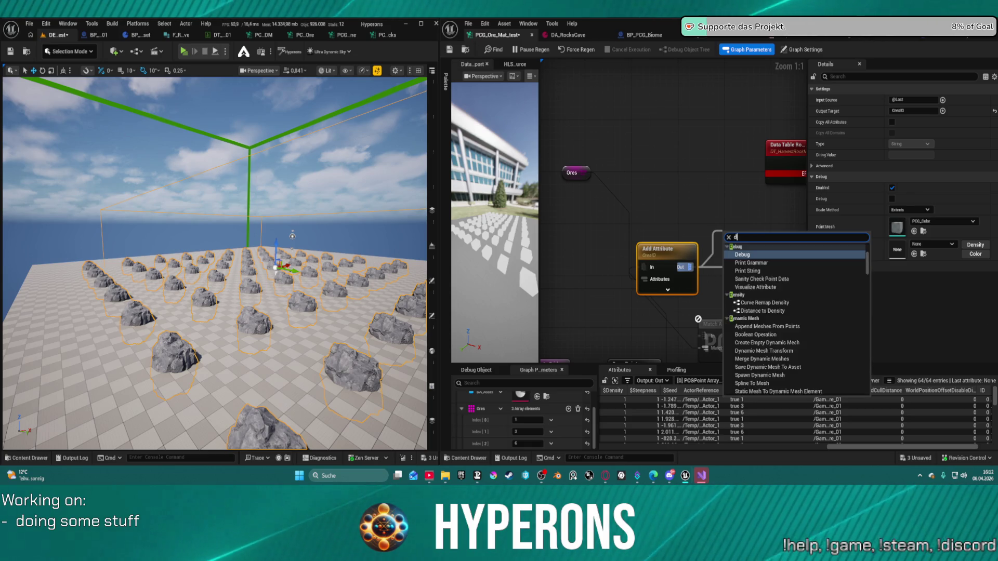
pyautogui.write('ele')
pyautogui.press('Return')
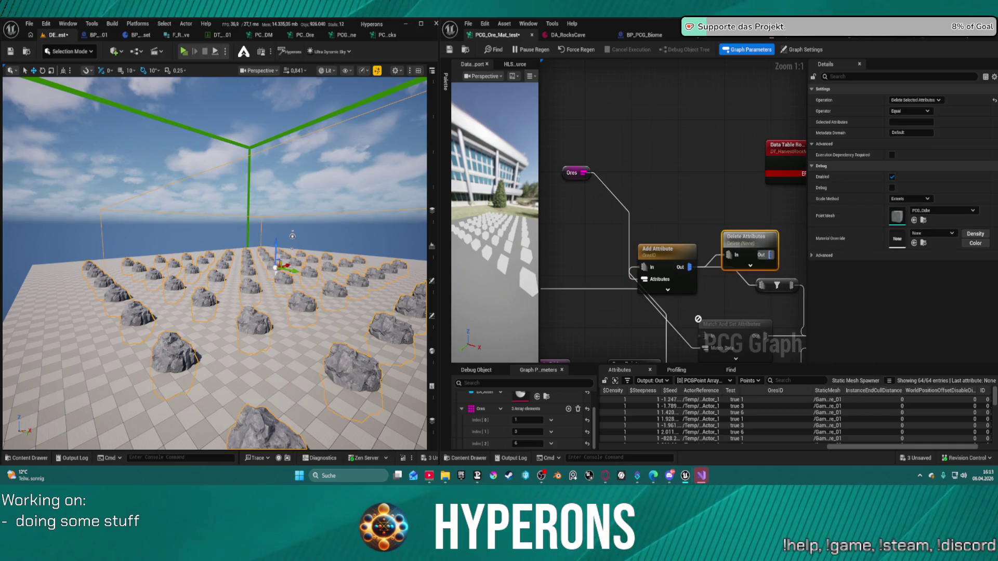
pyautogui.moveTo(733, 240); pyautogui.dragTo(683, 167)
# Set the Delete Attributes node's selected attribute to OresID
pyautogui.click(734, 179)
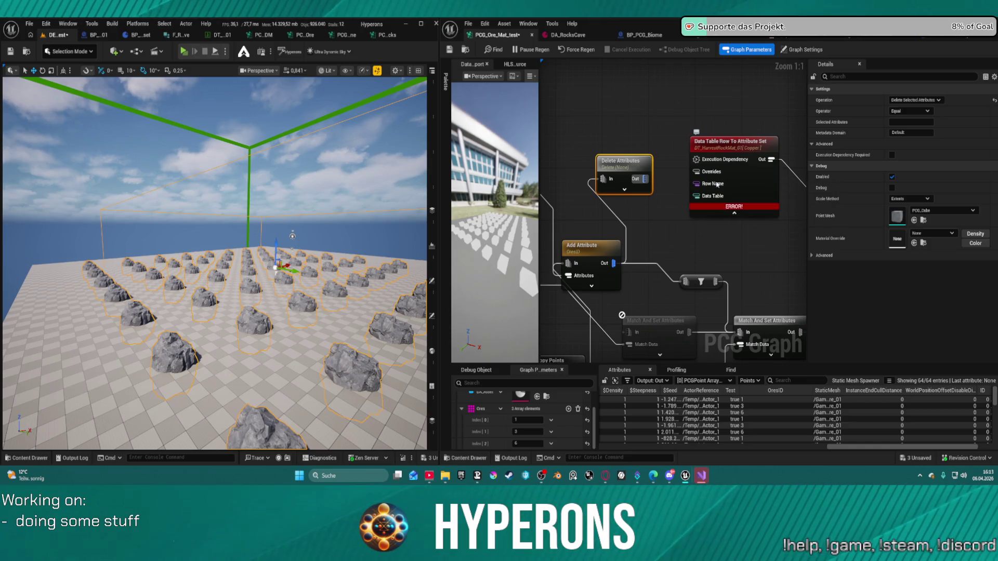
pyautogui.moveTo(644, 179); pyautogui.dragTo(698, 183)
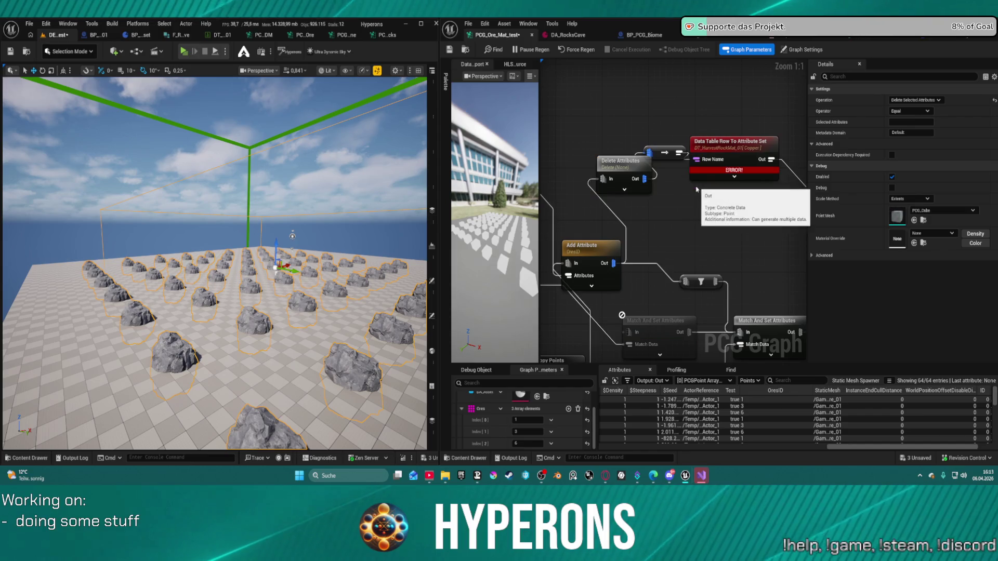
pyautogui.click(631, 172)
pyautogui.click(906, 121)
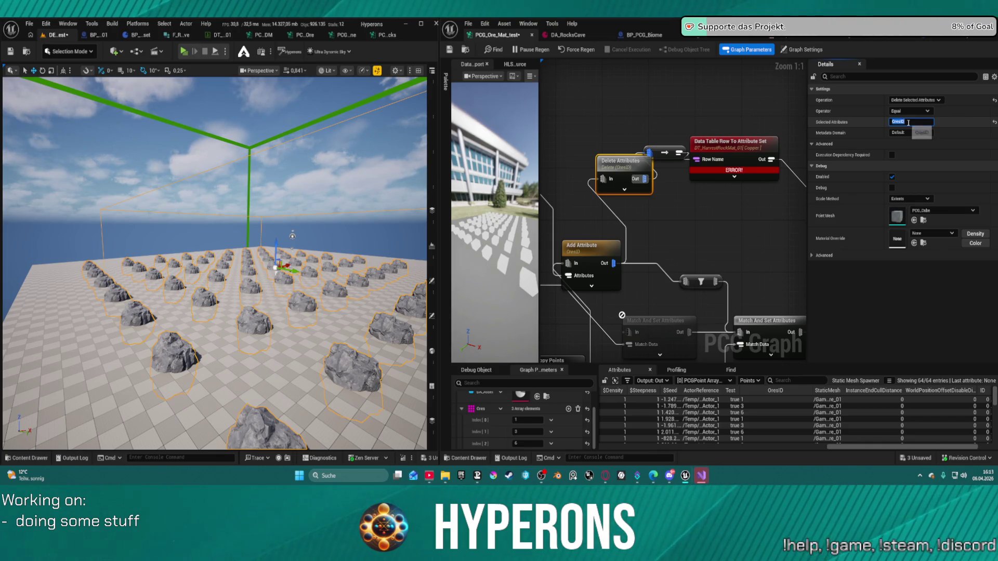
pyautogui.press('Return')
# Remove the old connector nodes and wire Delete Attributes Out into the lookup's Row Name
pyautogui.moveTo(712, 209); pyautogui.dragTo(762, 243)
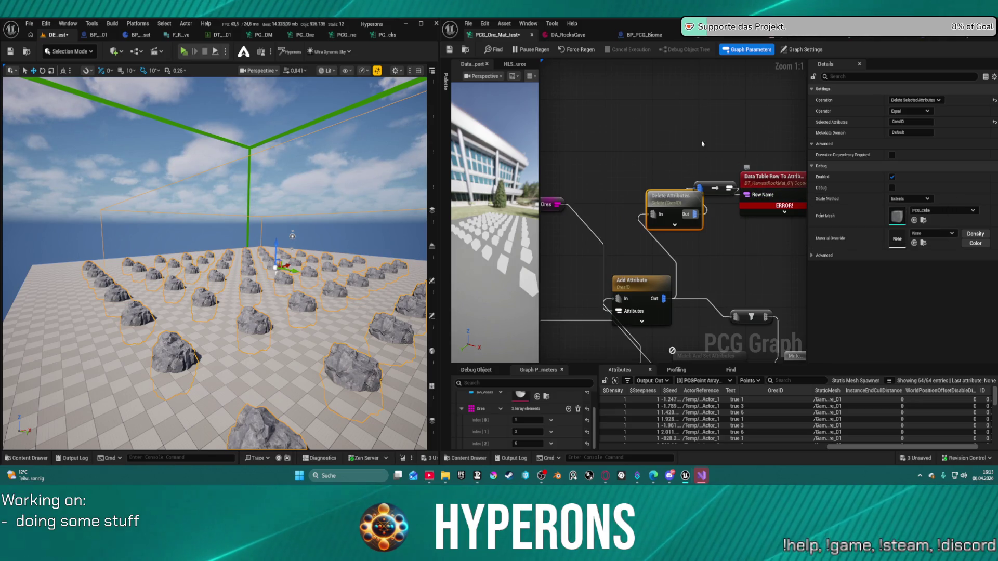
pyautogui.click(714, 187)
pyautogui.press('Delete')
pyautogui.moveTo(695, 214)
pyautogui.mouseDown()
pyautogui.moveTo(761, 219)
pyautogui.moveTo(770, 159)
pyautogui.moveTo(695, 213)
pyautogui.mouseUp()
pyautogui.click(777, 181)
pyautogui.click(711, 171)
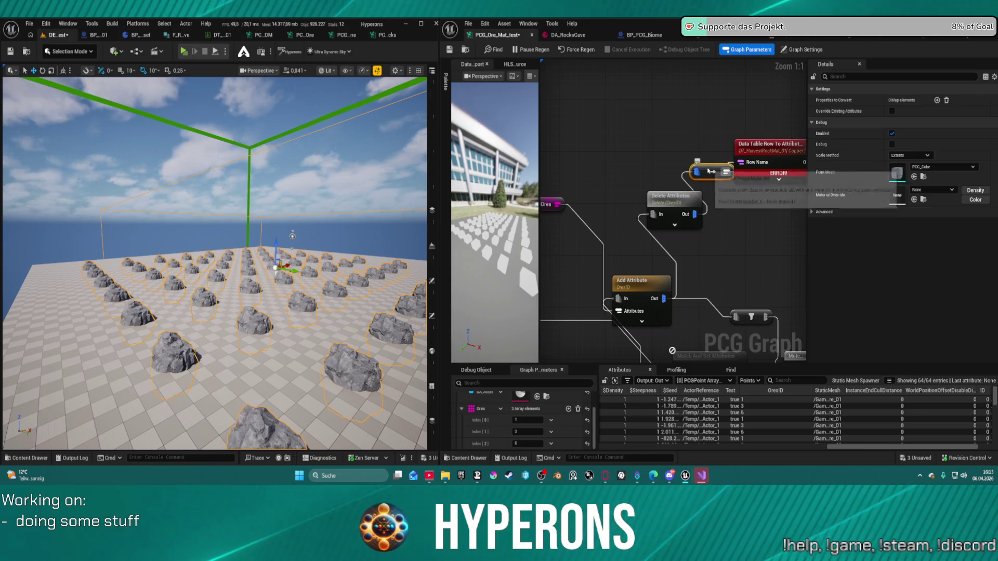
# Add a map element on the conversion node with its key set to Index
pyautogui.click(936, 100)
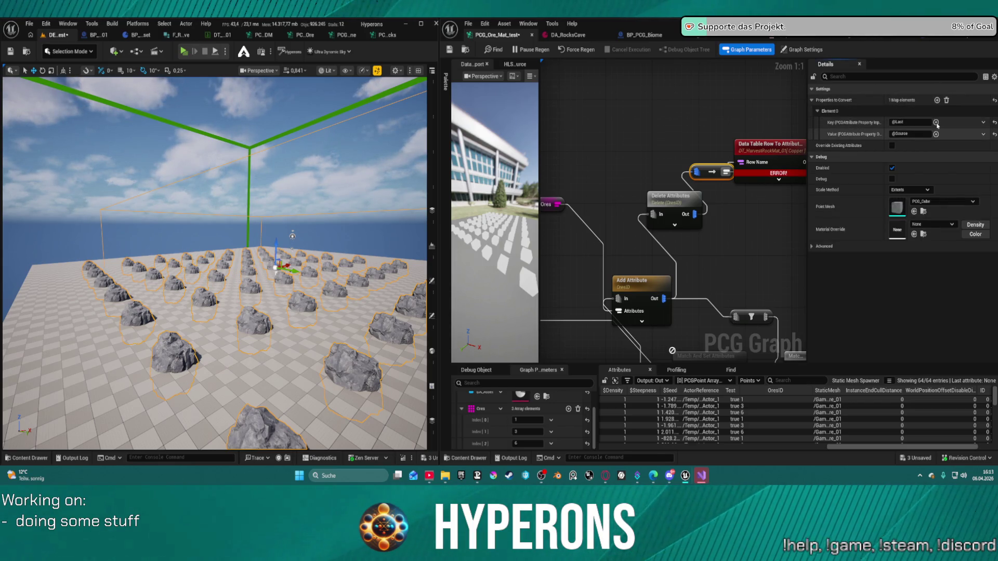
pyautogui.click(936, 122)
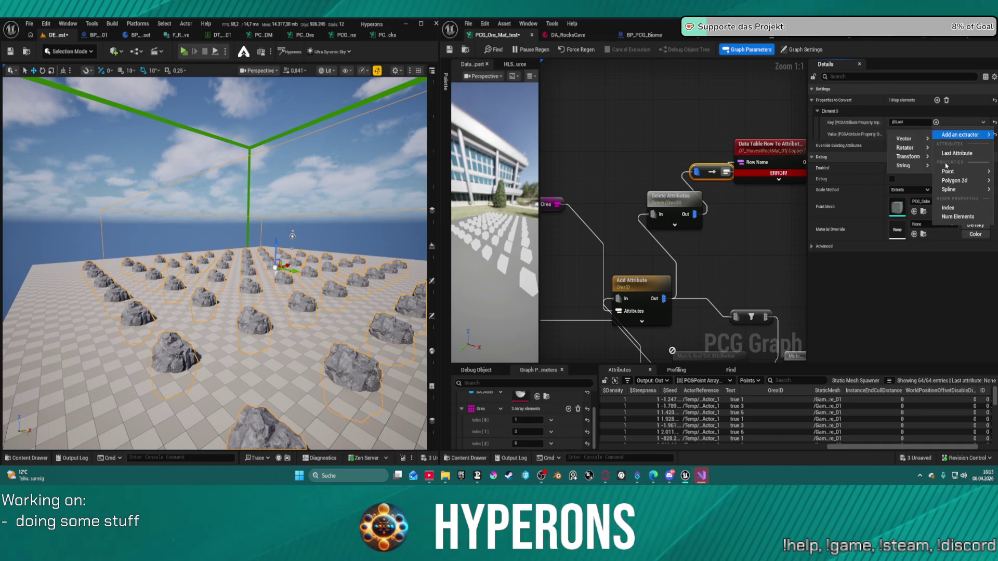
pyautogui.click(965, 210)
pyautogui.click(936, 134)
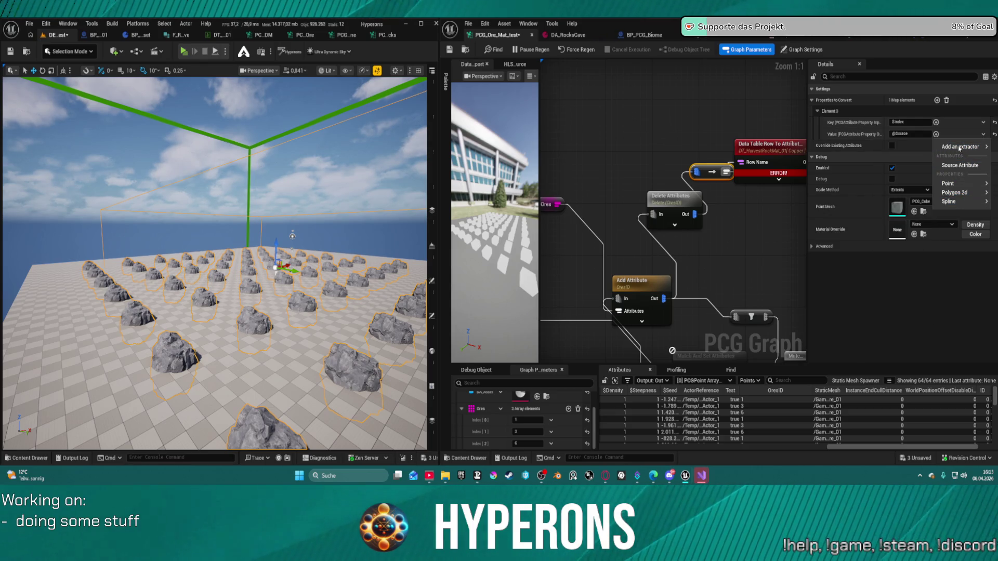
pyautogui.click(949, 166)
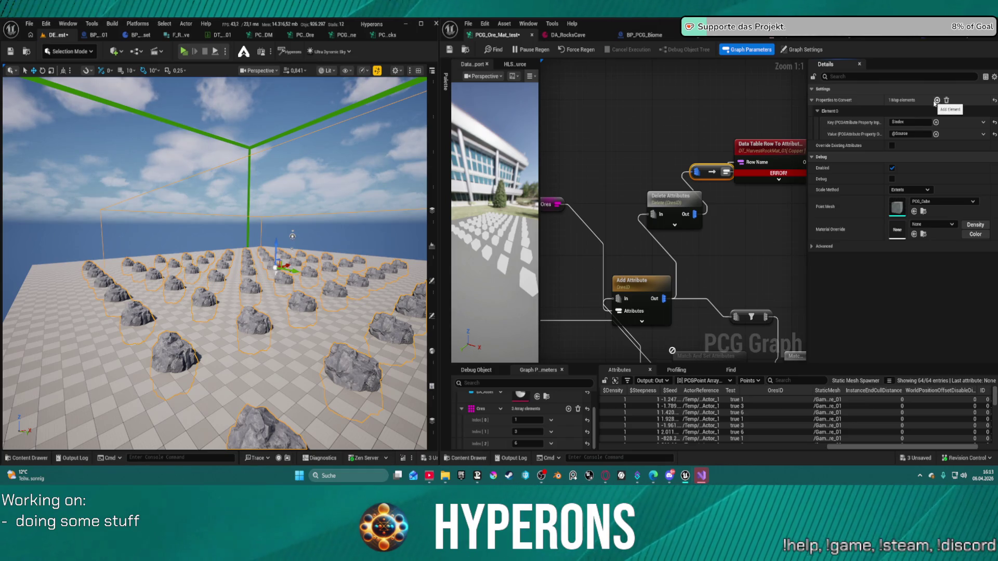
pyautogui.click(893, 121)
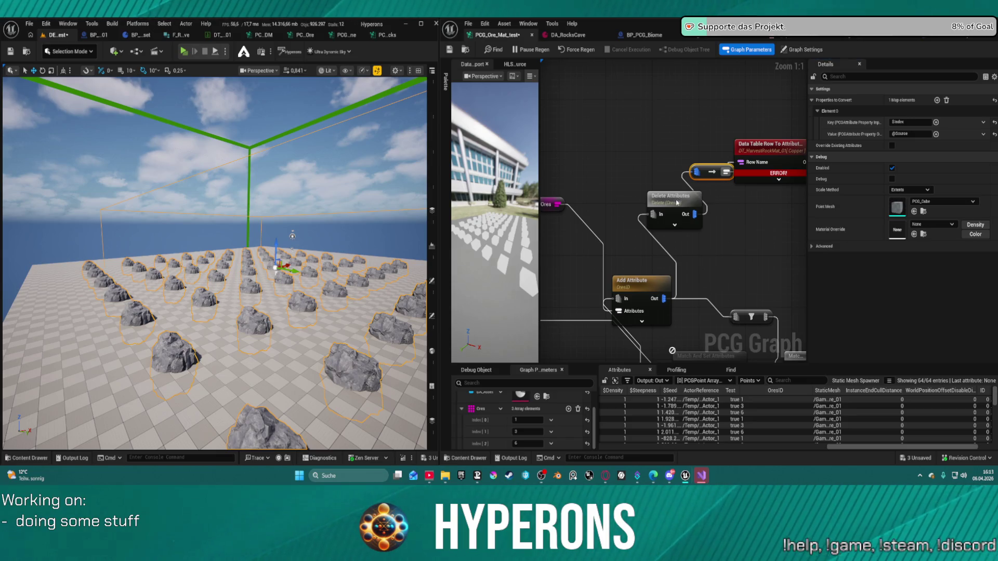
# Set Delete Attributes' Operation to Keep Only Selected Attributes
pyautogui.click(677, 202)
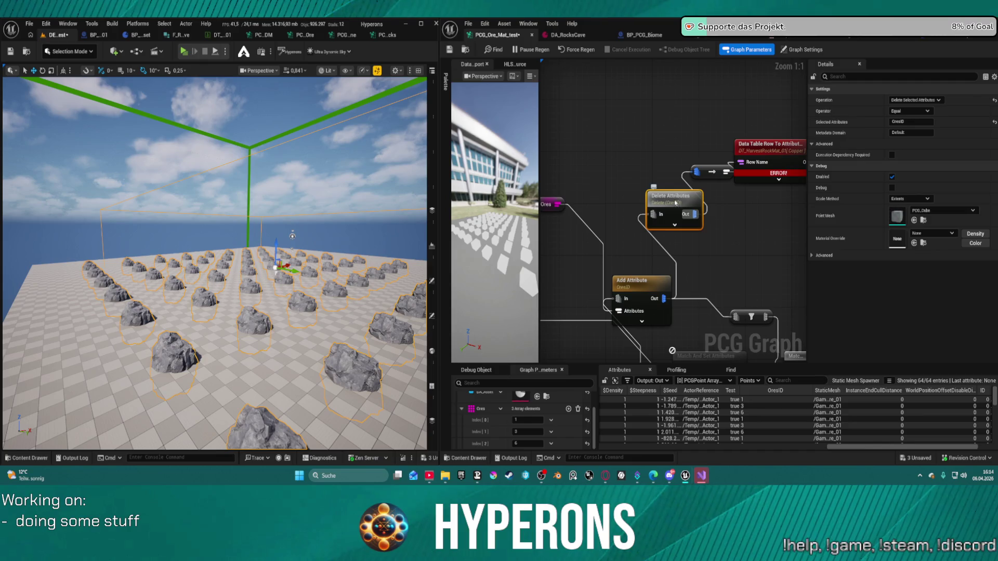
pyautogui.moveTo(675, 202); pyautogui.dragTo(654, 170)
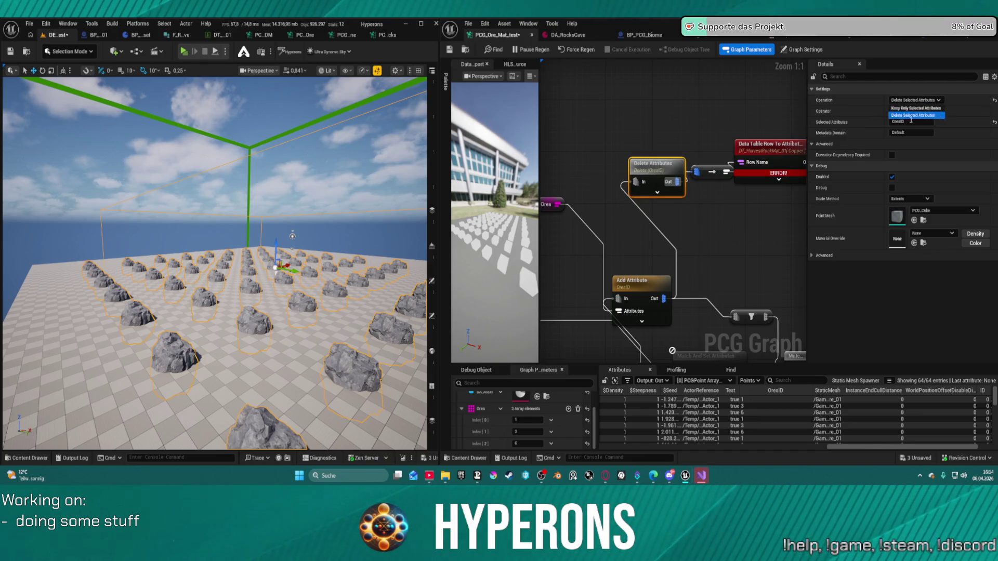
pyautogui.click(915, 99)
pyautogui.click(912, 112)
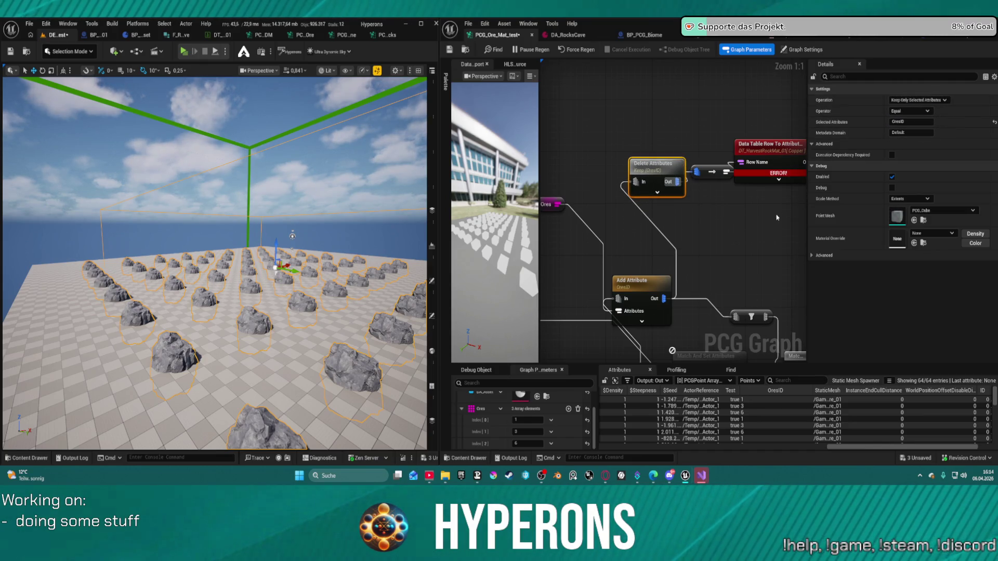
# Remove the conversion node from the lookup's wire, then undo the removal
pyautogui.moveTo(776, 226); pyautogui.dragTo(707, 195)
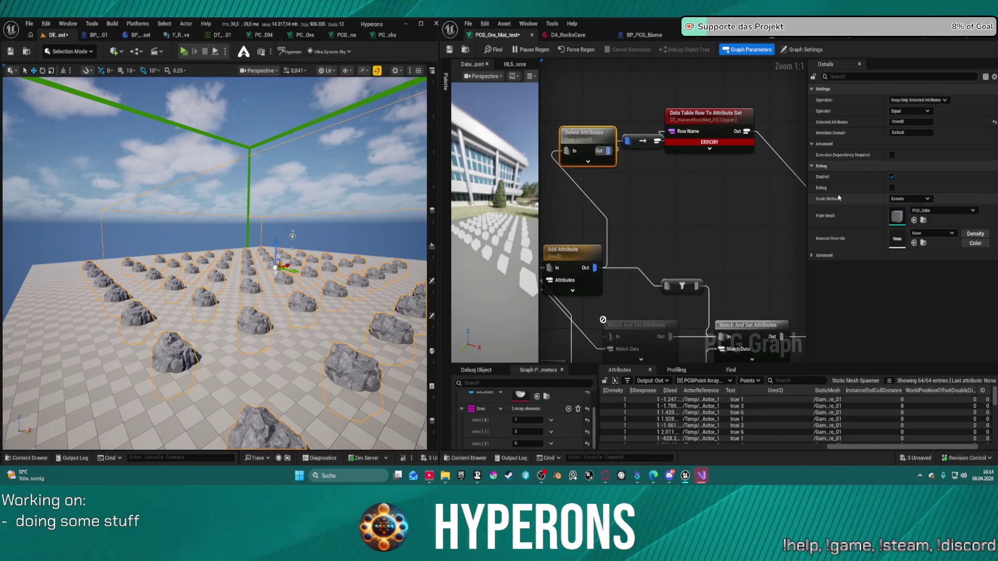
pyautogui.click(642, 141)
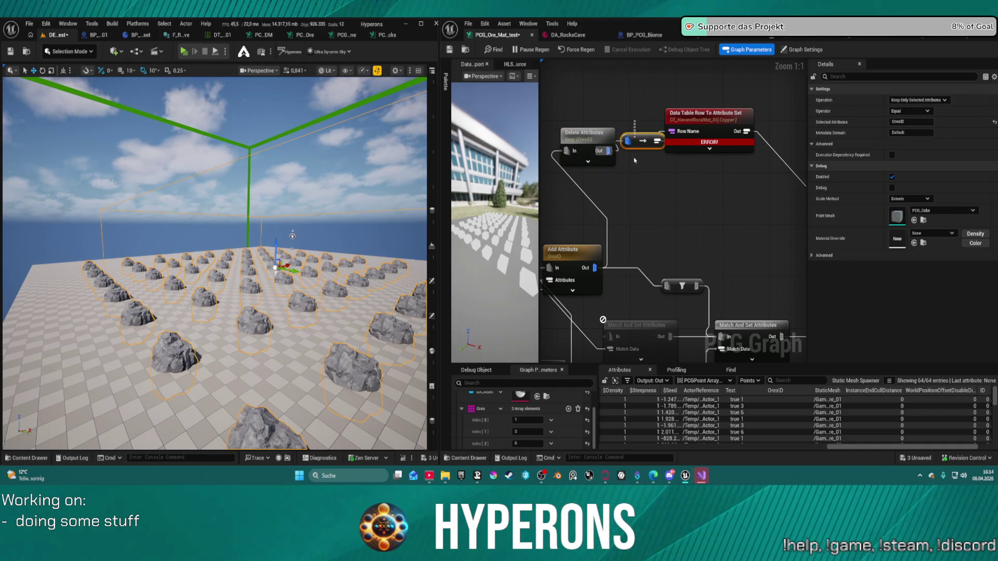
pyautogui.click(676, 136)
pyautogui.rightClick(676, 136)
pyautogui.click(713, 151)
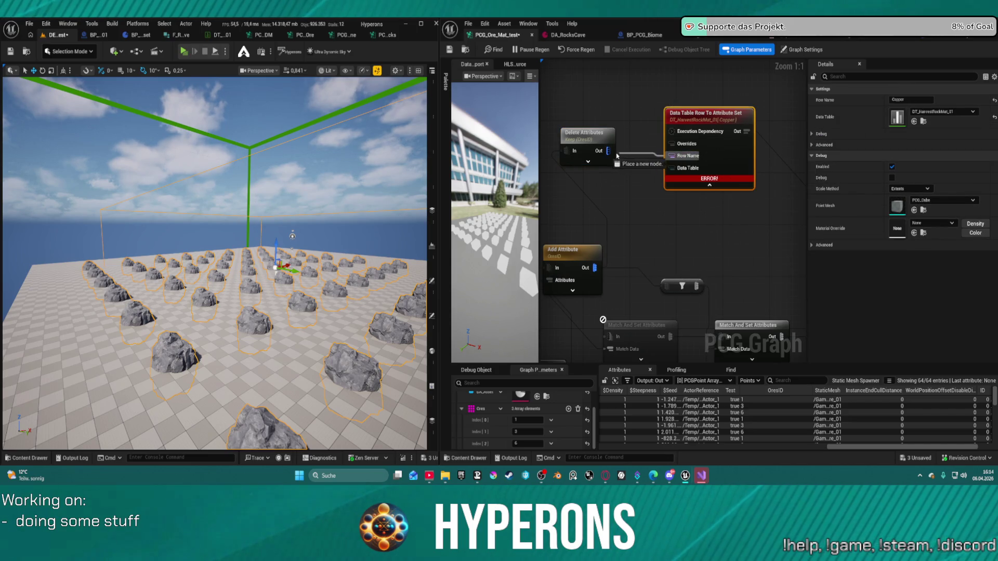
pyautogui.hotkey('ctrl', 'z')
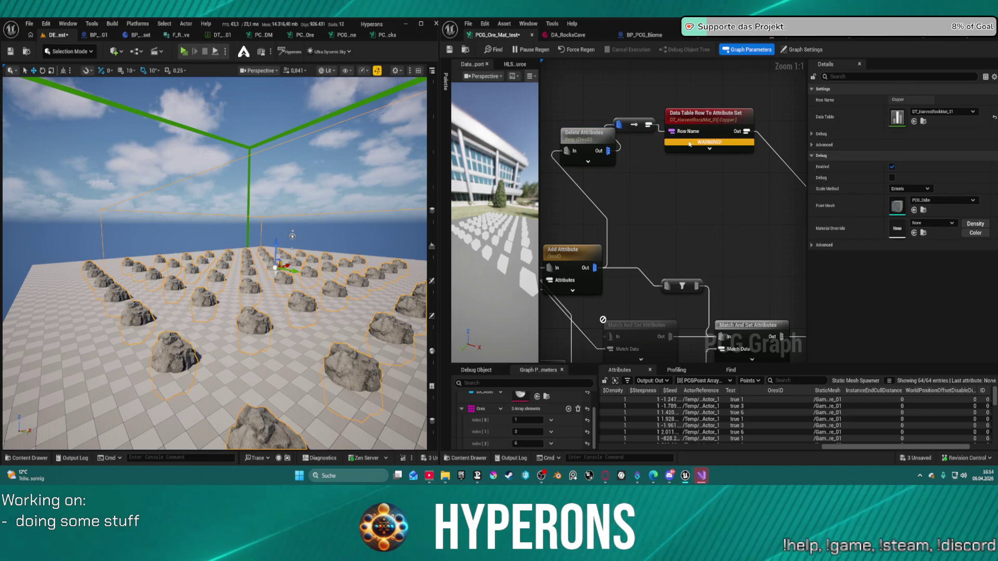
pyautogui.moveTo(689, 144)
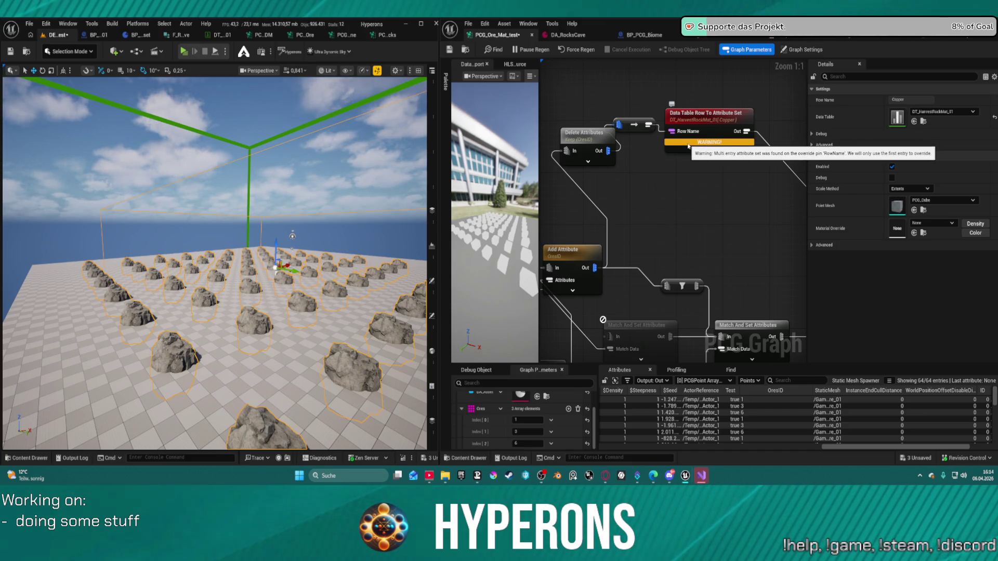
# Change the first Ores entry to 5, then to 6
pyautogui.click(536, 420)
pyautogui.write('5')
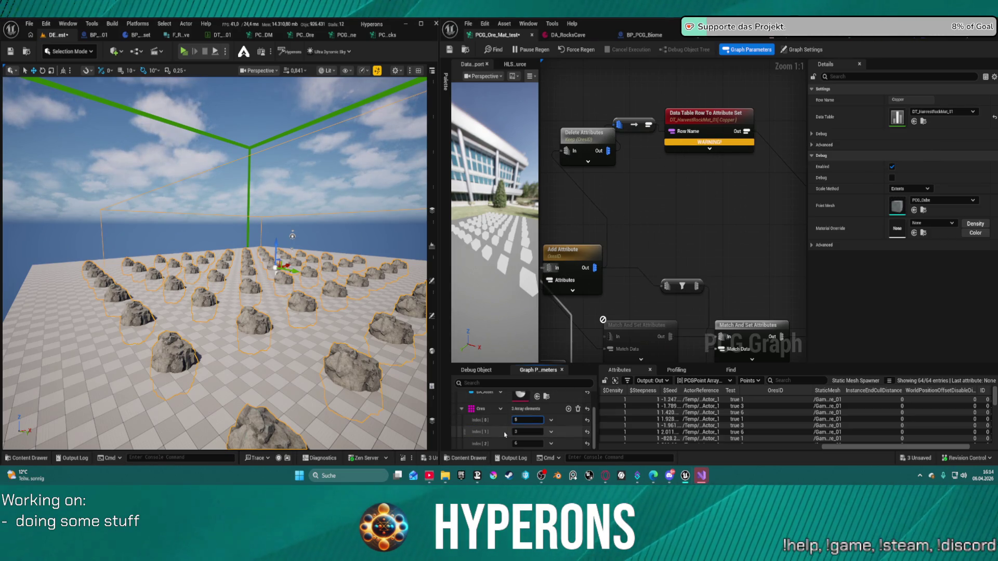
pyautogui.press('Return')
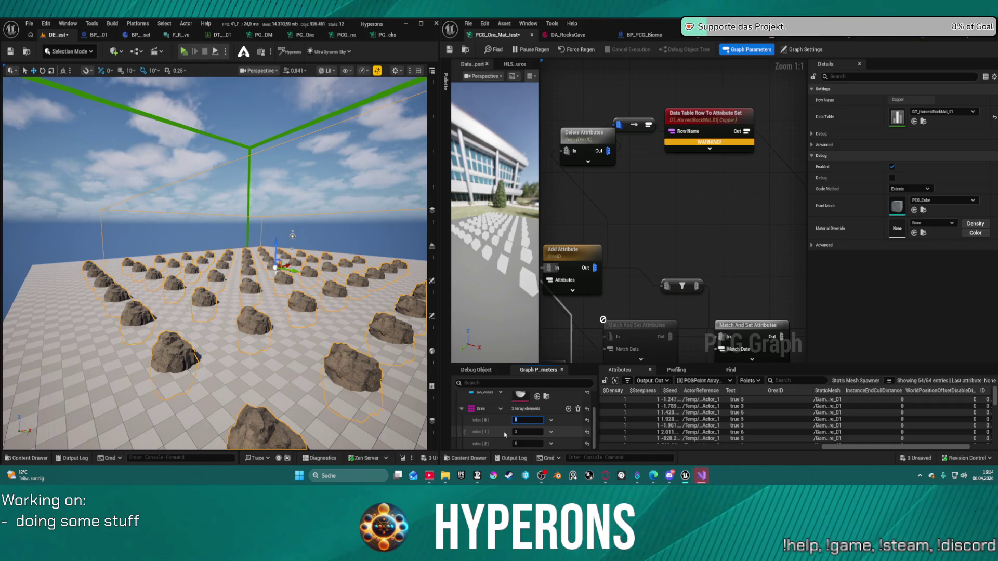
pyautogui.write('6')
pyautogui.press('Return')
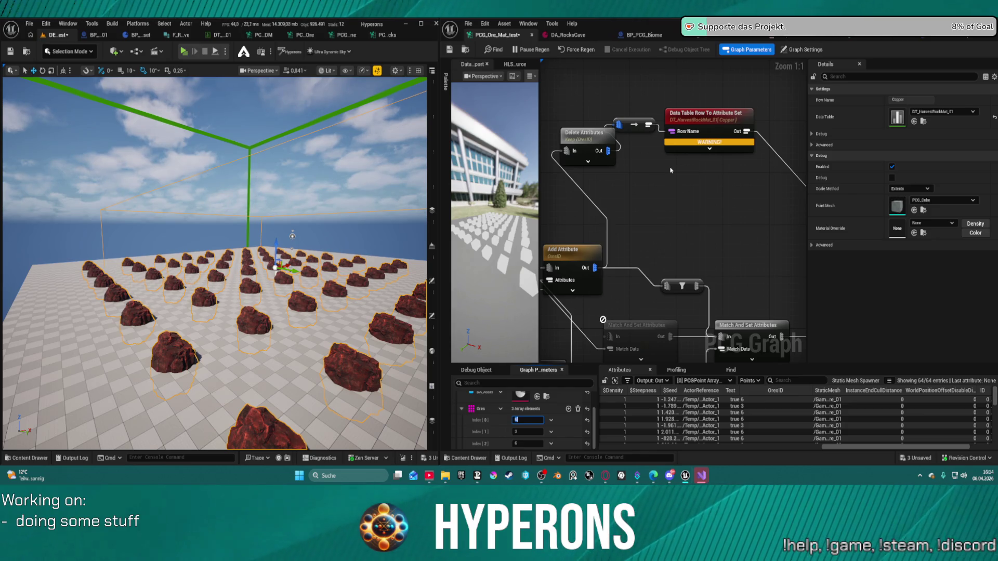
pyautogui.moveTo(646, 197)
pyautogui.mouseDown()
pyautogui.moveTo(686, 104)
pyautogui.moveTo(686, 35)
pyautogui.mouseUp()
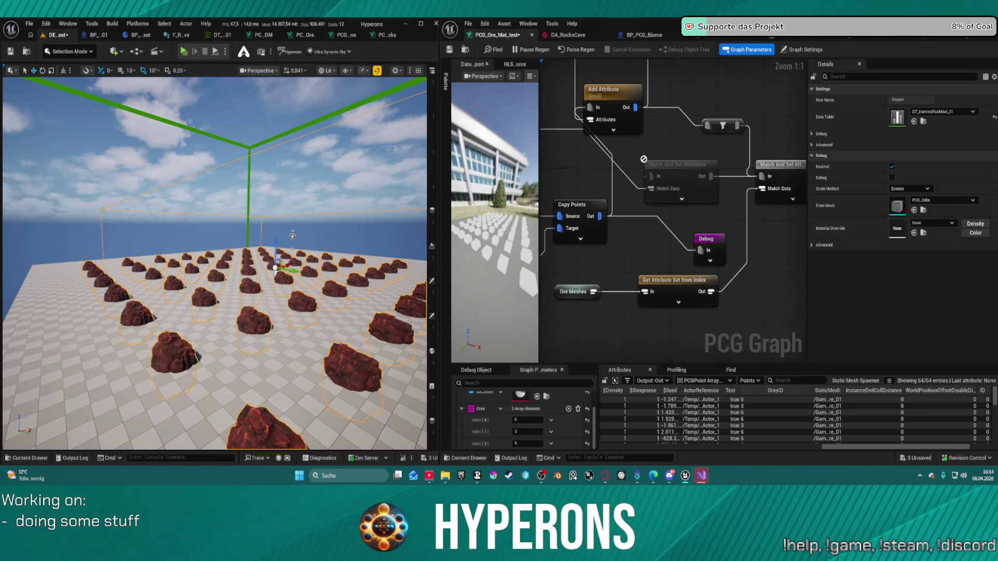
# Wire Delete Attributes into Get Attribute Set from Index, then delete that node and its converter
pyautogui.click(670, 283)
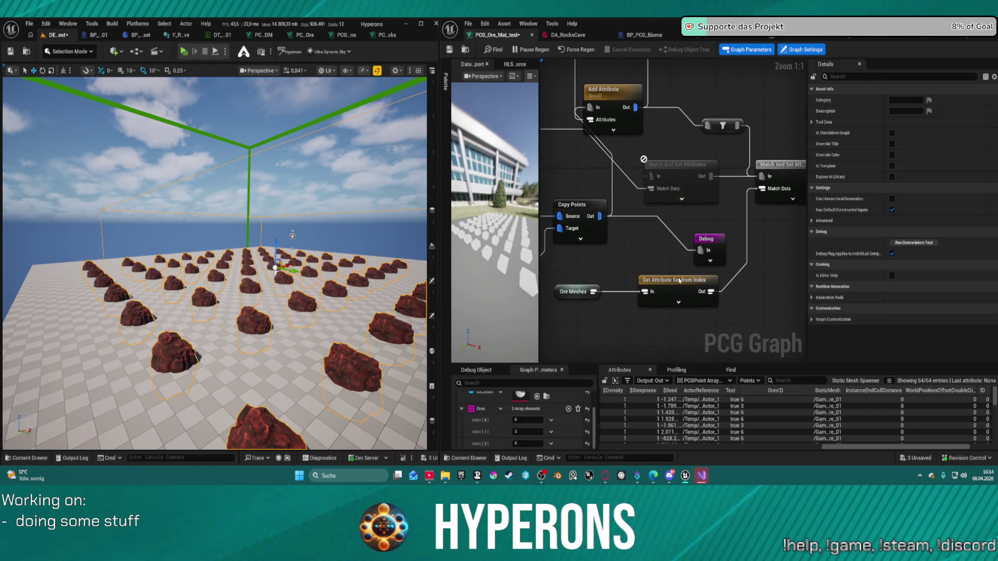
pyautogui.moveTo(643, 279)
pyautogui.mouseDown()
pyautogui.moveTo(656, 73)
pyautogui.moveTo(658, 230)
pyautogui.mouseUp()
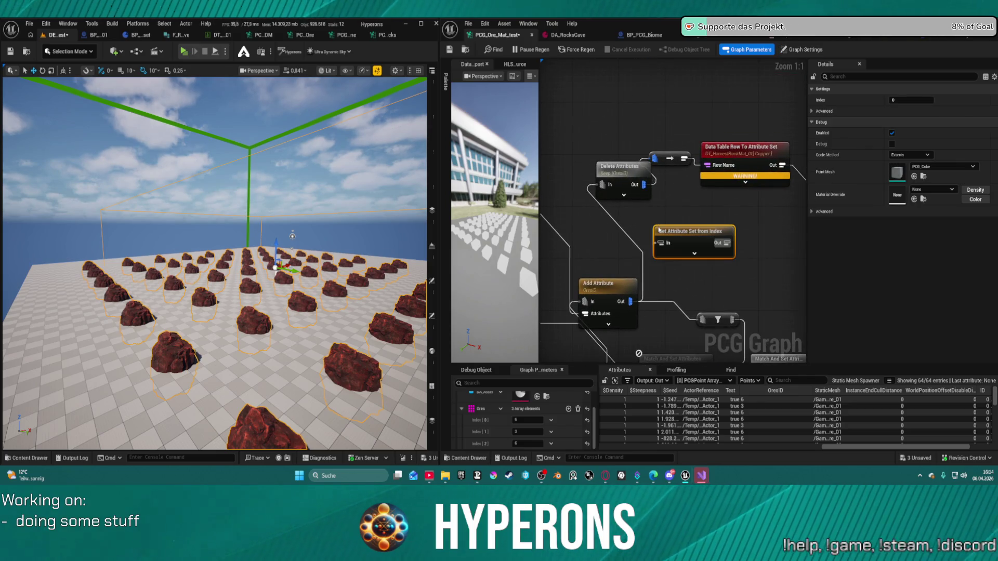
pyautogui.click(634, 304)
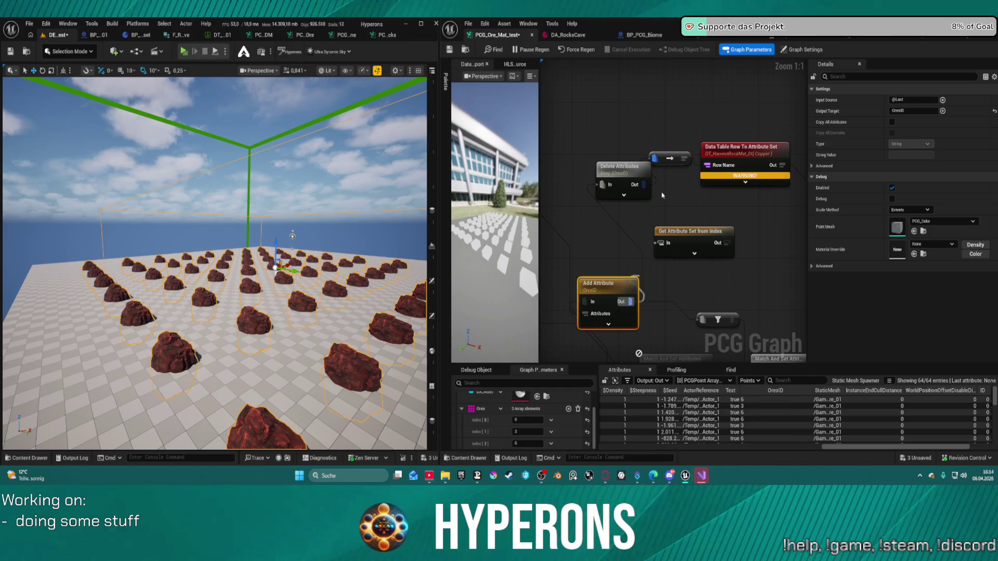
pyautogui.moveTo(641, 184)
pyautogui.mouseDown()
pyautogui.moveTo(656, 229)
pyautogui.moveTo(688, 248)
pyautogui.moveTo(706, 165)
pyautogui.mouseUp()
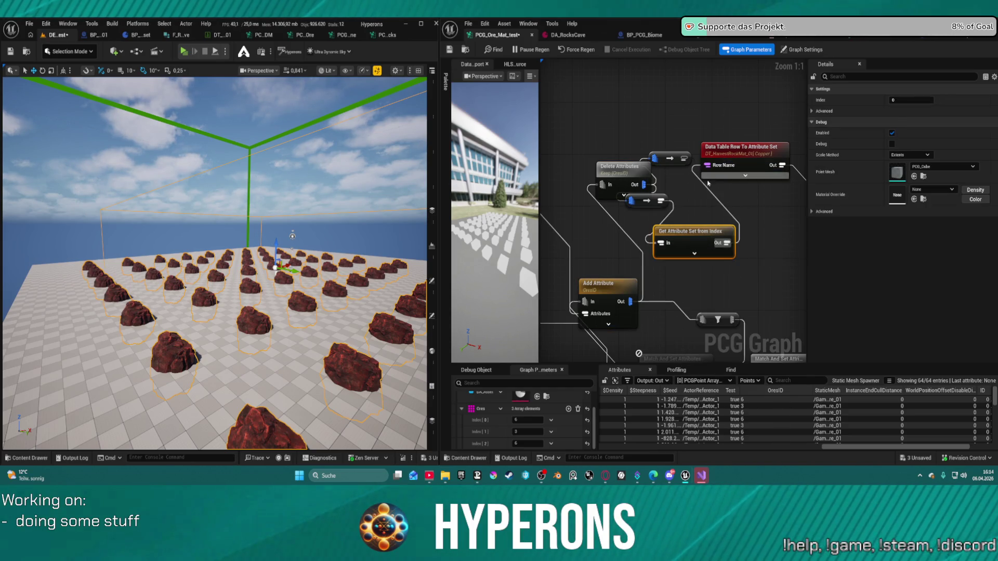
pyautogui.click(675, 157)
pyautogui.press('Delete')
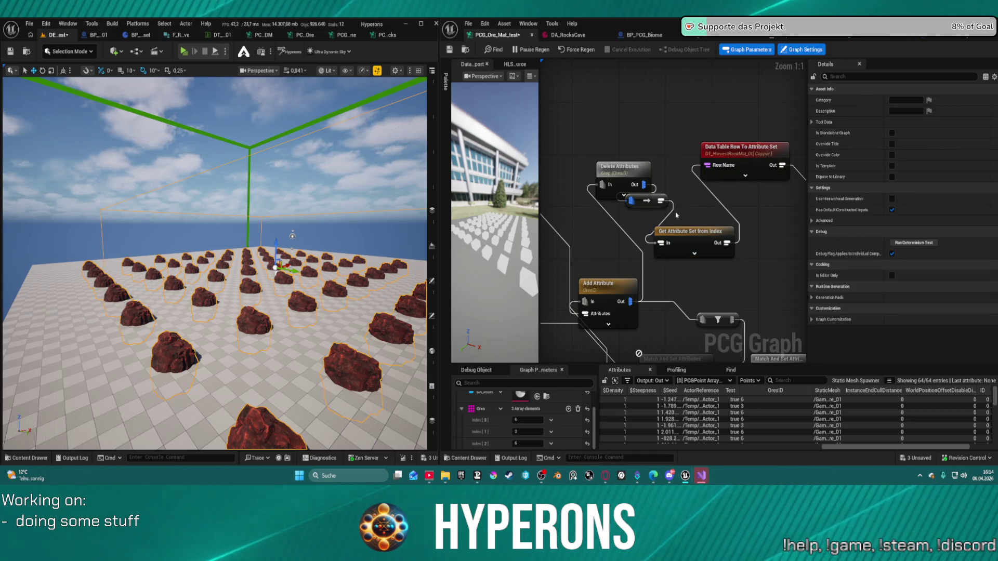
pyautogui.click(681, 235)
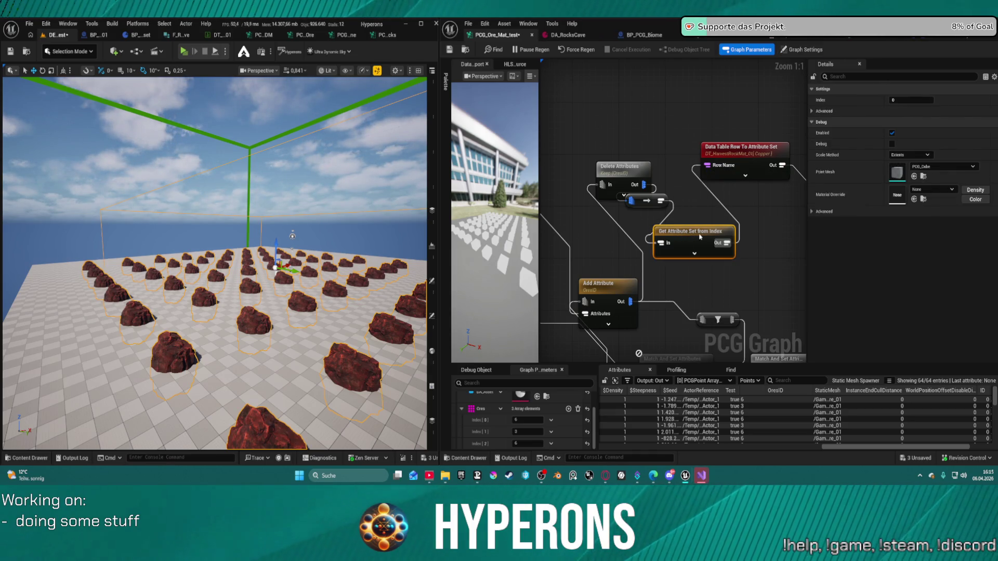
pyautogui.press('Delete')
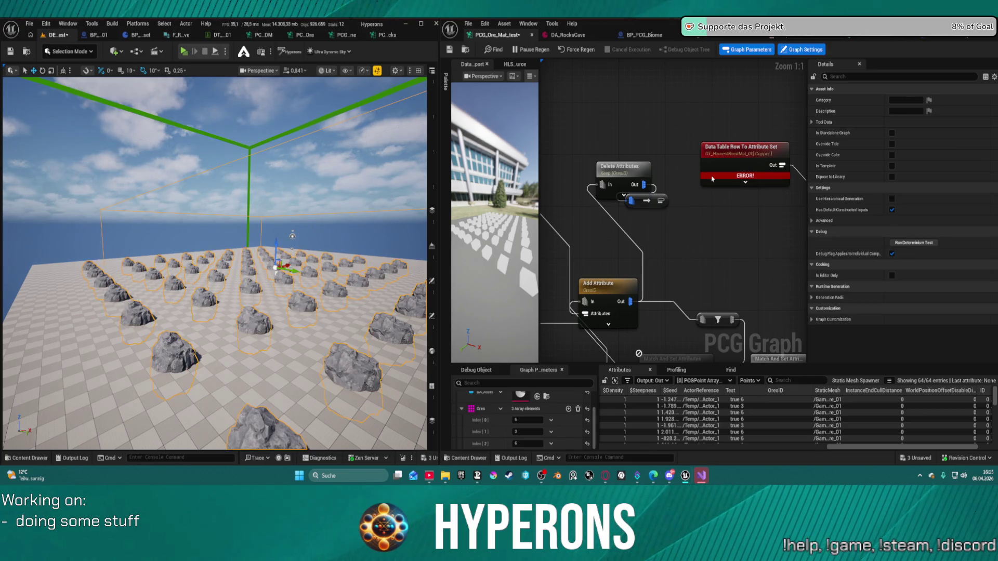
# Expose the lookup's Row Name and Data Table pins and pull a wire from Match And Set Attributes
pyautogui.click(744, 183)
pyautogui.moveTo(699, 285)
pyautogui.mouseDown()
pyautogui.moveTo(723, 269)
pyautogui.moveTo(678, 254)
pyautogui.moveTo(693, 246)
pyautogui.moveTo(680, 259)
pyautogui.moveTo(694, 221)
pyautogui.moveTo(658, 238)
pyautogui.mouseUp()
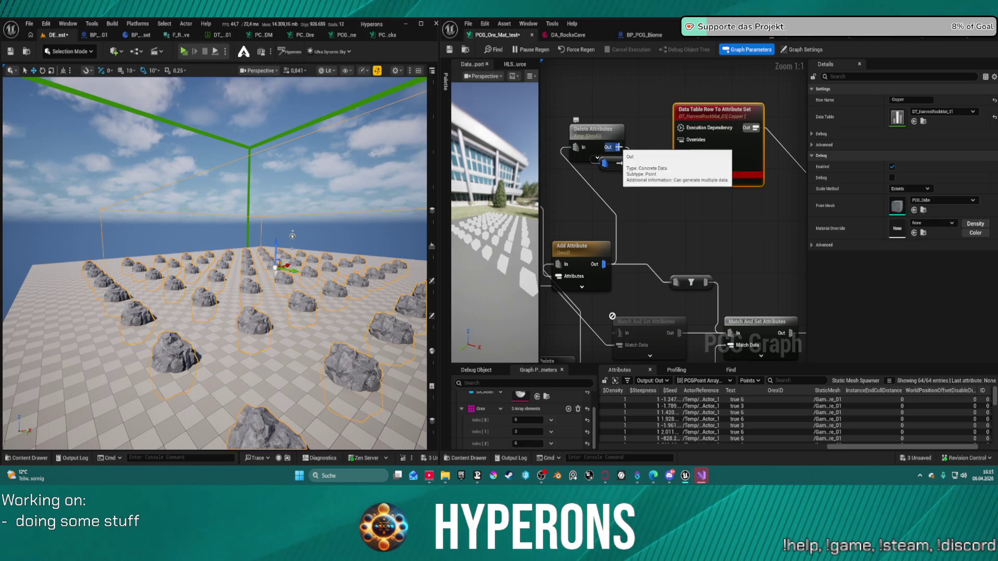
pyautogui.moveTo(595, 227)
pyautogui.mouseDown()
pyautogui.moveTo(628, 176)
pyautogui.moveTo(637, 187)
pyautogui.moveTo(640, 156)
pyautogui.moveTo(583, 142)
pyautogui.moveTo(572, 157)
pyautogui.mouseUp()
pyautogui.moveTo(694, 253)
pyautogui.mouseDown()
pyautogui.moveTo(699, 169)
pyautogui.moveTo(654, 126)
pyautogui.moveTo(609, 161)
pyautogui.moveTo(594, 219)
pyautogui.moveTo(632, 157)
pyautogui.mouseUp()
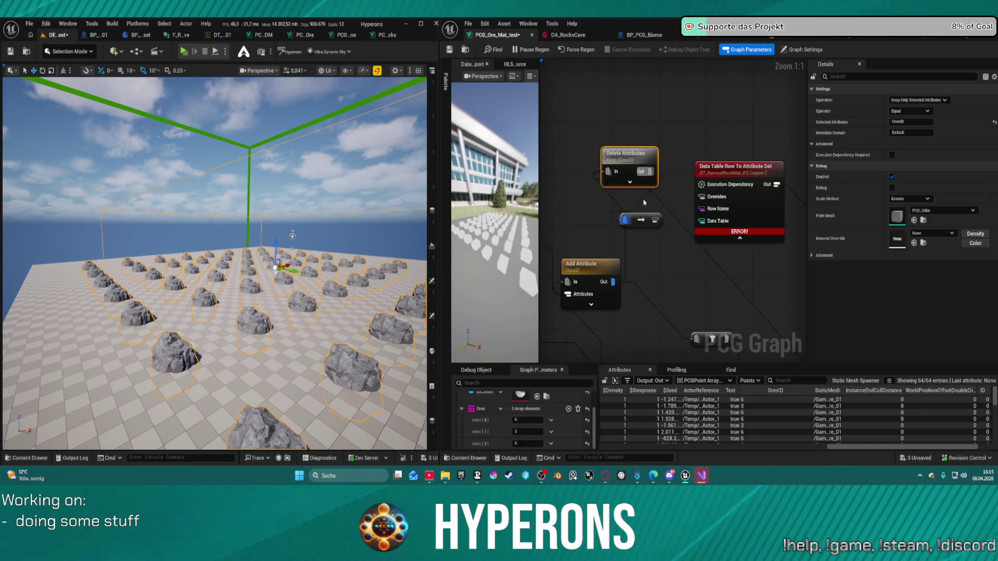
# Wire the converter's output into Data Table Row and Ores into Match And Set Attributes
pyautogui.click(587, 264)
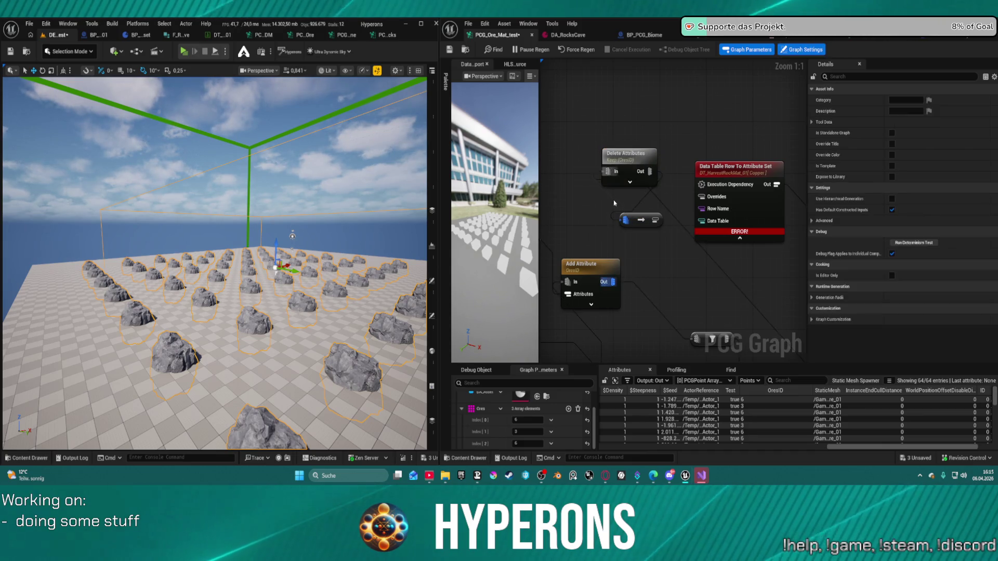
pyautogui.moveTo(654, 219)
pyautogui.mouseDown()
pyautogui.moveTo(699, 201)
pyautogui.moveTo(702, 210)
pyautogui.mouseUp()
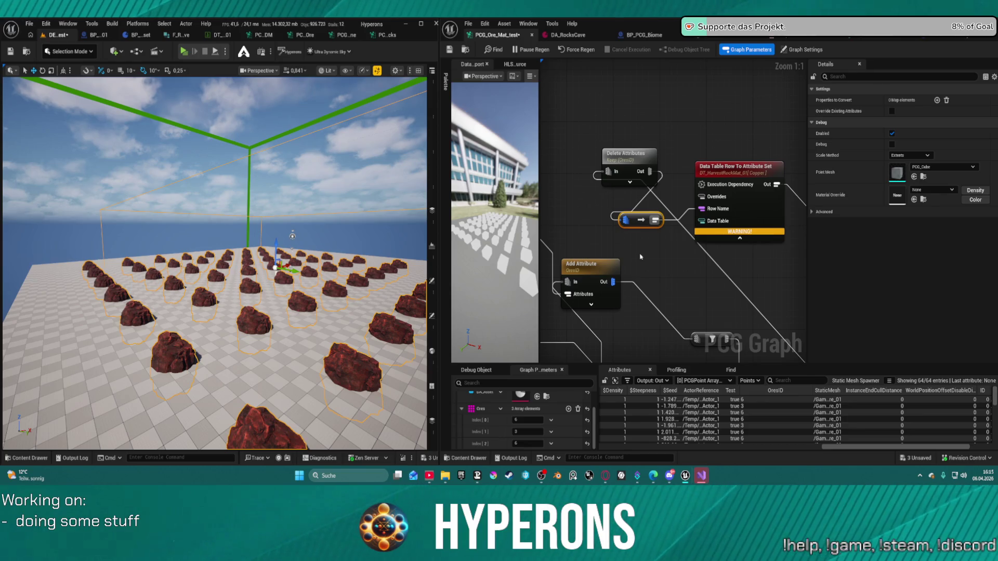
pyautogui.moveTo(637, 258)
pyautogui.mouseDown()
pyautogui.moveTo(657, 228)
pyautogui.moveTo(721, 195)
pyautogui.mouseUp()
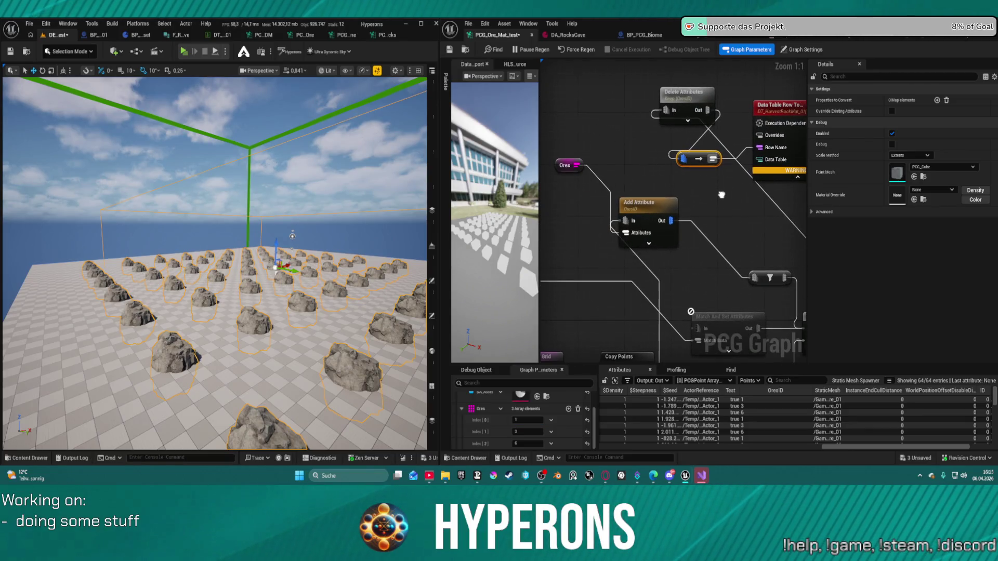
pyautogui.click(674, 202)
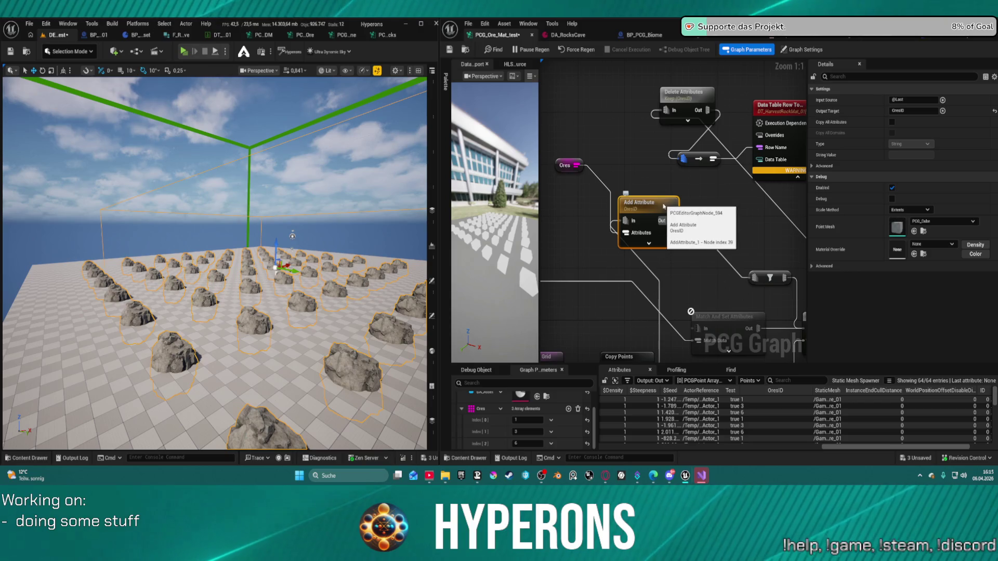
pyautogui.moveTo(663, 207)
pyautogui.mouseDown()
pyautogui.moveTo(613, 113)
pyautogui.moveTo(638, 68)
pyautogui.moveTo(704, 79)
pyautogui.moveTo(688, 87)
pyautogui.moveTo(748, 107)
pyautogui.moveTo(662, 102)
pyautogui.moveTo(658, 148)
pyautogui.moveTo(696, 154)
pyautogui.mouseUp()
pyautogui.moveTo(646, 270)
pyautogui.mouseDown()
pyautogui.moveTo(598, 219)
pyautogui.moveTo(646, 125)
pyautogui.moveTo(626, 114)
pyautogui.mouseUp()
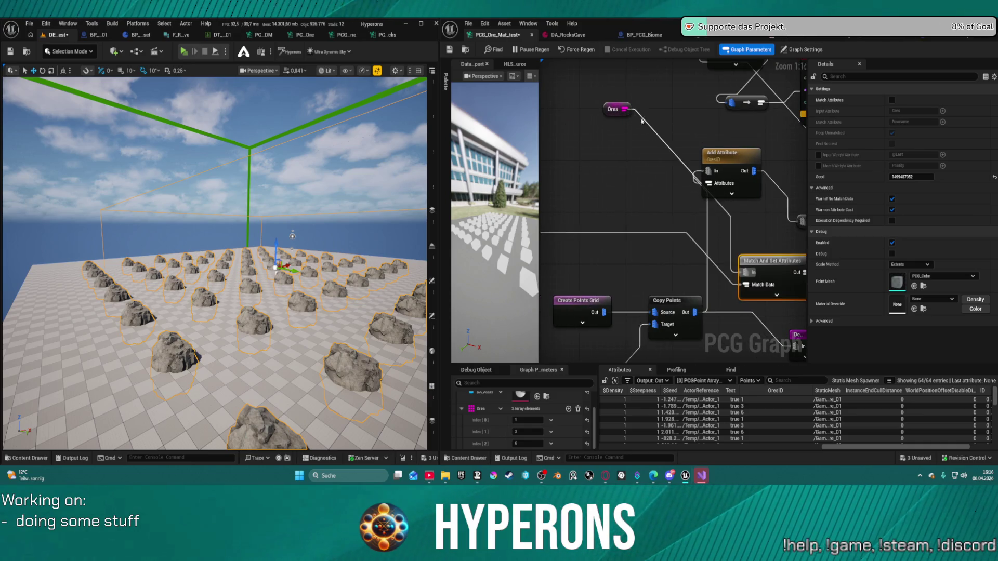
# Delete the Add Attribute node
pyautogui.click(727, 153)
pyautogui.moveTo(728, 153); pyautogui.dragTo(660, 173)
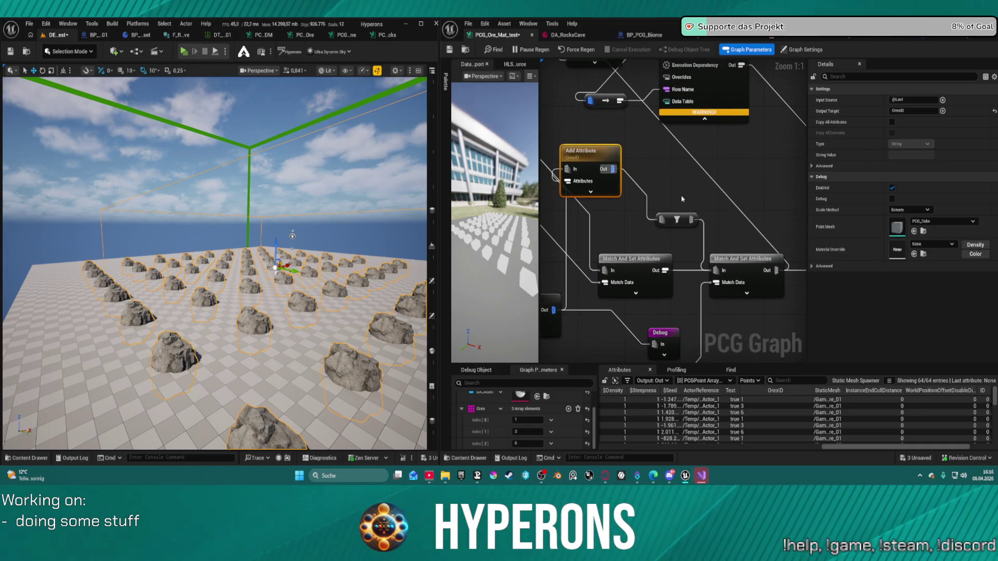
pyautogui.press('Delete')
pyautogui.press('Delete')
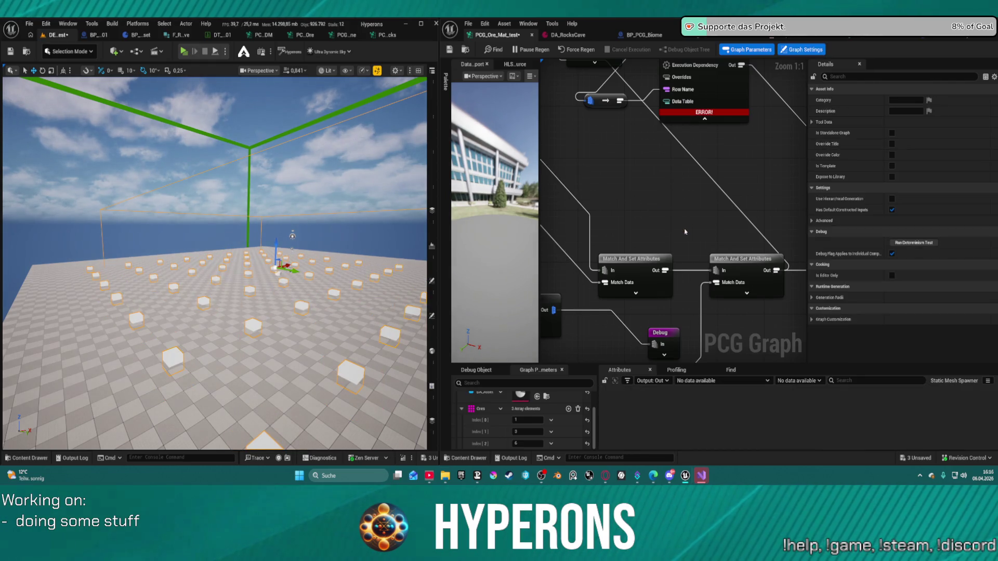
# Inspect the Ores array entries and the Match And Set Attributes settings
pyautogui.click(545, 134)
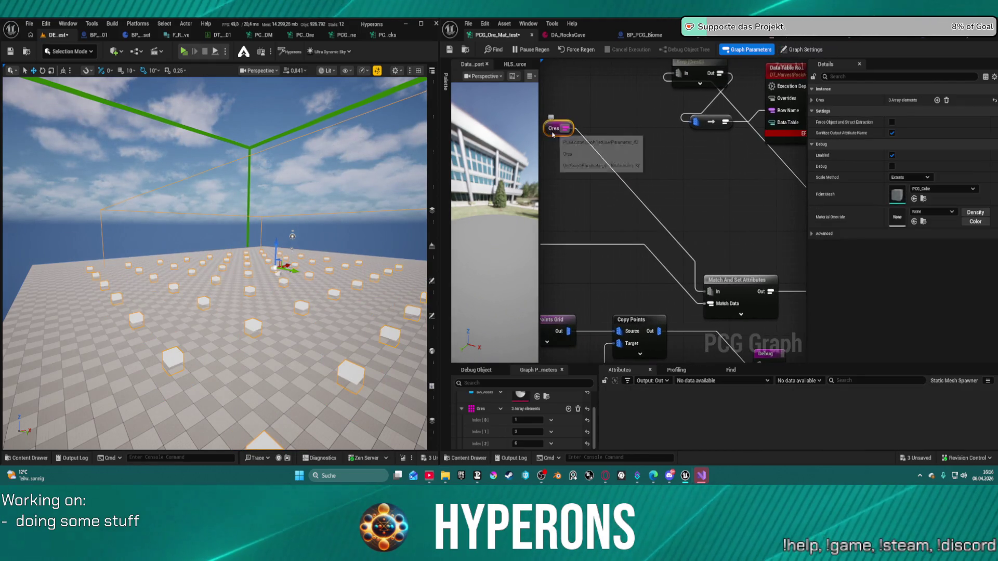
pyautogui.click(811, 100)
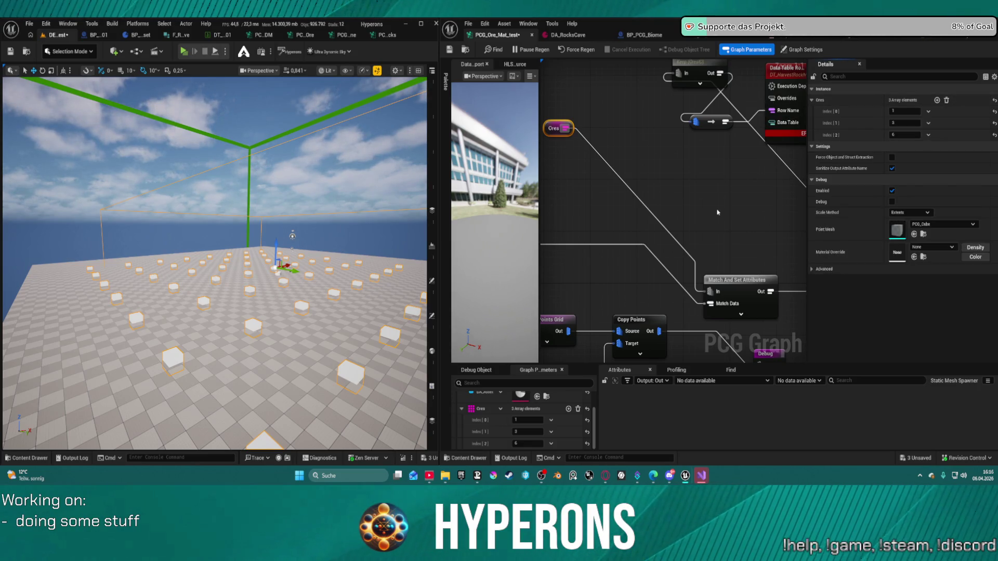
pyautogui.click(740, 287)
pyautogui.scroll(-3, 728, 281)
pyautogui.scroll(3, 629, 193)
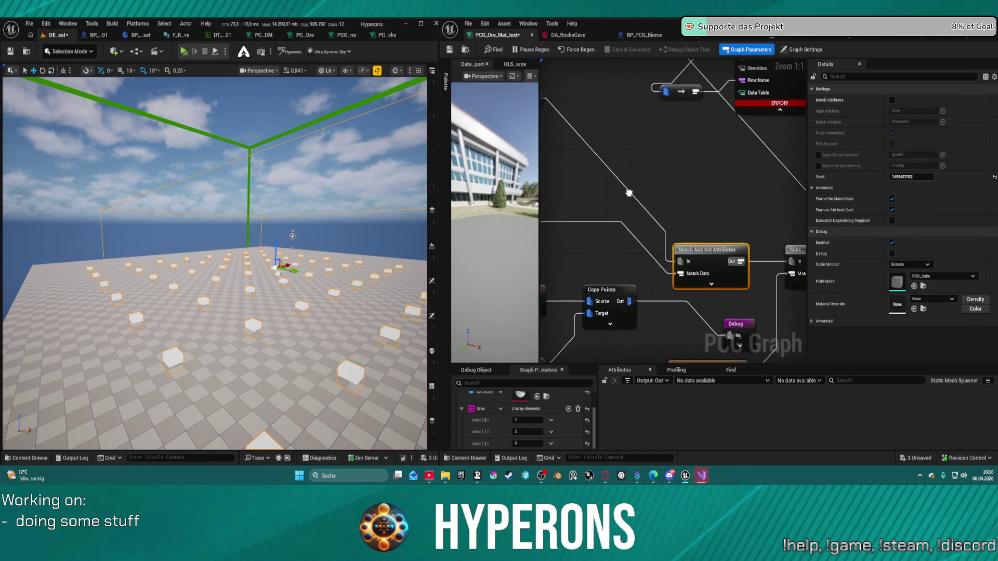
pyautogui.scroll(-2, 629, 193)
pyautogui.scroll(2, 651, 226)
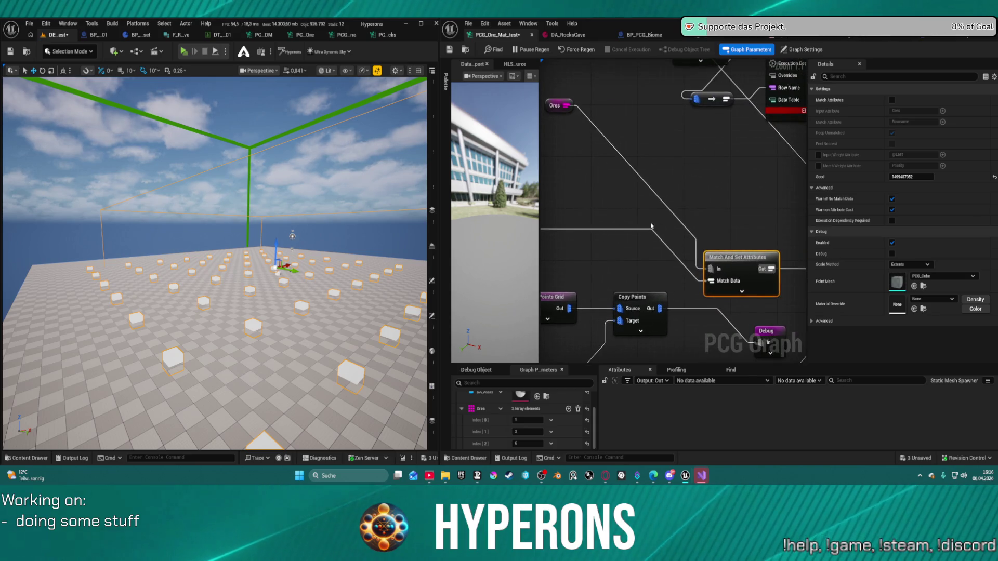
pyautogui.click(651, 226)
pyautogui.moveTo(669, 309)
pyautogui.mouseDown()
pyautogui.moveTo(631, 311)
pyautogui.moveTo(681, 281)
pyautogui.mouseUp()
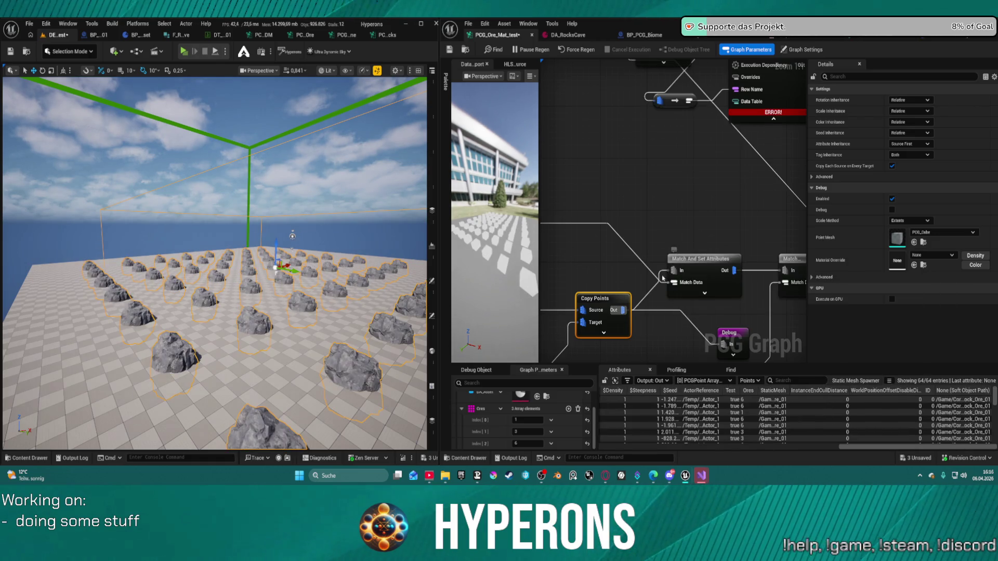
pyautogui.moveTo(709, 197)
pyautogui.mouseDown()
pyautogui.moveTo(628, 234)
pyautogui.moveTo(572, 225)
pyautogui.moveTo(666, 247)
pyautogui.moveTo(658, 208)
pyautogui.mouseUp()
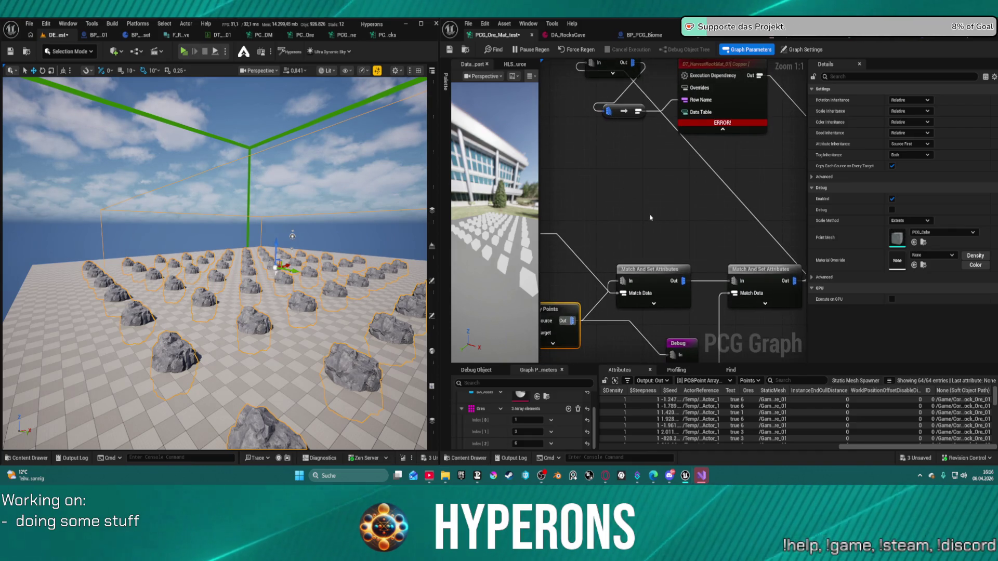
# Enable Match Attributes on Match And Set Attributes, check the result, then disable it again
pyautogui.click(639, 270)
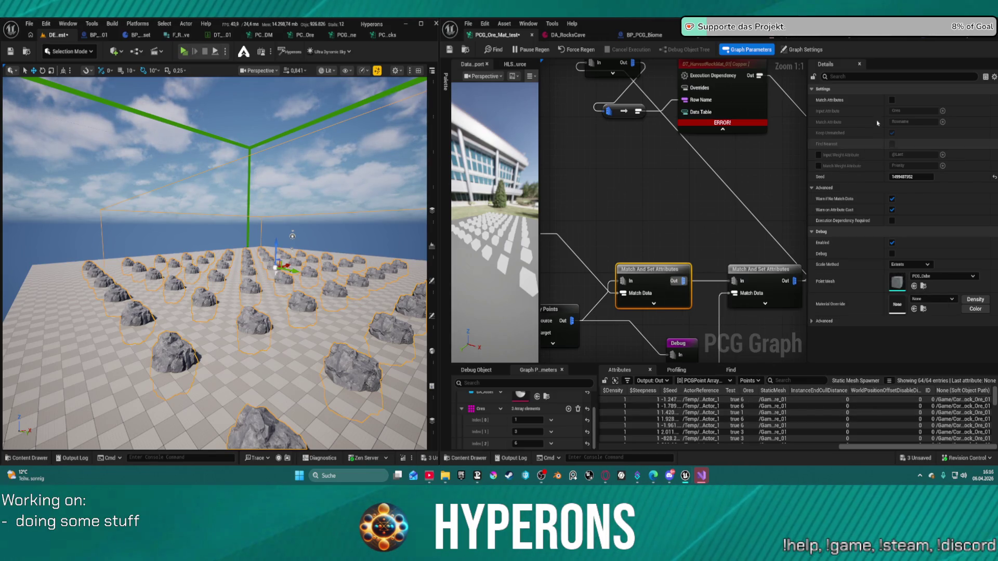
pyautogui.click(891, 99)
pyautogui.click(908, 110)
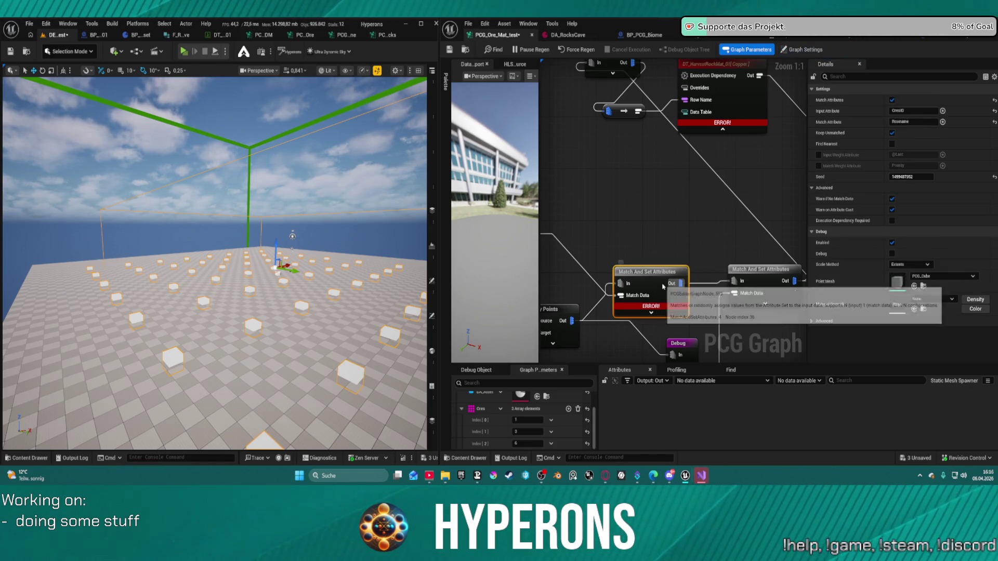
pyautogui.moveTo(656, 258)
pyautogui.mouseDown()
pyautogui.moveTo(731, 268)
pyautogui.moveTo(779, 260)
pyautogui.moveTo(598, 236)
pyautogui.moveTo(644, 247)
pyautogui.moveTo(769, 220)
pyautogui.moveTo(505, 235)
pyautogui.moveTo(609, 222)
pyautogui.mouseUp()
pyautogui.click(644, 247)
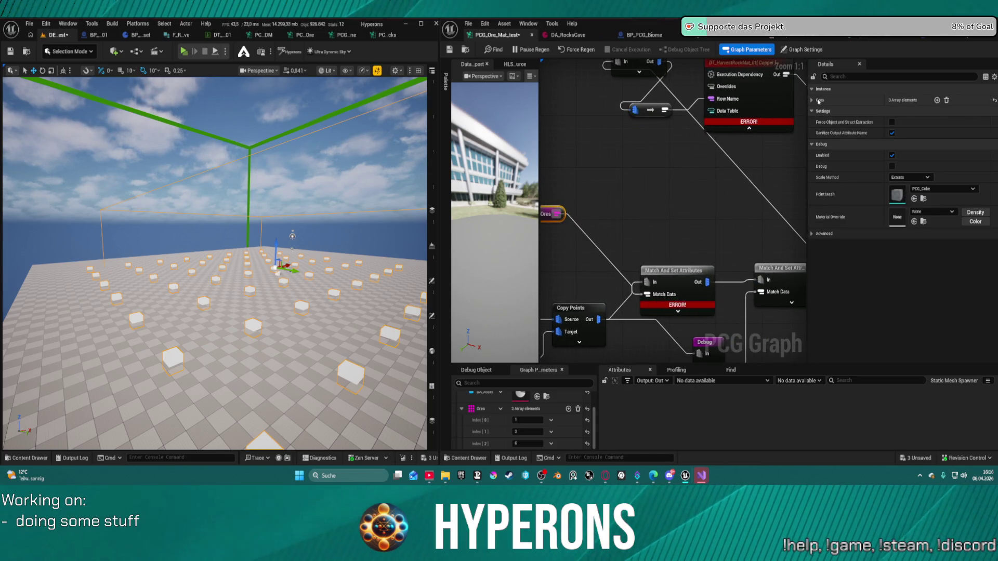
pyautogui.click(676, 270)
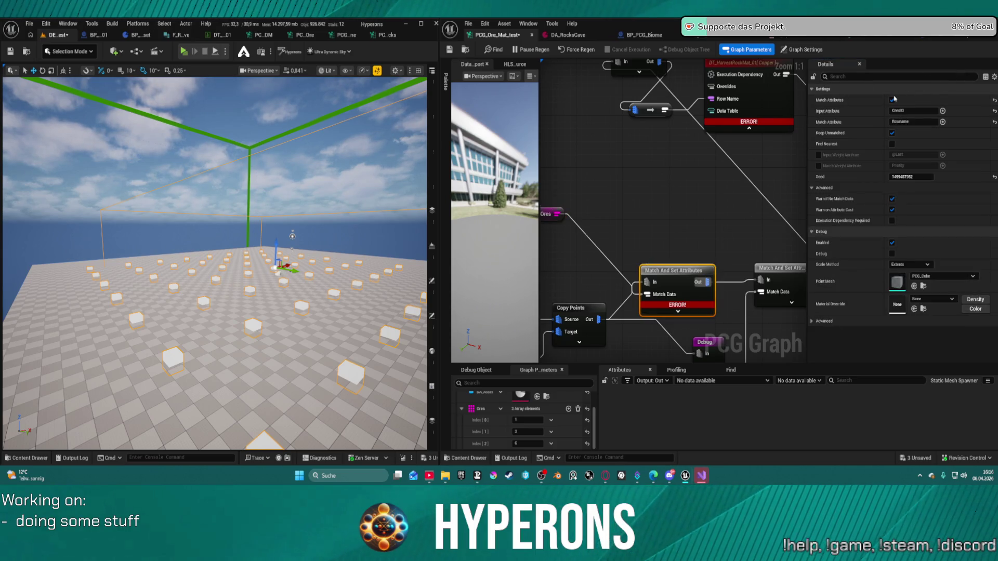
pyautogui.click(892, 100)
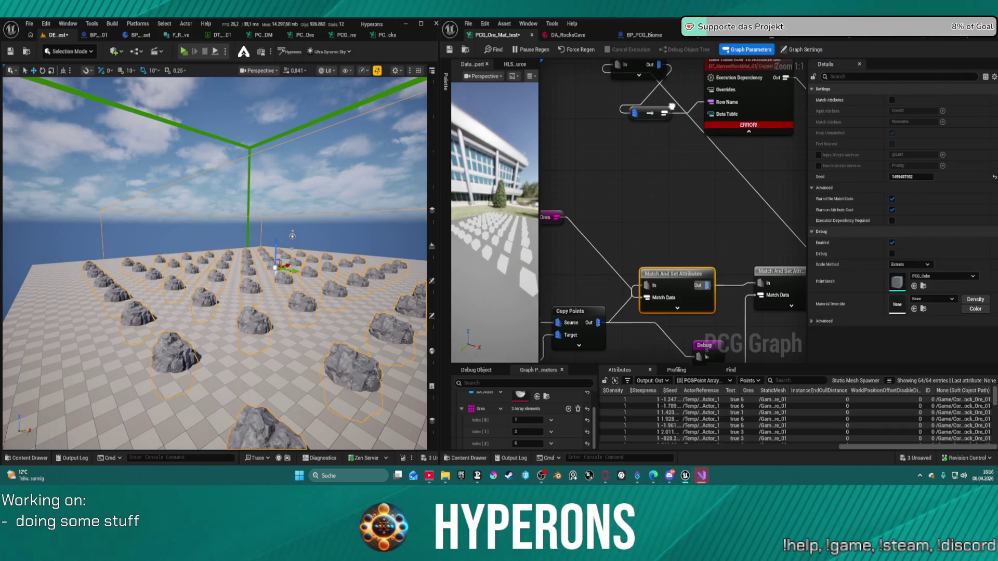
pyautogui.click(625, 82)
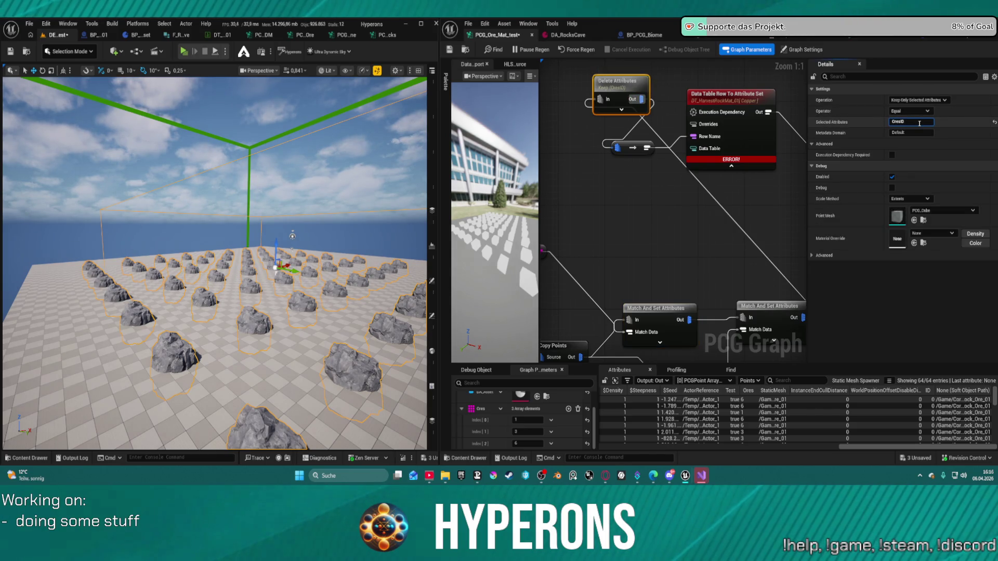
# Keep Ores as the attribute, then bring the Delete Attributes and data-table lookup nodes into view
pyautogui.press('Return')
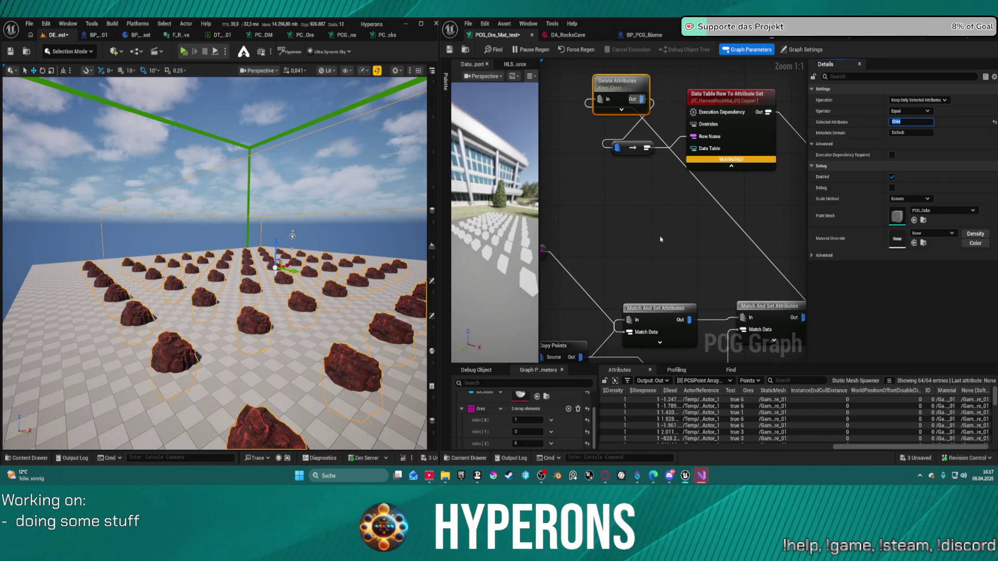
pyautogui.moveTo(654, 247); pyautogui.dragTo(665, 197)
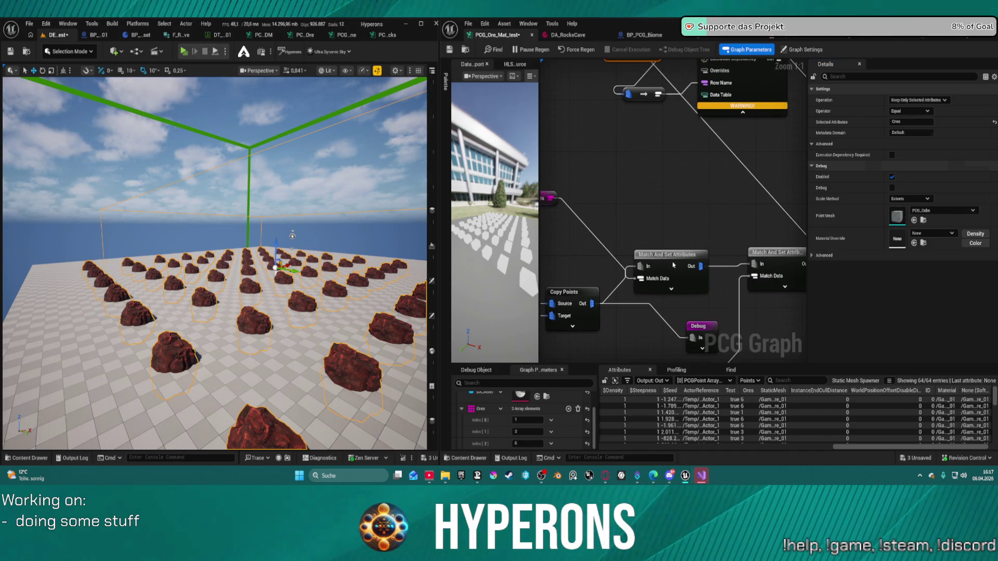
pyautogui.click(673, 265)
pyautogui.moveTo(716, 202)
pyautogui.mouseDown()
pyautogui.moveTo(716, 194)
pyautogui.moveTo(689, 225)
pyautogui.moveTo(762, 248)
pyautogui.moveTo(707, 274)
pyautogui.moveTo(672, 277)
pyautogui.moveTo(741, 230)
pyautogui.moveTo(712, 271)
pyautogui.mouseUp()
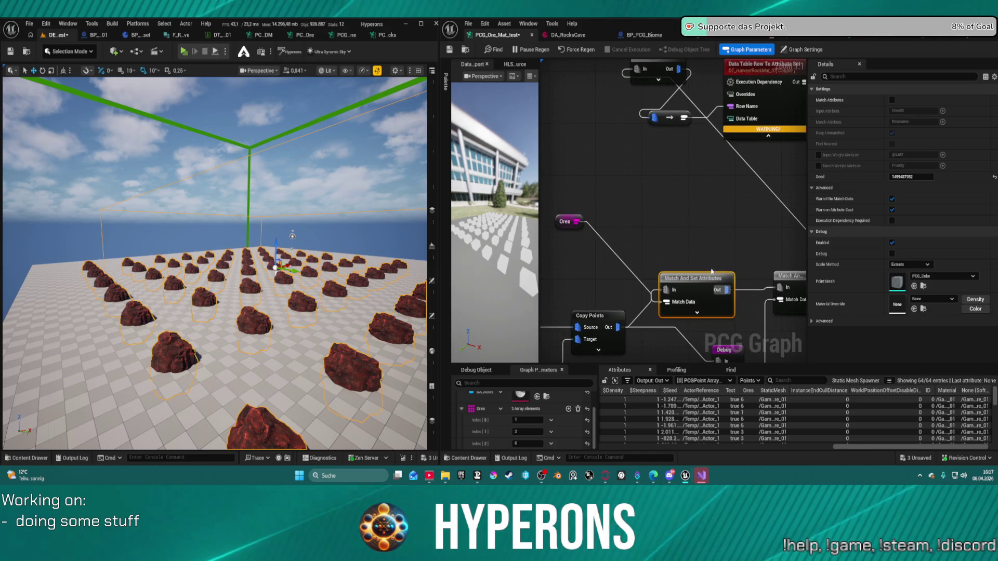
pyautogui.moveTo(790, 136); pyautogui.dragTo(699, 162)
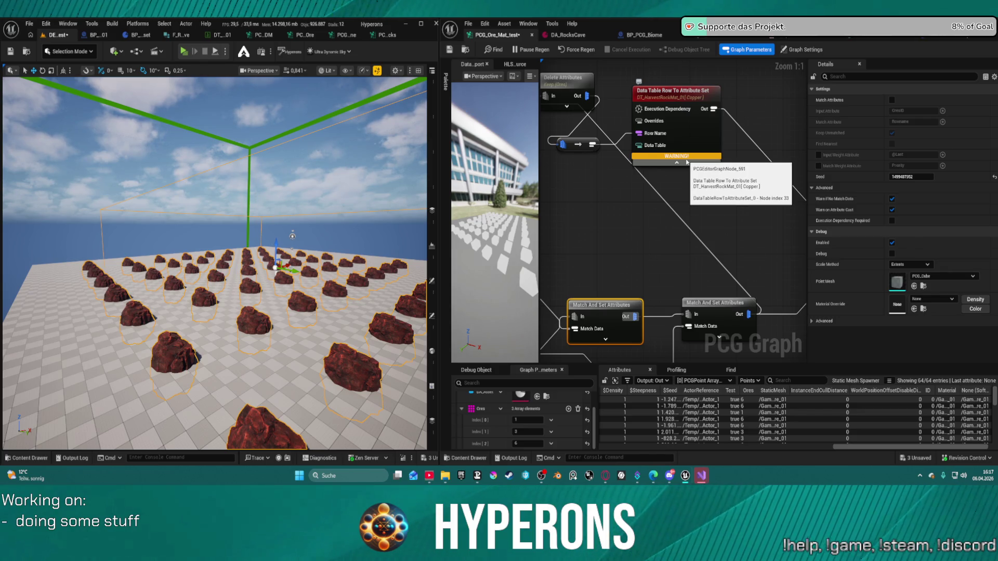
pyautogui.moveTo(688, 159)
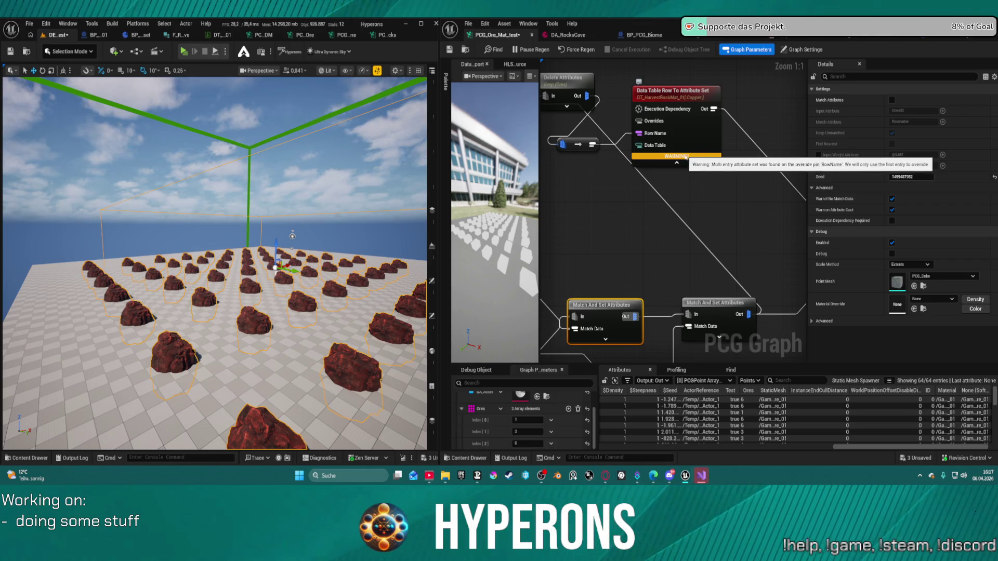
pyautogui.moveTo(687, 157)
pyautogui.mouseDown()
pyautogui.moveTo(754, 207)
pyautogui.moveTo(659, 151)
pyautogui.mouseUp()
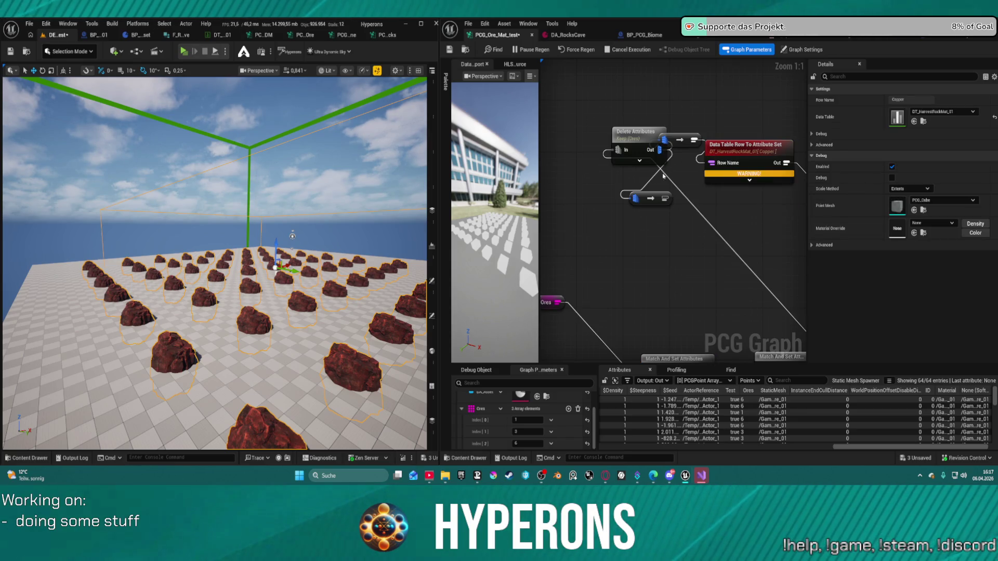
# Delete the stray converter node and move Delete Attributes below the data-table lookup node
pyautogui.click(644, 198)
pyautogui.press('Delete')
pyautogui.click(680, 139)
pyautogui.press('Delete')
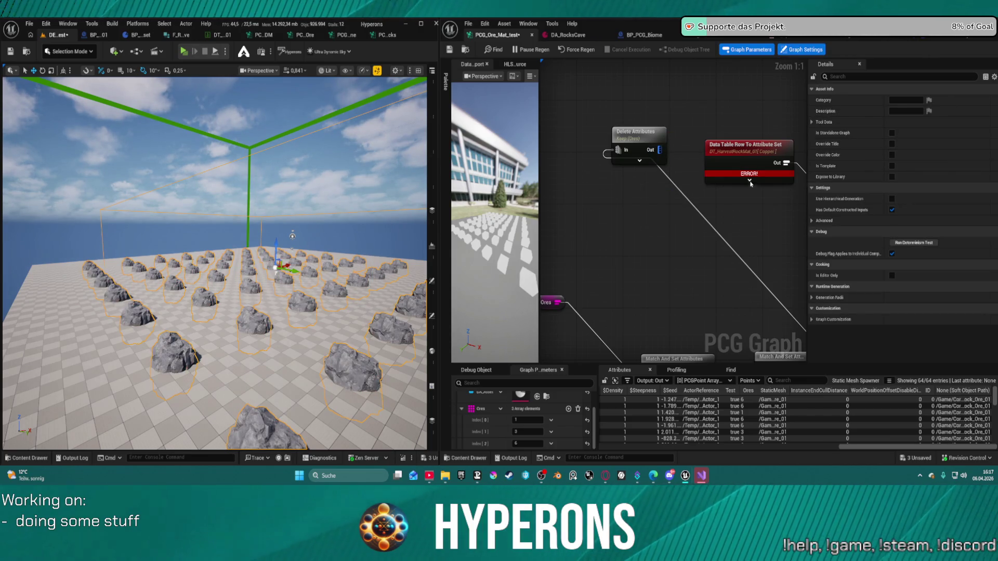
pyautogui.hotkey('ctrl', 'z')
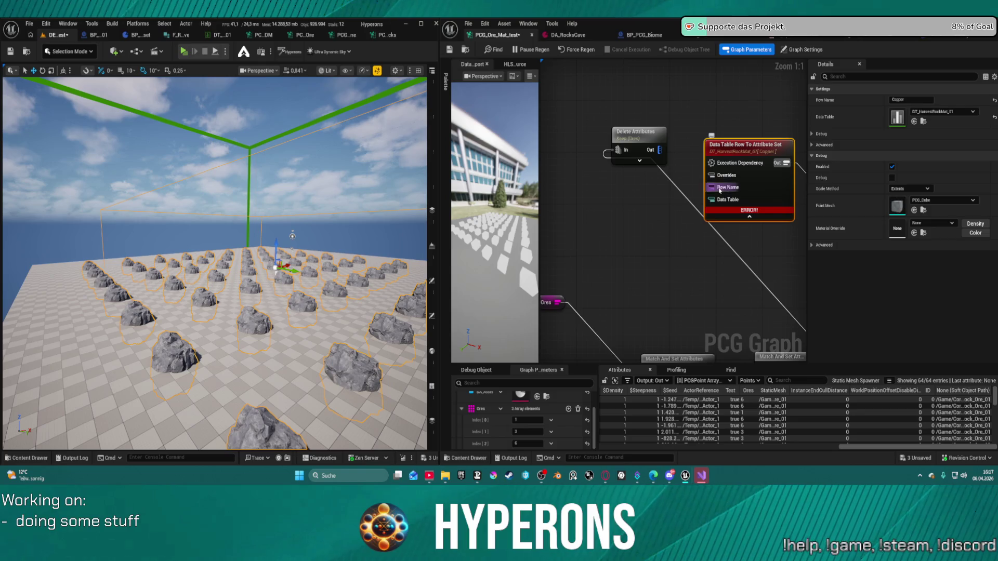
pyautogui.moveTo(644, 141); pyautogui.dragTo(689, 250)
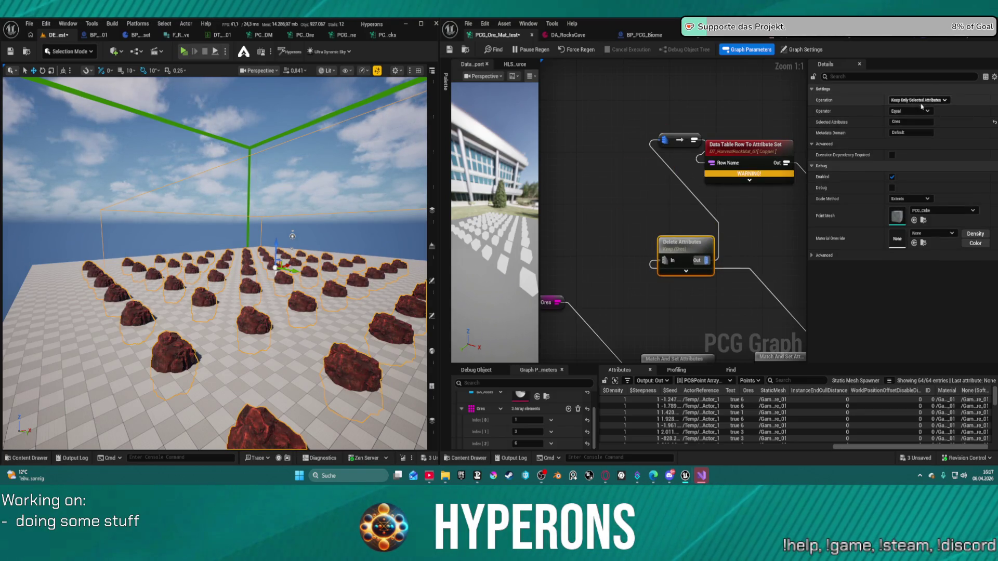
# Nudge the second Match And Set Attributes node slightly left near Copy Points
pyautogui.moveTo(714, 236); pyautogui.dragTo(705, 92)
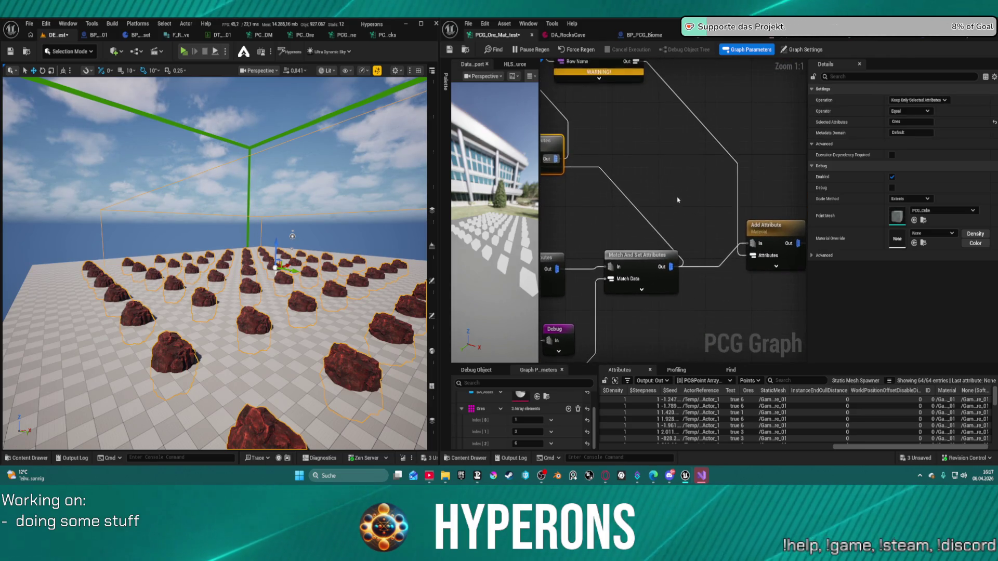
pyautogui.moveTo(782, 183); pyautogui.dragTo(711, 175)
pyautogui.moveTo(711, 209); pyautogui.dragTo(693, 205)
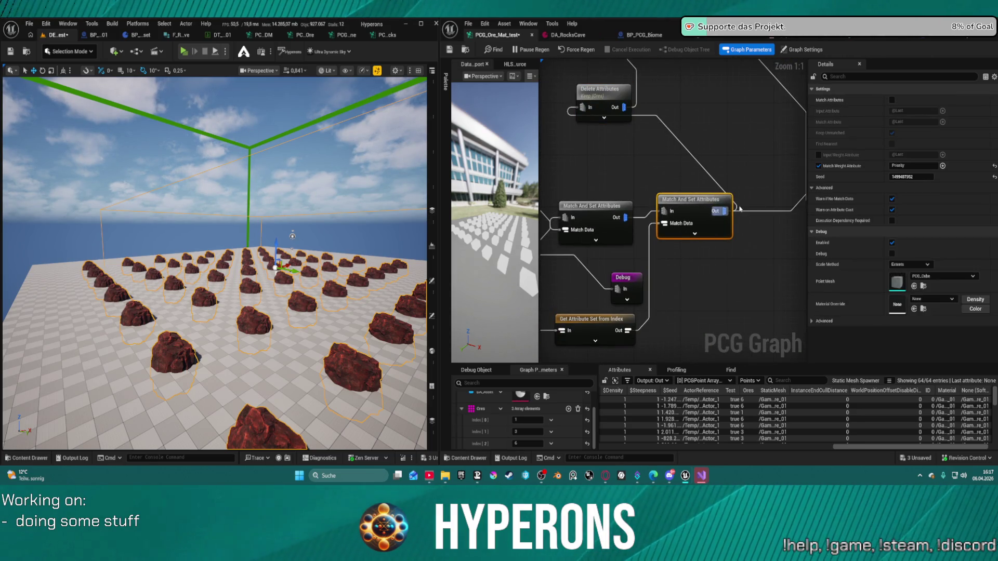
# Add an Attribute Select node from Match And Set Attributes and place it beside Delete Attributes
pyautogui.moveTo(762, 265)
pyautogui.mouseDown()
pyautogui.moveTo(697, 270)
pyautogui.moveTo(795, 267)
pyautogui.moveTo(740, 265)
pyautogui.mouseUp()
pyautogui.moveTo(701, 211); pyautogui.dragTo(722, 158)
pyautogui.write('sele')
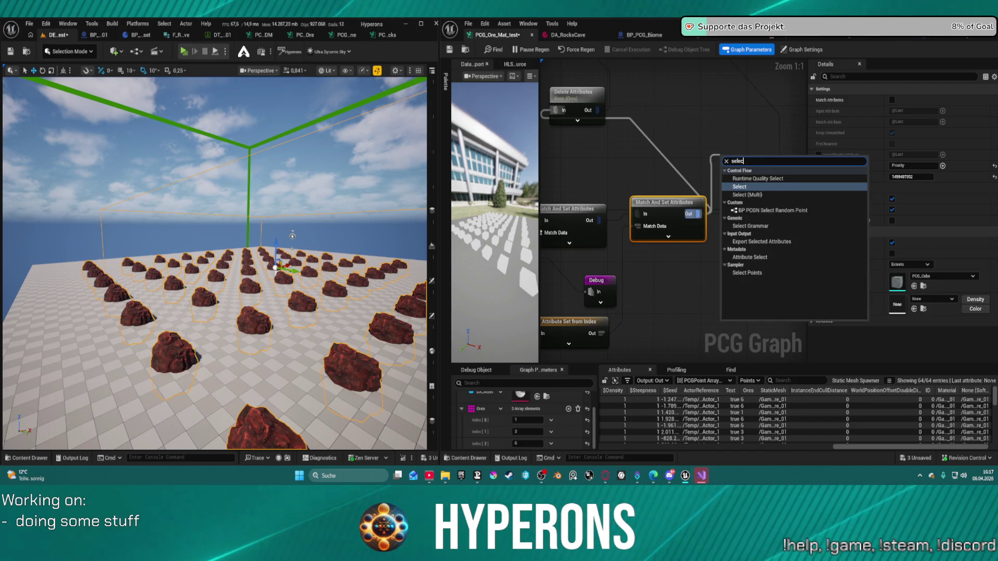
pyautogui.write('c')
pyautogui.press('Down')
pyautogui.press('Down')
pyautogui.press('Down')
pyautogui.press('Down')
pyautogui.press('Down')
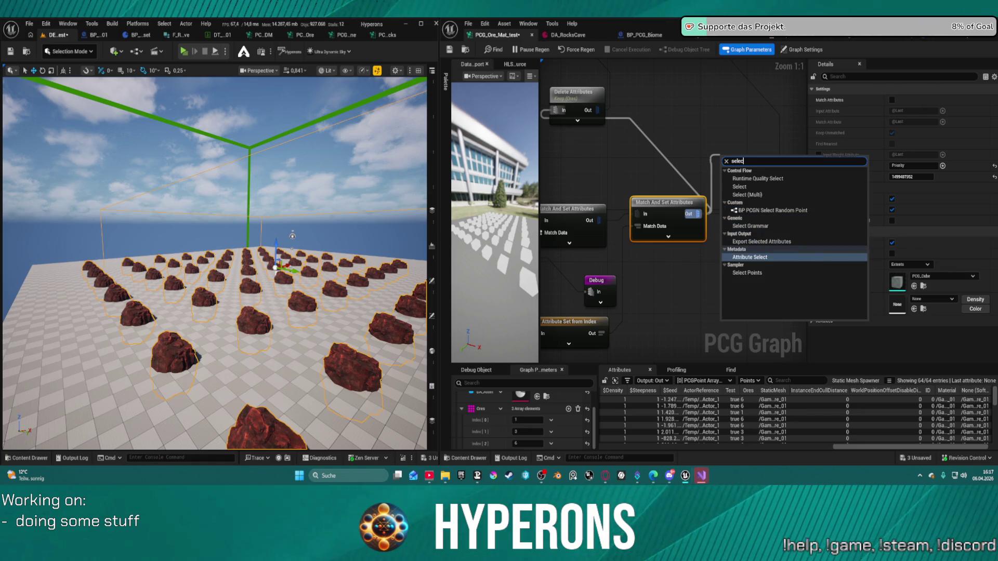
pyautogui.press('Return')
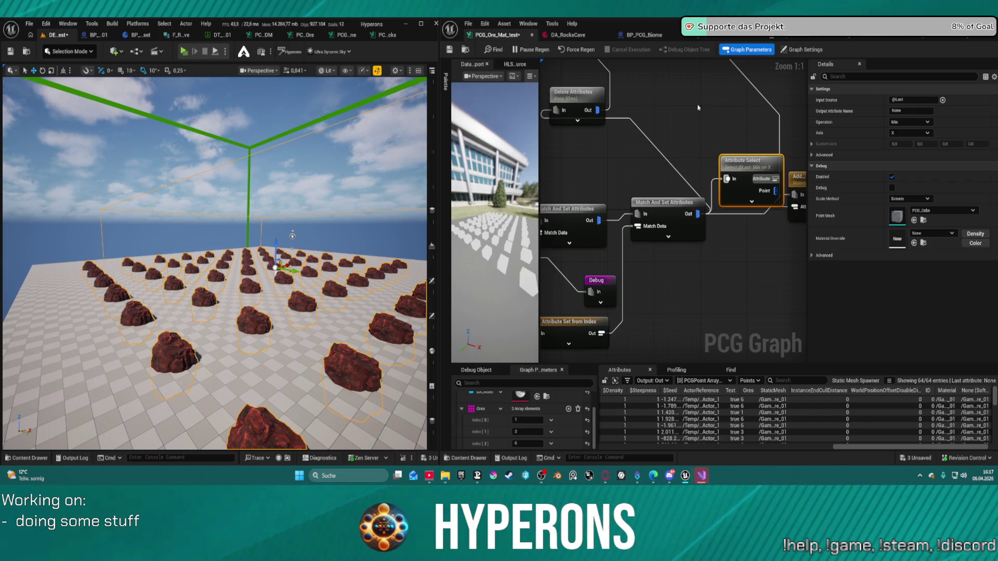
pyautogui.moveTo(753, 163); pyautogui.dragTo(658, 80)
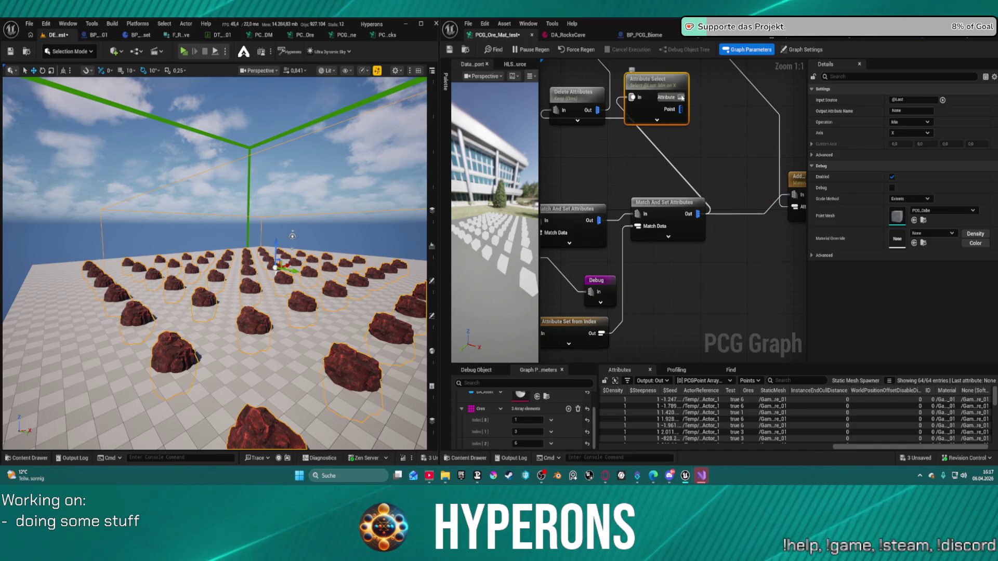
# Configure Attribute Select: operation Min, axis X, output attribute Or, input source Ores
pyautogui.click(921, 124)
pyautogui.click(921, 128)
pyautogui.click(915, 134)
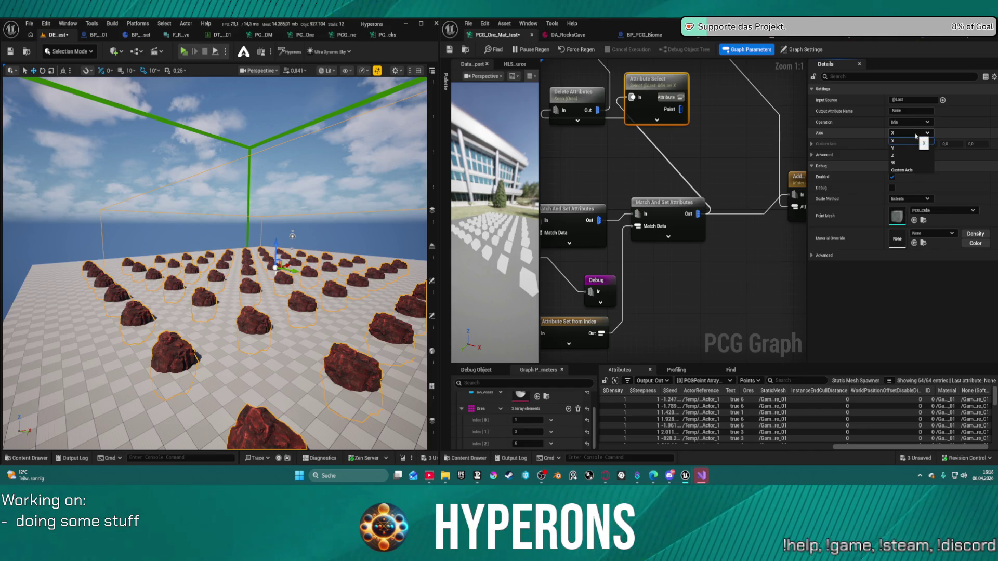
pyautogui.click(915, 135)
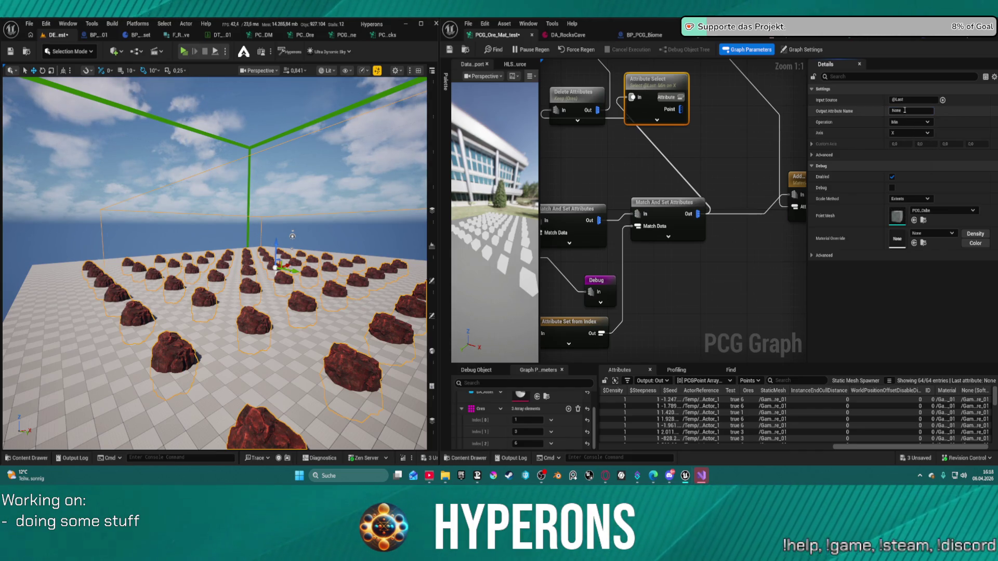
pyautogui.write('Or')
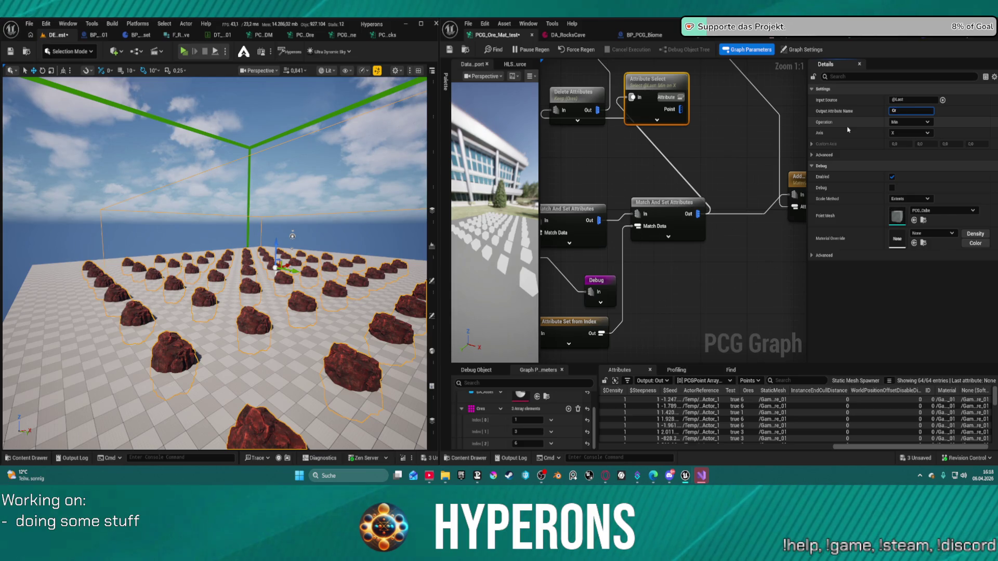
pyautogui.hotkey('shift', 'Tab')
pyautogui.write('Ore')
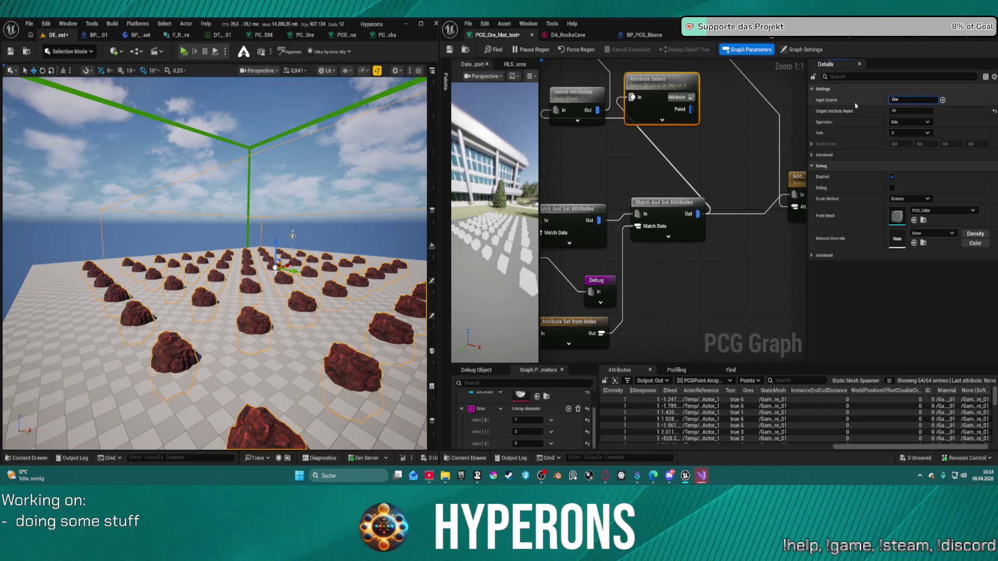
pyautogui.write('s')
pyautogui.press('Return')
pyautogui.moveTo(708, 109); pyautogui.dragTo(720, 164)
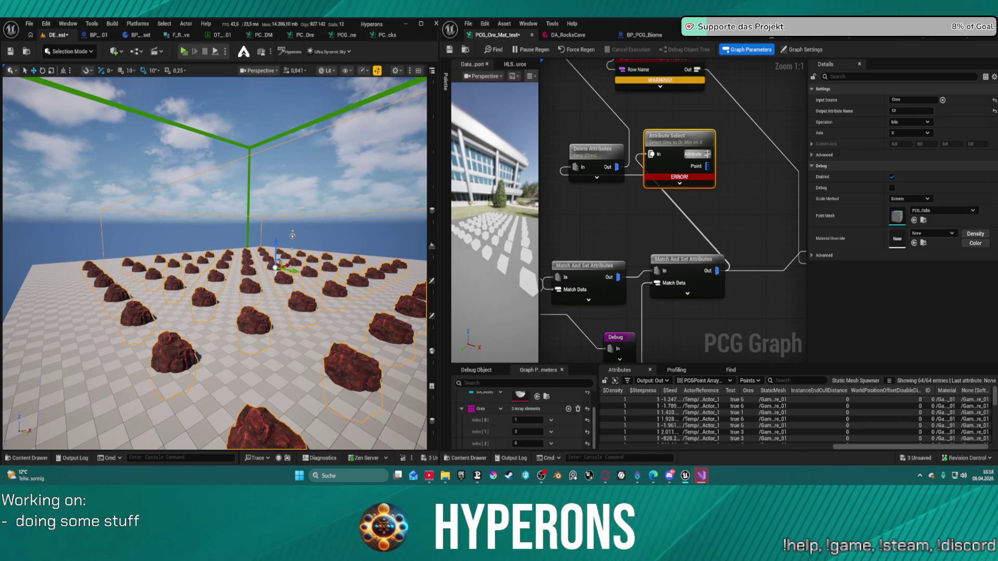
# Delete the erroring Attribute Select node
pyautogui.moveTo(677, 102); pyautogui.dragTo(676, 190)
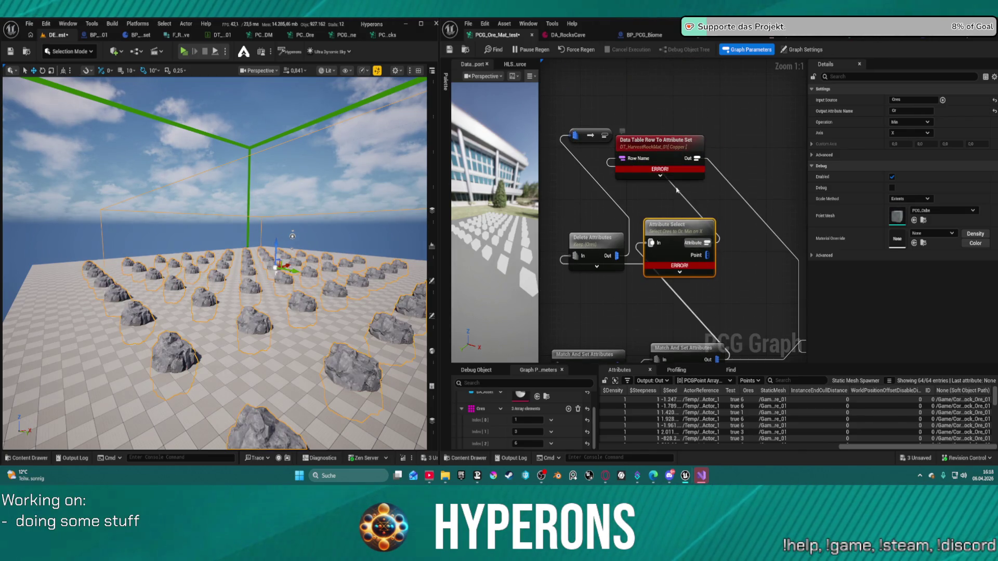
pyautogui.moveTo(689, 231)
pyautogui.mouseDown()
pyautogui.moveTo(741, 250)
pyautogui.moveTo(726, 260)
pyautogui.mouseUp()
pyautogui.moveTo(726, 302)
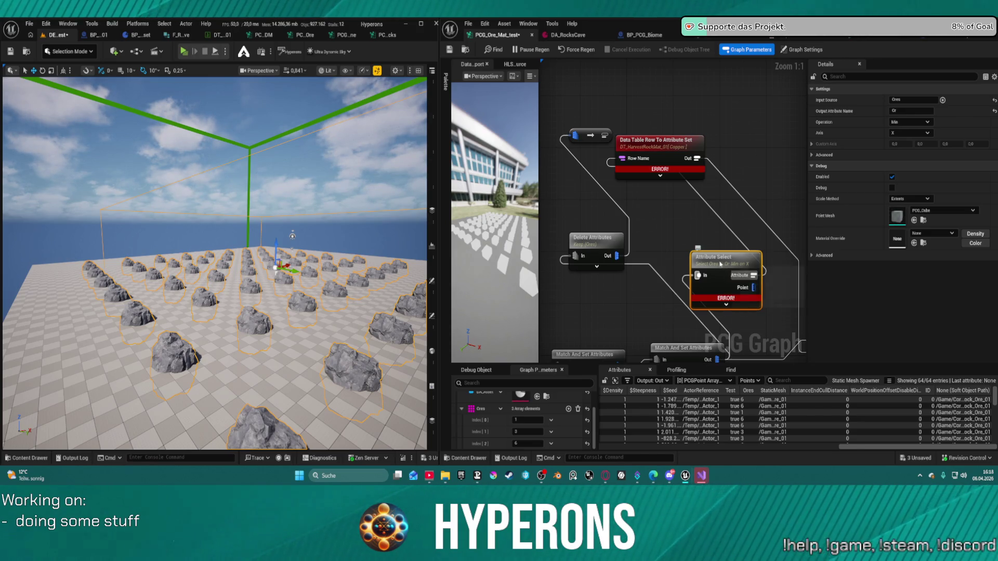
pyautogui.press('Delete')
# Expand the Data Table Row To Attribute Set node to show its input pins
pyautogui.moveTo(720, 298); pyautogui.dragTo(765, 236)
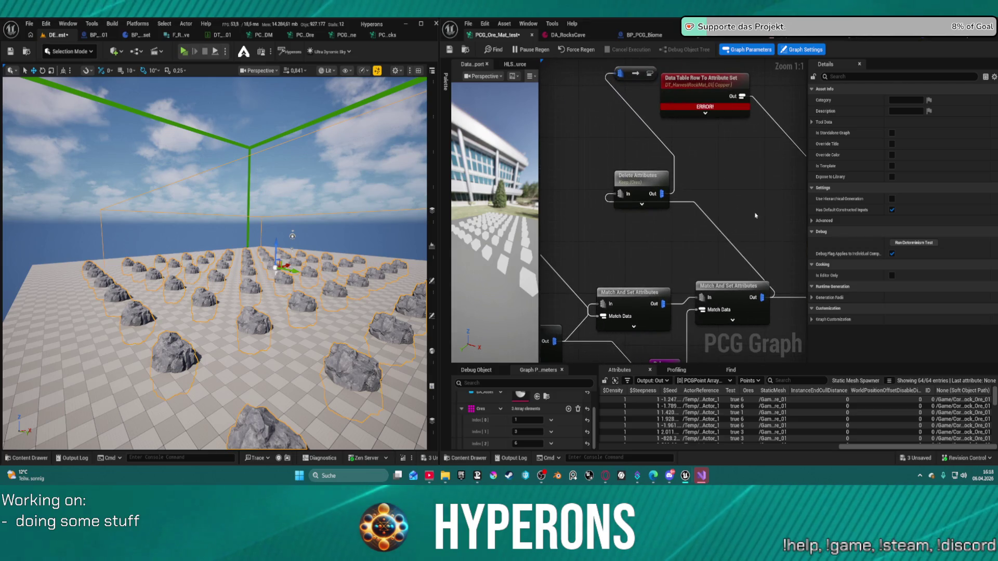
pyautogui.click(689, 117)
pyautogui.click(705, 113)
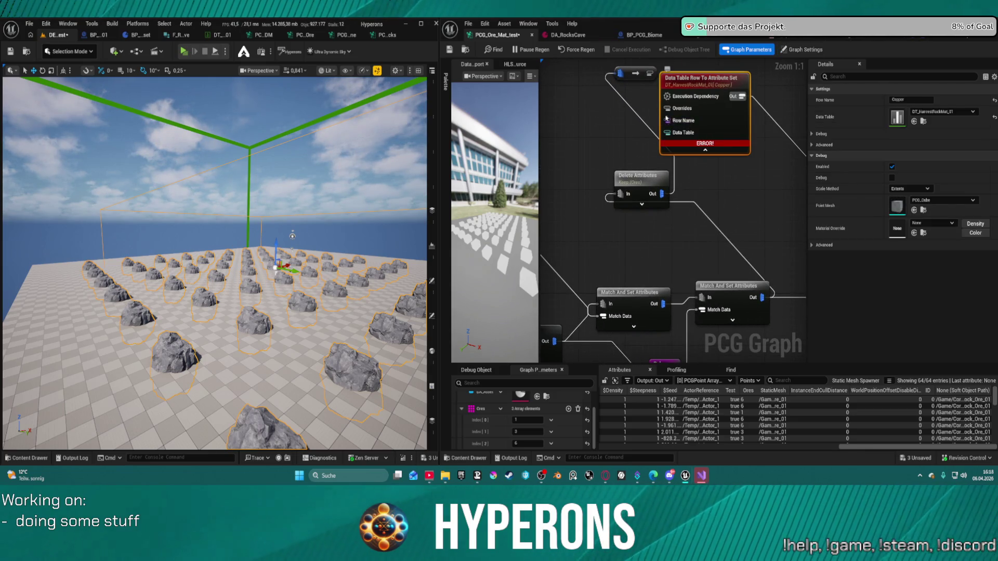
pyautogui.moveTo(667, 118)
pyautogui.mouseDown()
pyautogui.moveTo(667, 173)
pyautogui.moveTo(745, 162)
pyautogui.mouseUp()
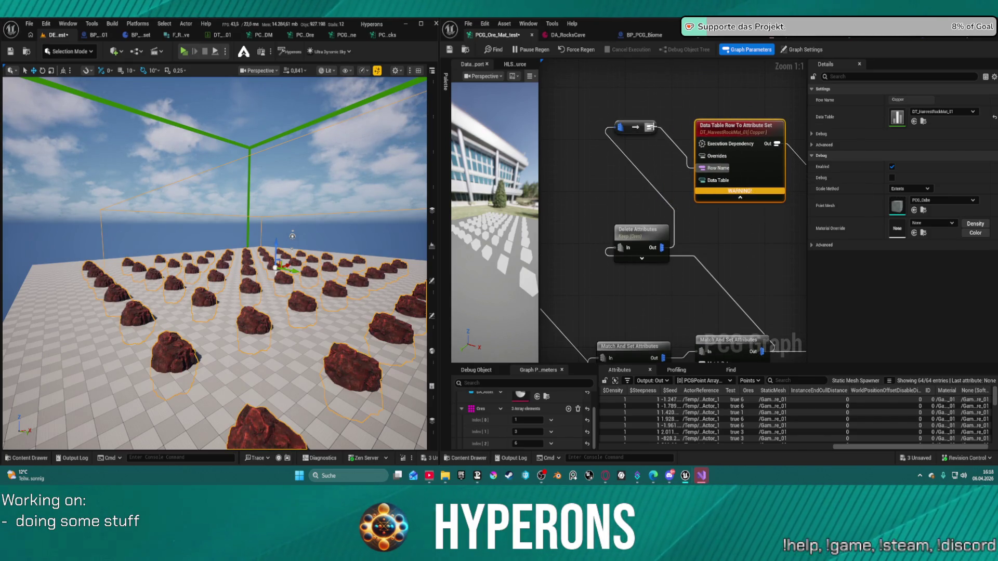
# Add a Get Property From Object Path node and wire it into the data-table row node
pyautogui.click(635, 127)
pyautogui.moveTo(649, 127); pyautogui.dragTo(659, 86)
pyautogui.write('get')
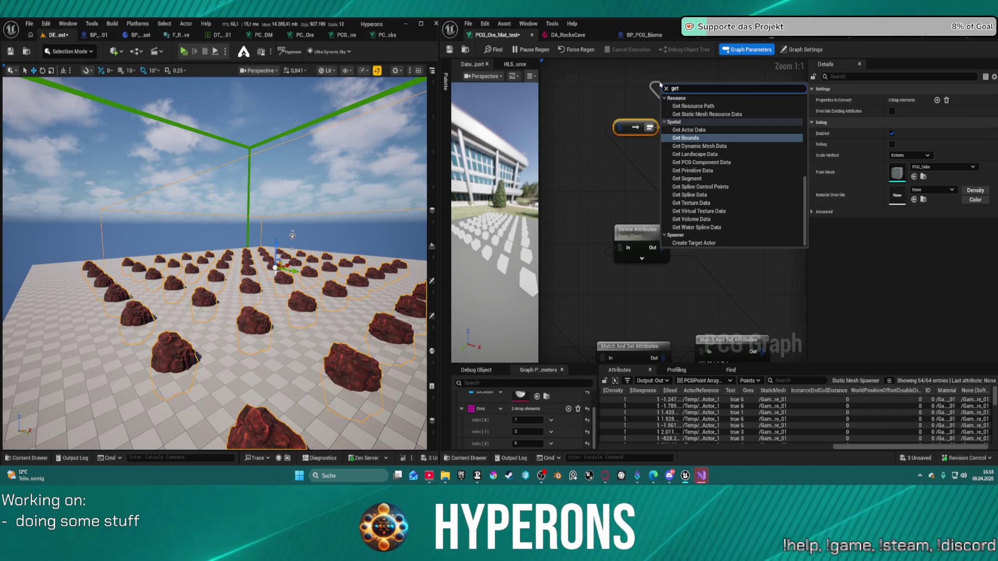
pyautogui.write(' pro')
pyautogui.press('Down')
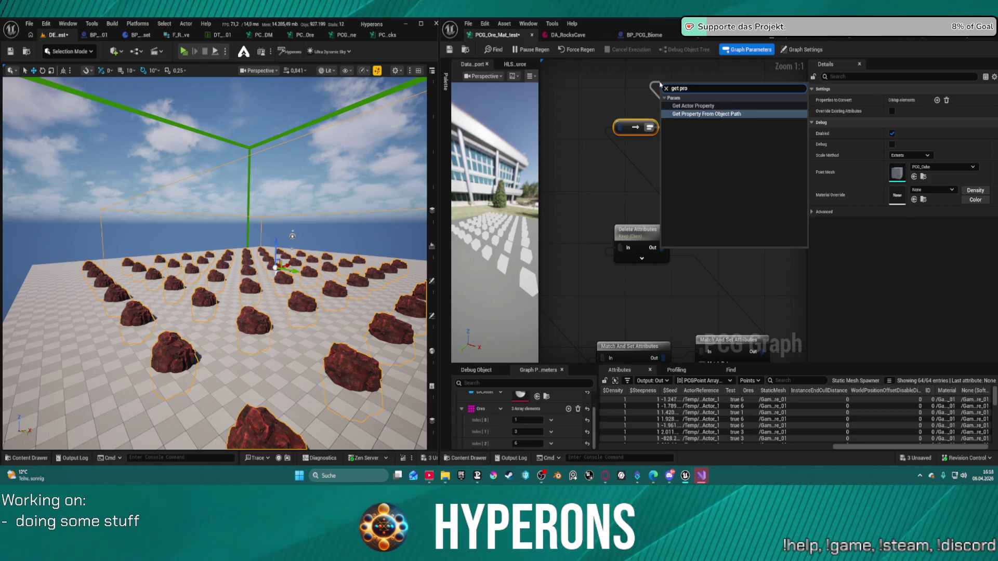
pyautogui.press('Return')
pyautogui.moveTo(712, 88)
pyautogui.mouseDown()
pyautogui.moveTo(748, 265)
pyautogui.moveTo(727, 195)
pyautogui.moveTo(701, 167)
pyautogui.mouseUp()
pyautogui.moveTo(736, 232); pyautogui.dragTo(750, 226)
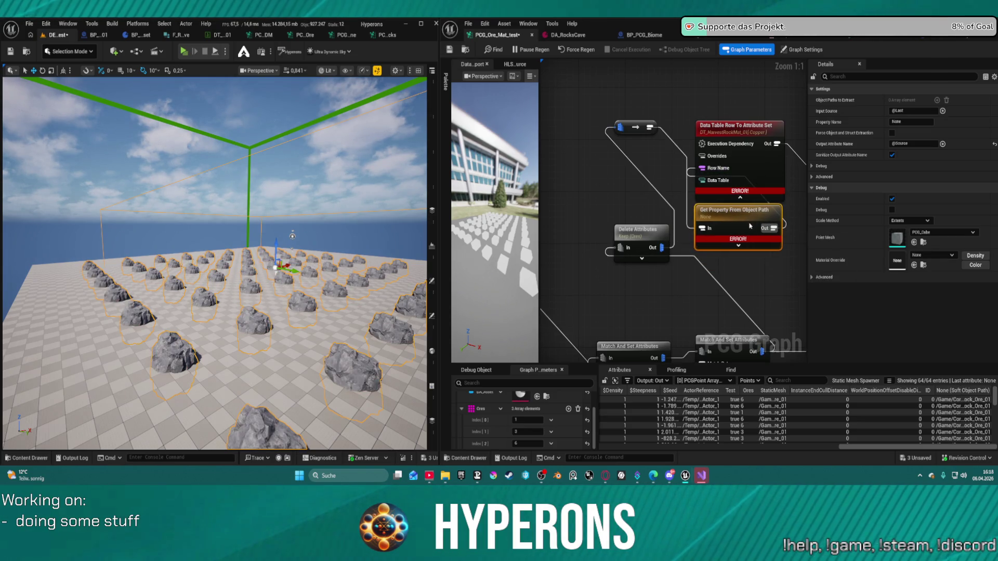
# Set the Get Property From Object Path node's Property Name to Ores
pyautogui.click(910, 122)
pyautogui.write('Ores')
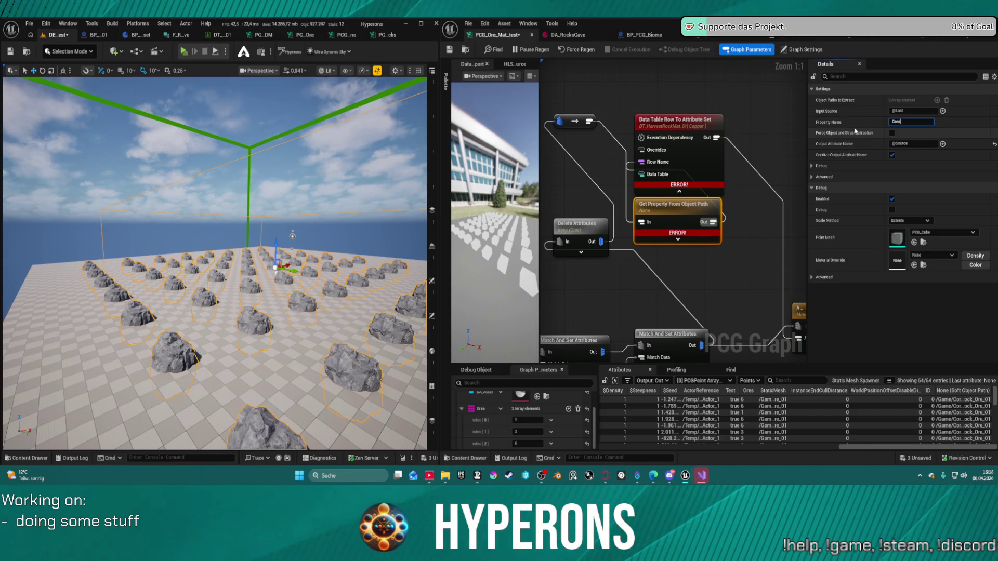
pyautogui.press('Return')
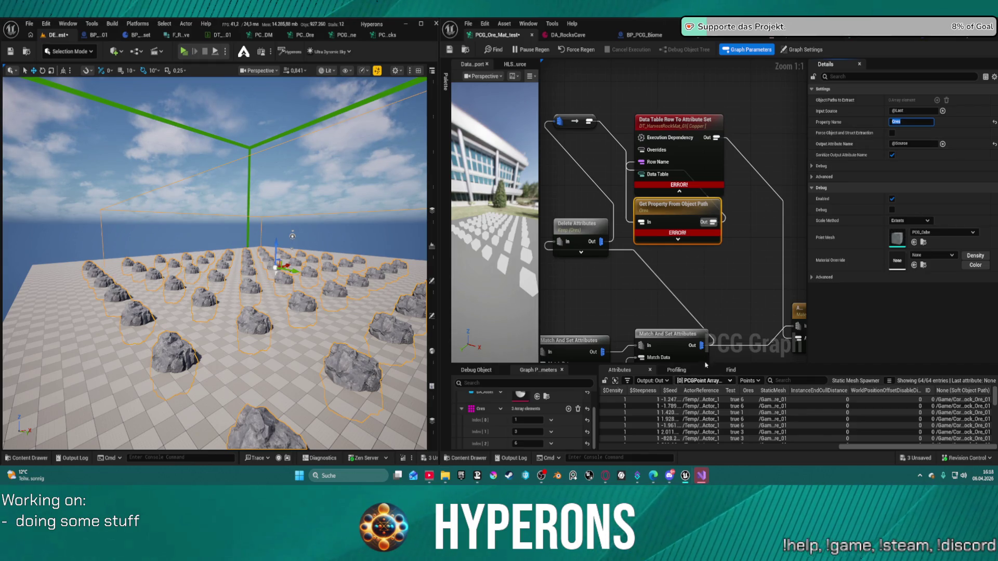
pyautogui.click(701, 343)
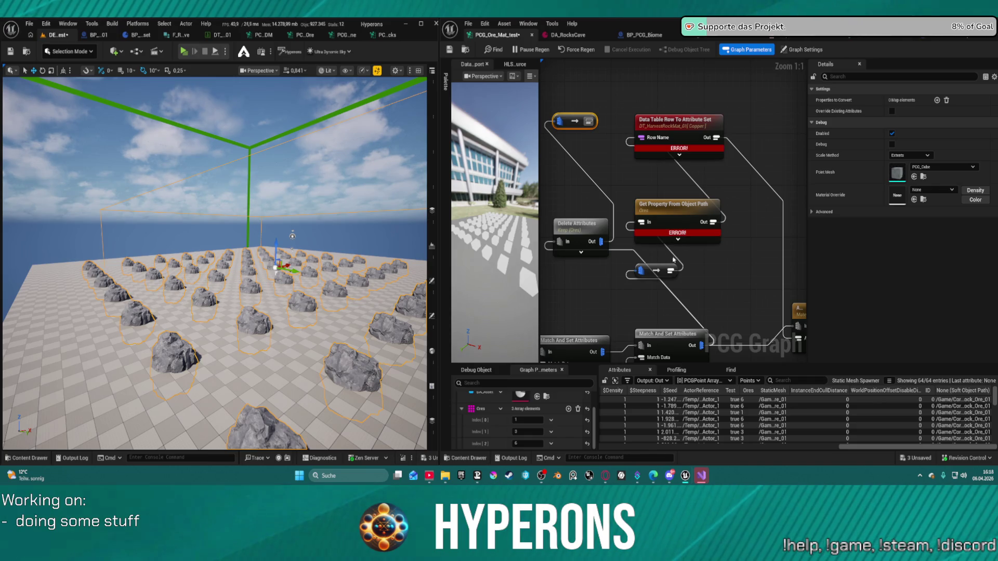
pyautogui.click(675, 208)
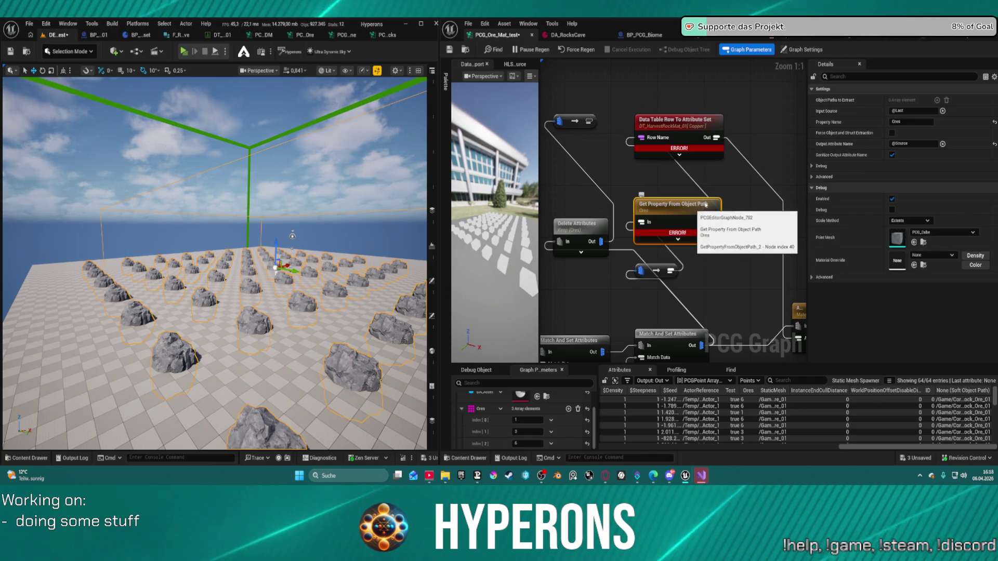
# Tick Force Object and Struct Extraction and untick sanitizing of the output attribute name
pyautogui.click(891, 133)
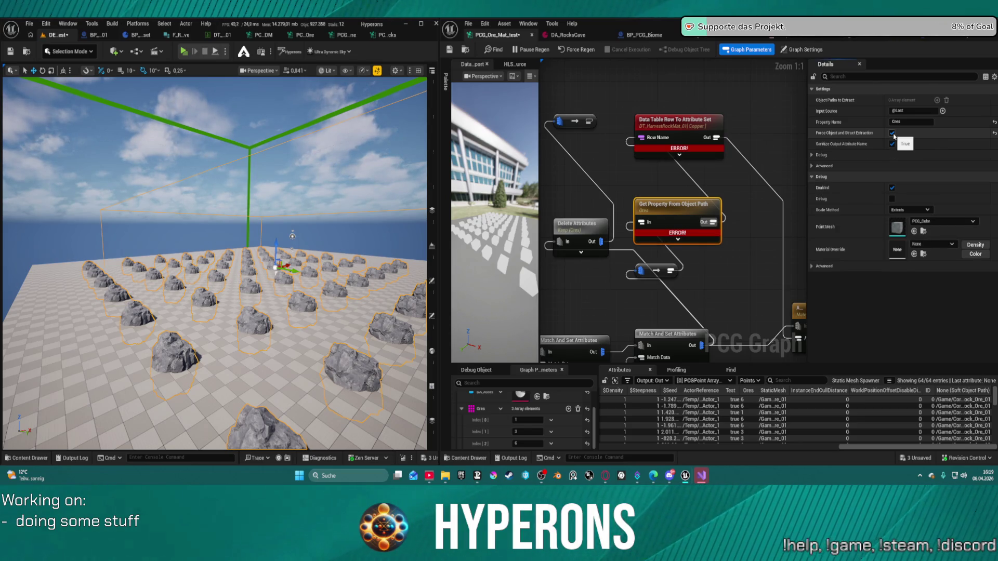
pyautogui.click(812, 155)
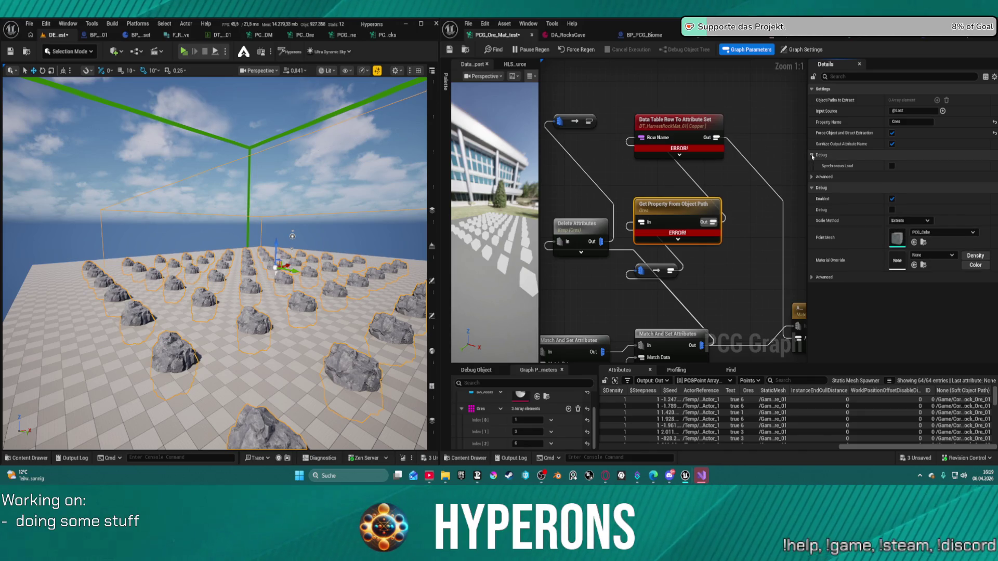
pyautogui.click(811, 154)
pyautogui.click(812, 166)
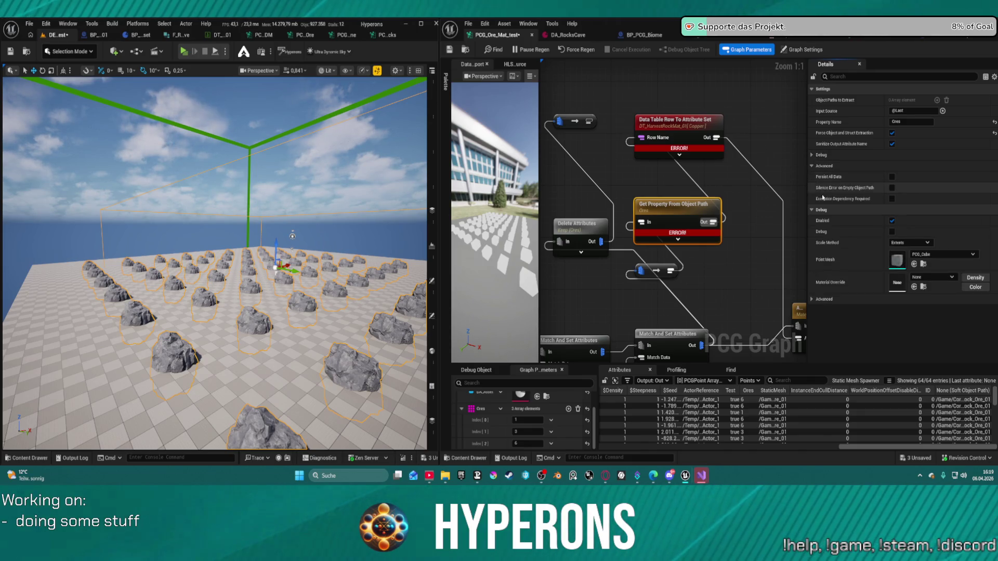
pyautogui.click(892, 177)
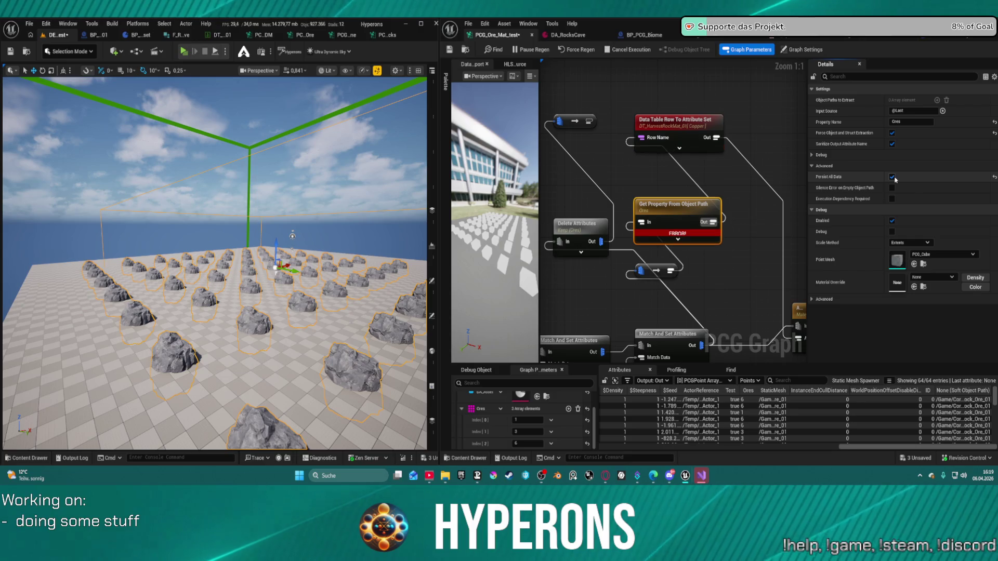
pyautogui.click(892, 177)
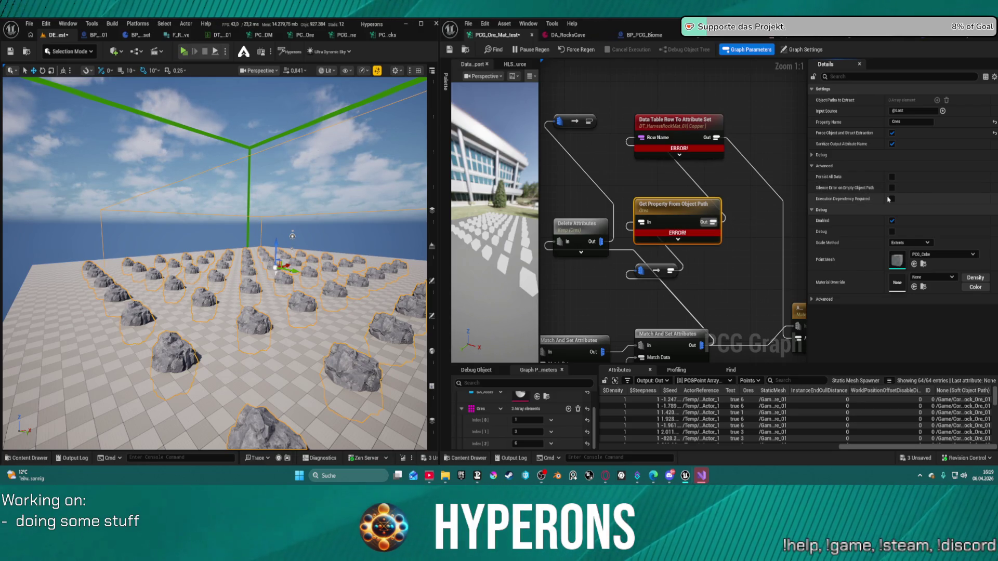
pyautogui.click(892, 199)
pyautogui.click(893, 199)
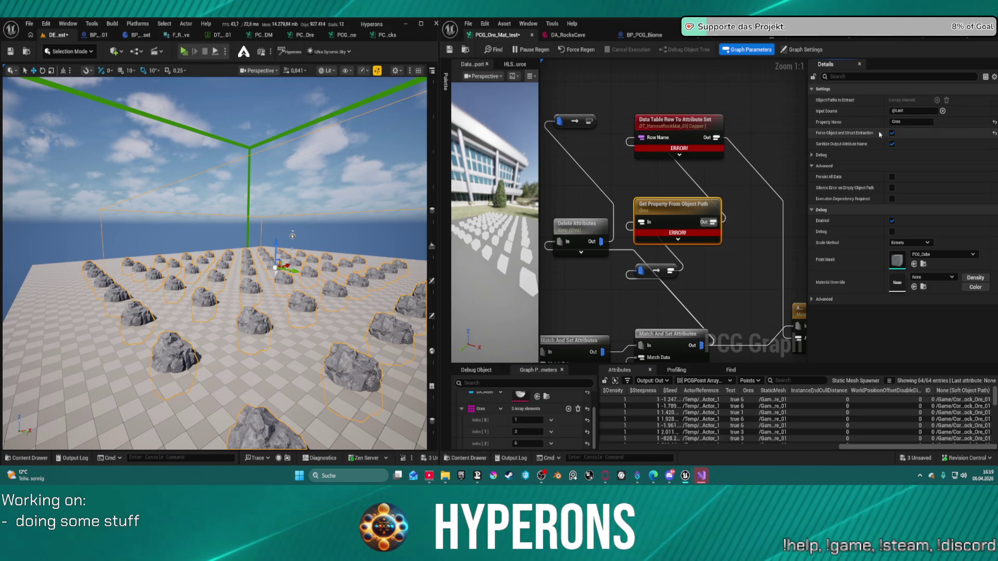
pyautogui.click(894, 146)
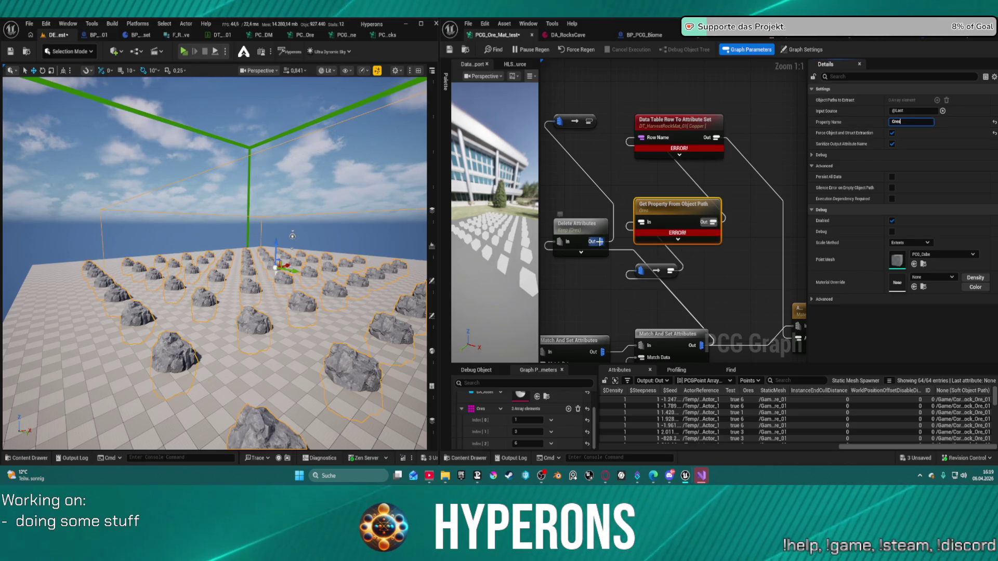
pyautogui.click(582, 222)
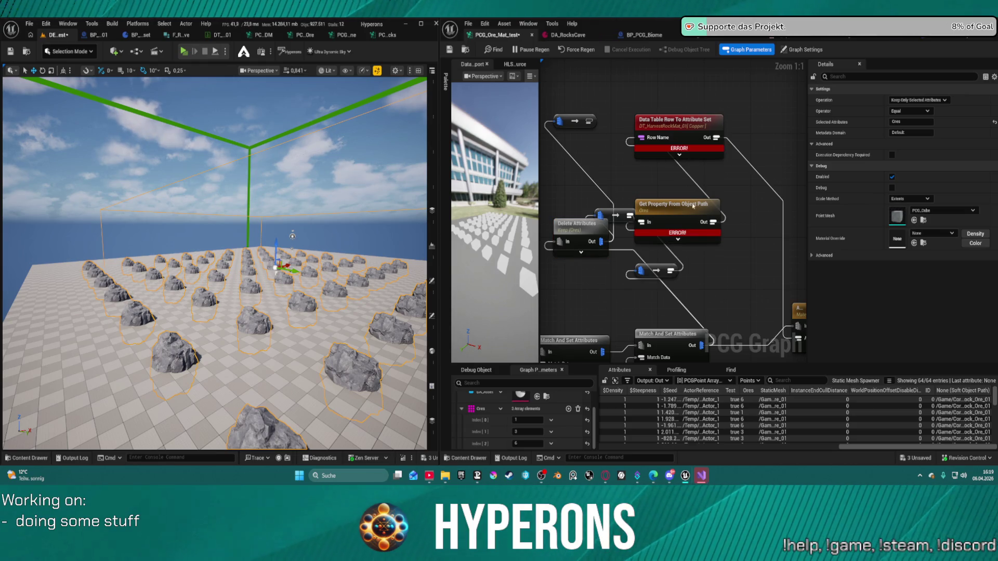
# Delete the erroring Get Property From Object Path node and its reroute nodes
pyautogui.moveTo(667, 275); pyautogui.dragTo(713, 268)
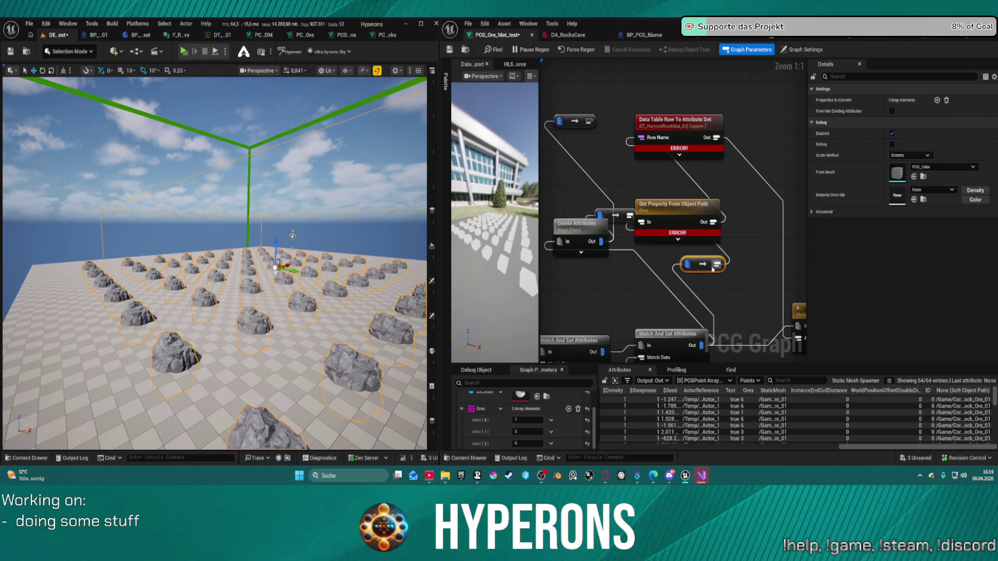
pyautogui.click(609, 117)
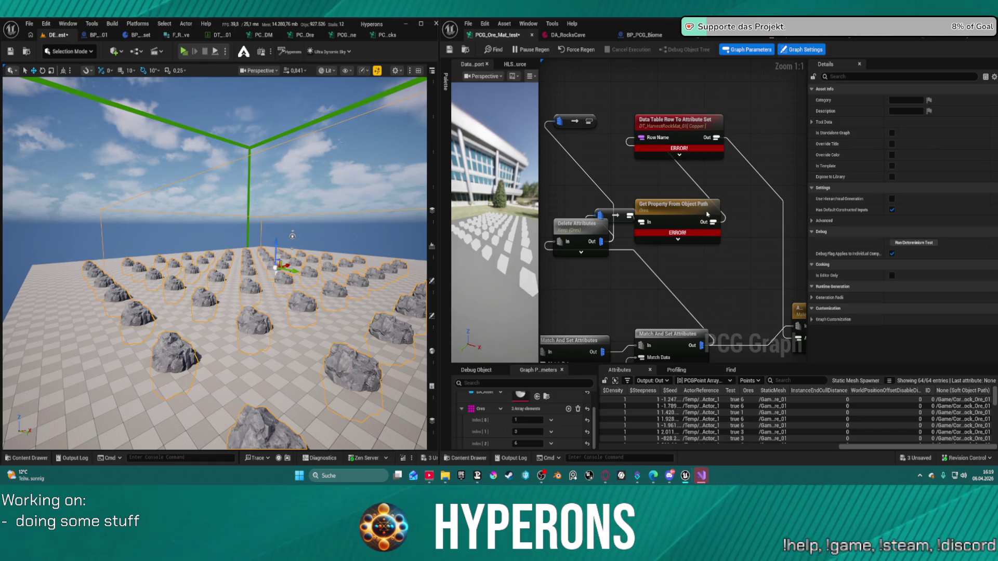
pyautogui.moveTo(623, 184); pyautogui.dragTo(655, 244)
pyautogui.press('Delete')
pyautogui.click(575, 121)
pyautogui.press('Delete')
# Reselect the Delete Attributes node, dismissing its context menu unused
pyautogui.click(587, 225)
pyautogui.rightClick(619, 188)
pyautogui.click(589, 201)
pyautogui.click(579, 231)
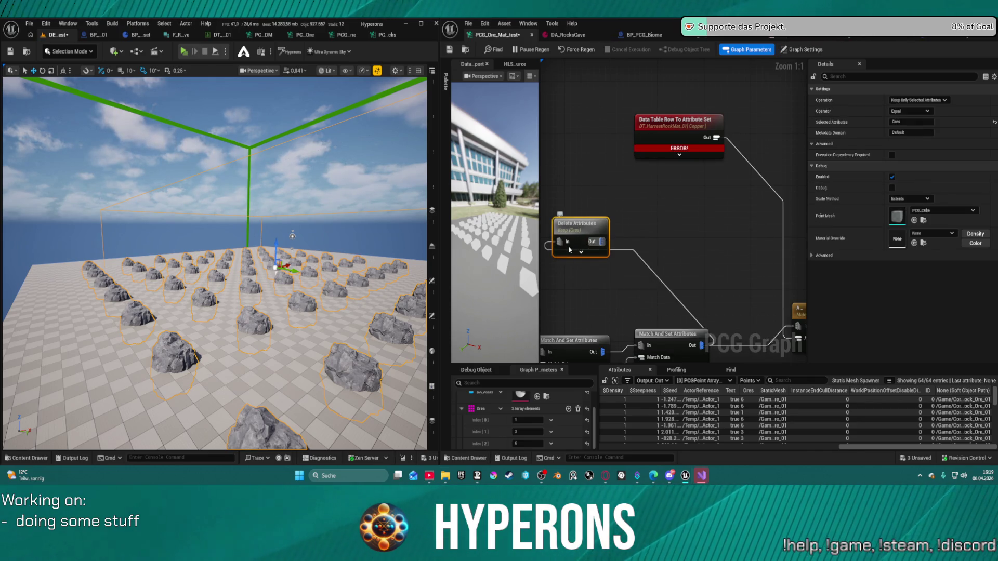
# Move the Match And Set Attributes node slightly up and select the Ore Meshes reroute
pyautogui.moveTo(584, 258)
pyautogui.mouseDown()
pyautogui.moveTo(604, 198)
pyautogui.moveTo(474, 160)
pyautogui.mouseUp()
pyautogui.moveTo(646, 150)
pyautogui.mouseDown()
pyautogui.moveTo(705, 184)
pyautogui.moveTo(533, 177)
pyautogui.moveTo(637, 176)
pyautogui.moveTo(665, 154)
pyautogui.moveTo(771, 176)
pyautogui.mouseUp()
pyautogui.moveTo(745, 271); pyautogui.dragTo(745, 257)
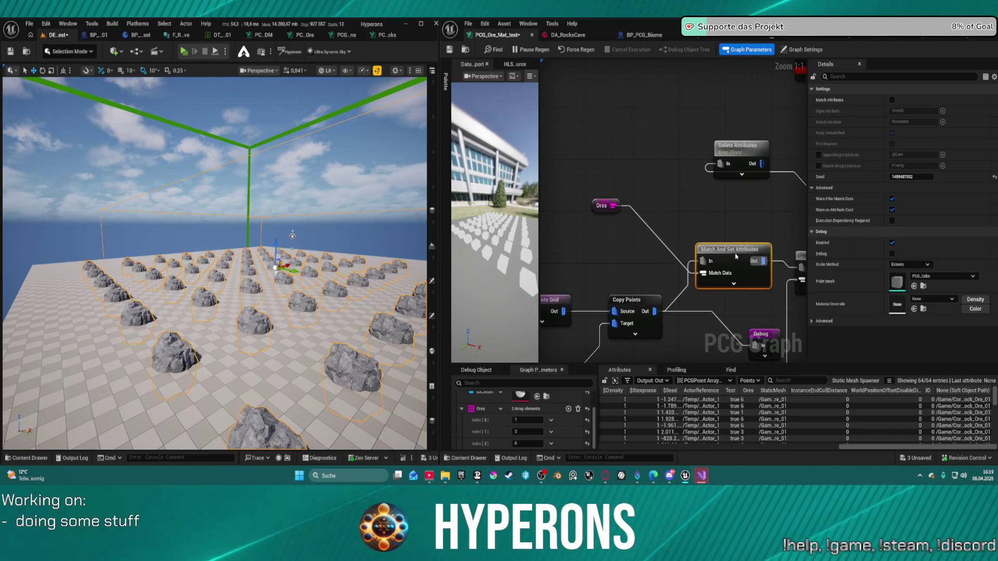
pyautogui.moveTo(764, 192)
pyautogui.mouseDown()
pyautogui.moveTo(676, 155)
pyautogui.moveTo(673, 132)
pyautogui.moveTo(712, 99)
pyautogui.mouseUp()
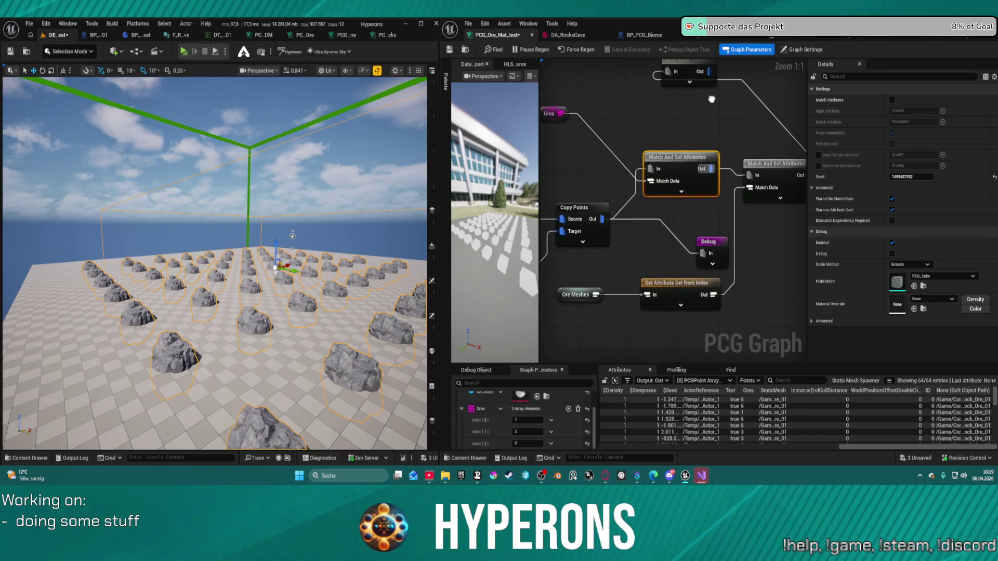
pyautogui.click(561, 293)
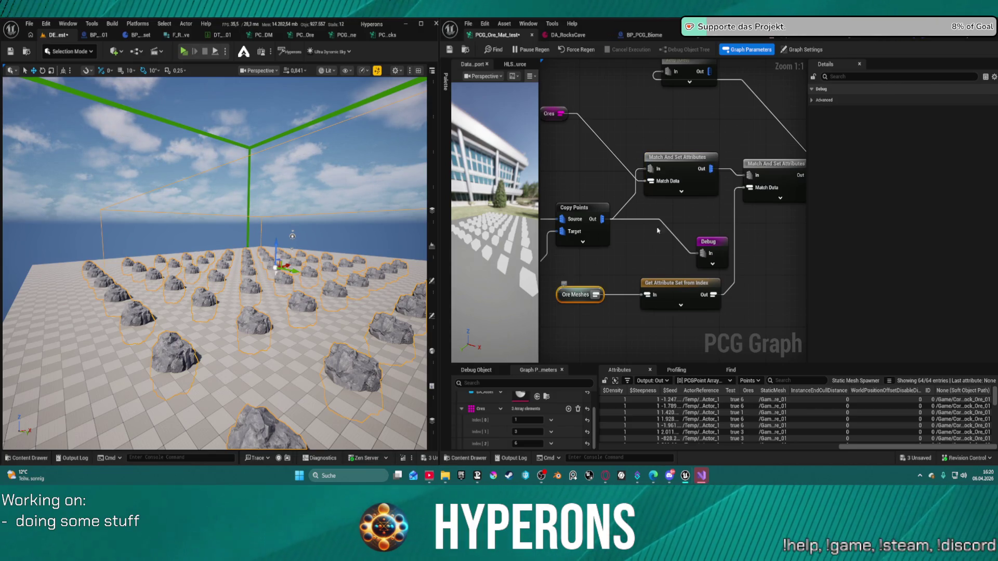
# Inspect DA_RocksCave's Ore Meshes array and Ore Control settings, then view the F_Ores structure
pyautogui.click(568, 35)
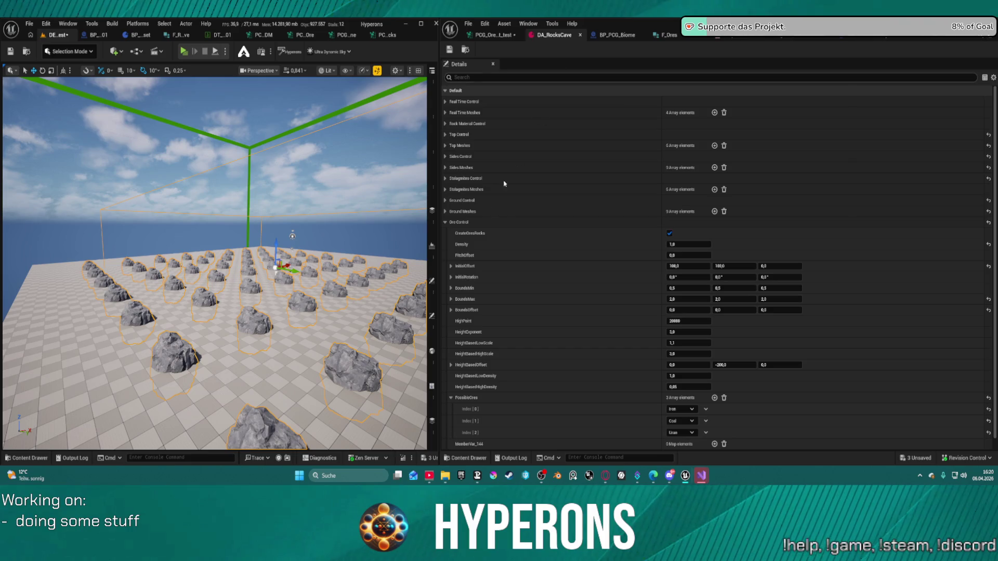
pyautogui.click(446, 222)
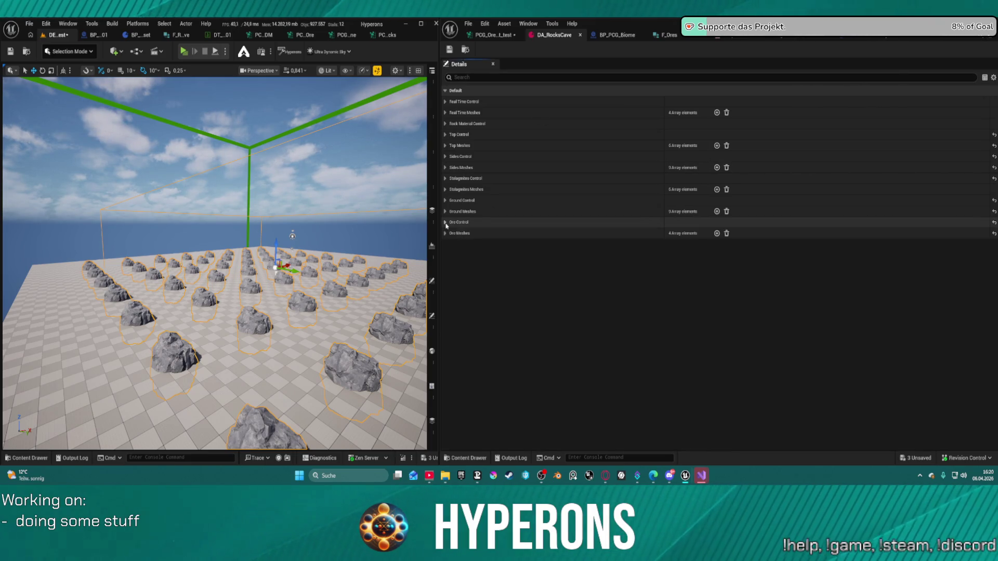
pyautogui.click(445, 233)
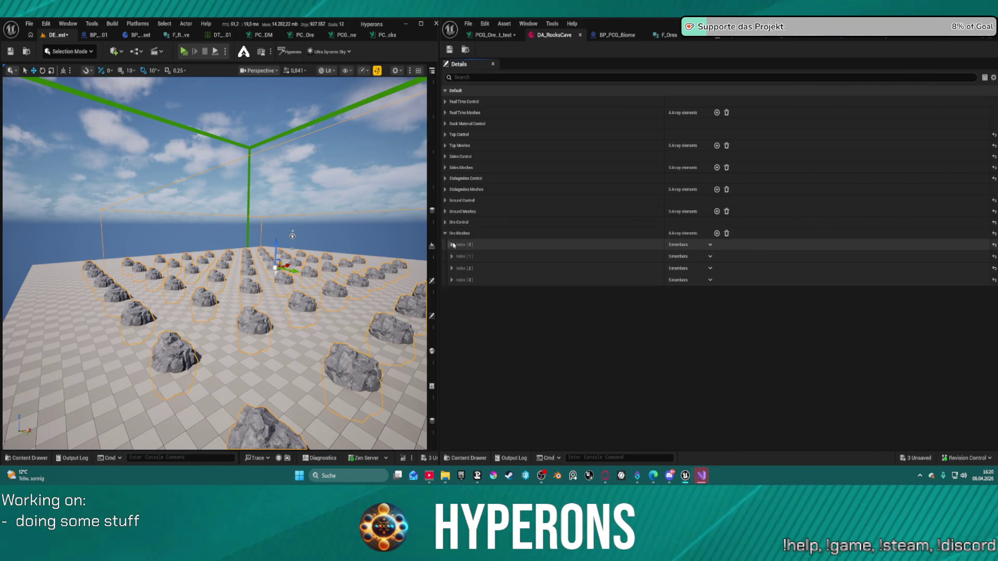
pyautogui.click(452, 244)
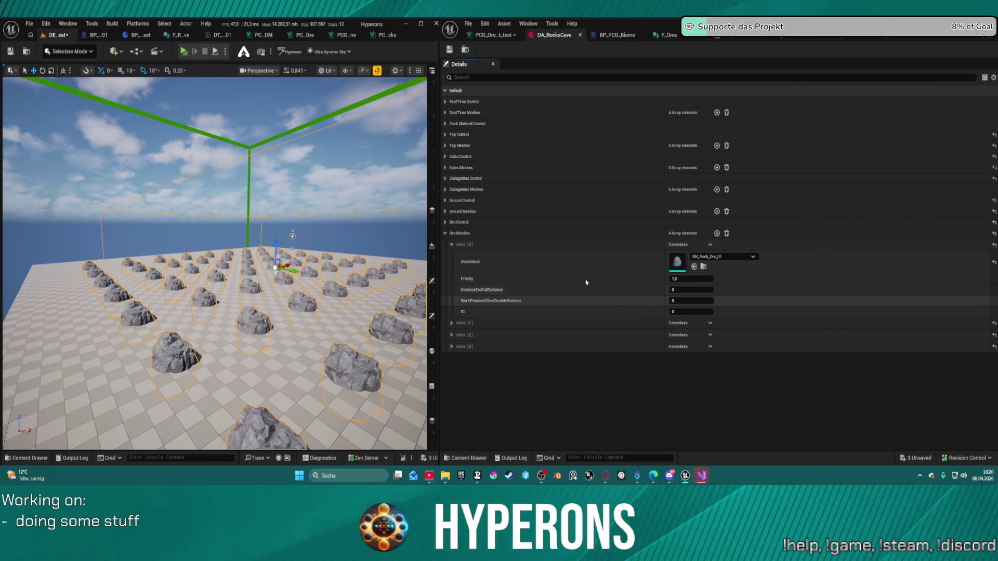
pyautogui.click(445, 233)
pyautogui.click(445, 233)
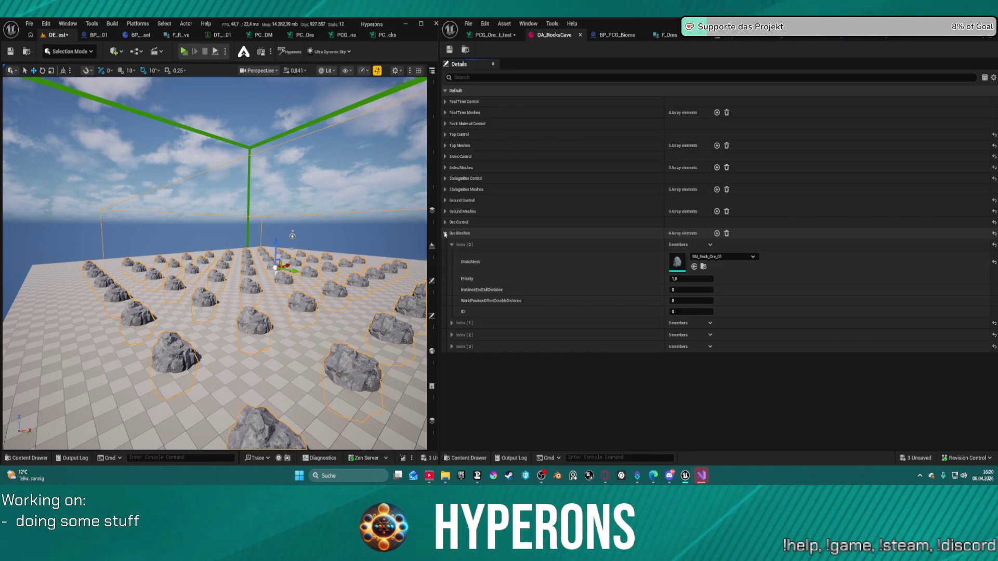
pyautogui.click(445, 233)
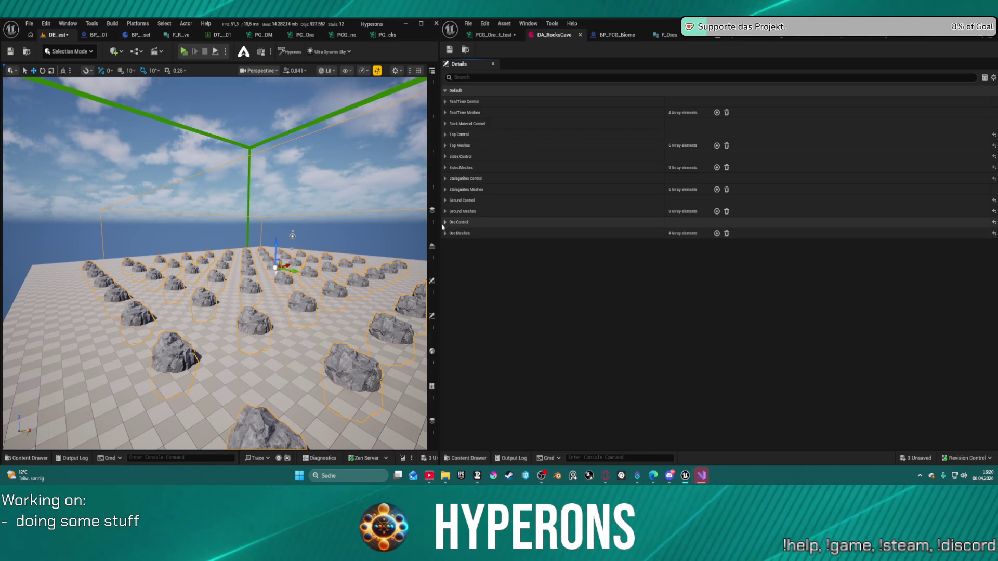
pyautogui.click(445, 222)
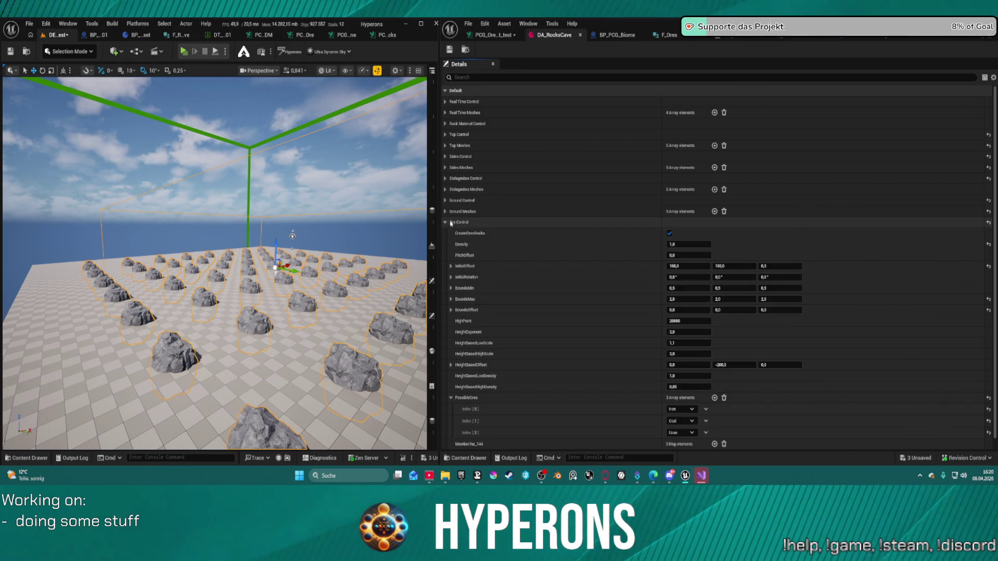
pyautogui.scroll(-1, 603, 287)
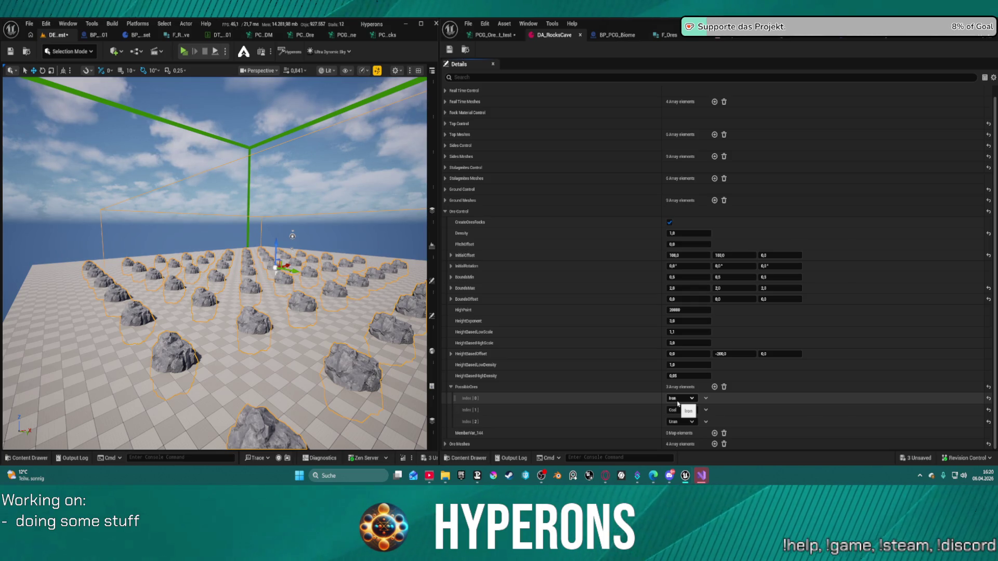
pyautogui.click(667, 35)
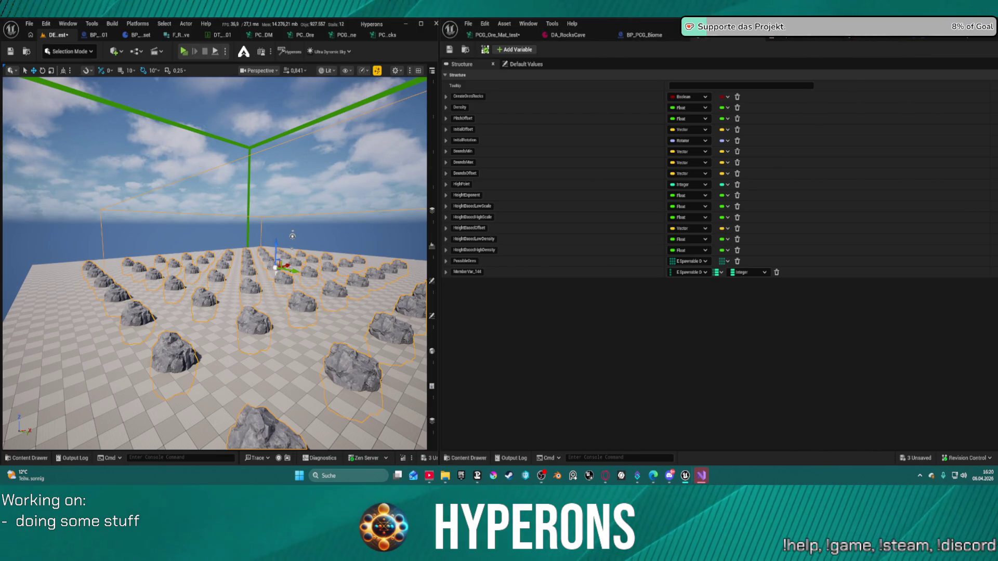
# Search 'game tag' in the Ores parameter's type list, then close it leaving Ores a String array
pyautogui.click(494, 35)
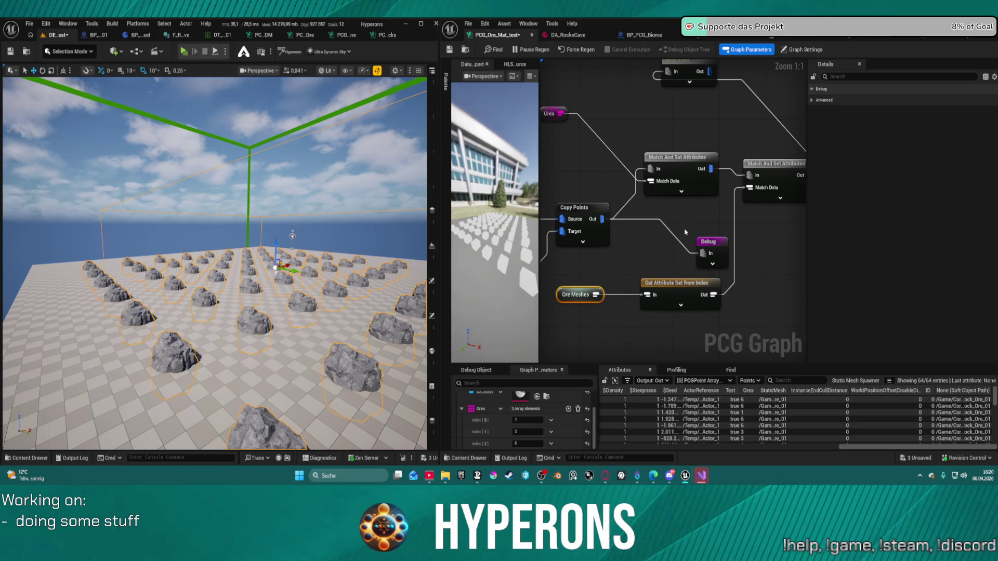
pyautogui.click(499, 409)
pyautogui.click(524, 332)
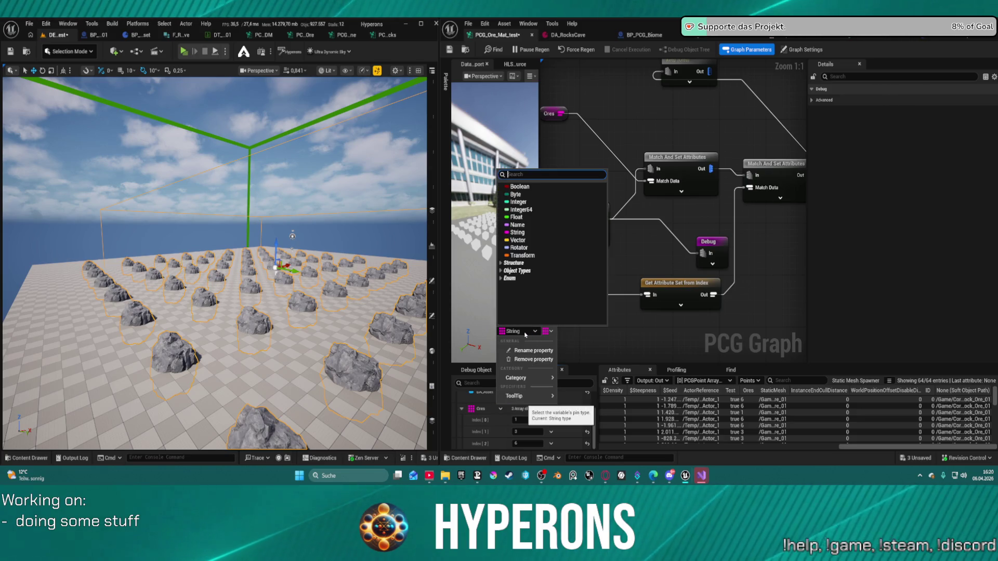
pyautogui.write('game')
pyautogui.moveTo(528, 306)
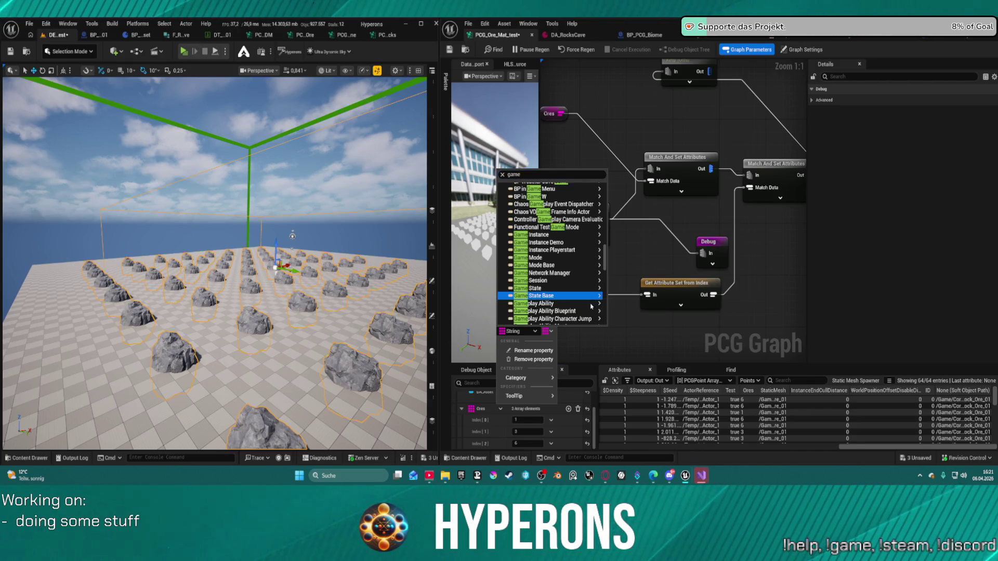
pyautogui.scroll(-5, 550, 291)
pyautogui.scroll(-15, 587, 298)
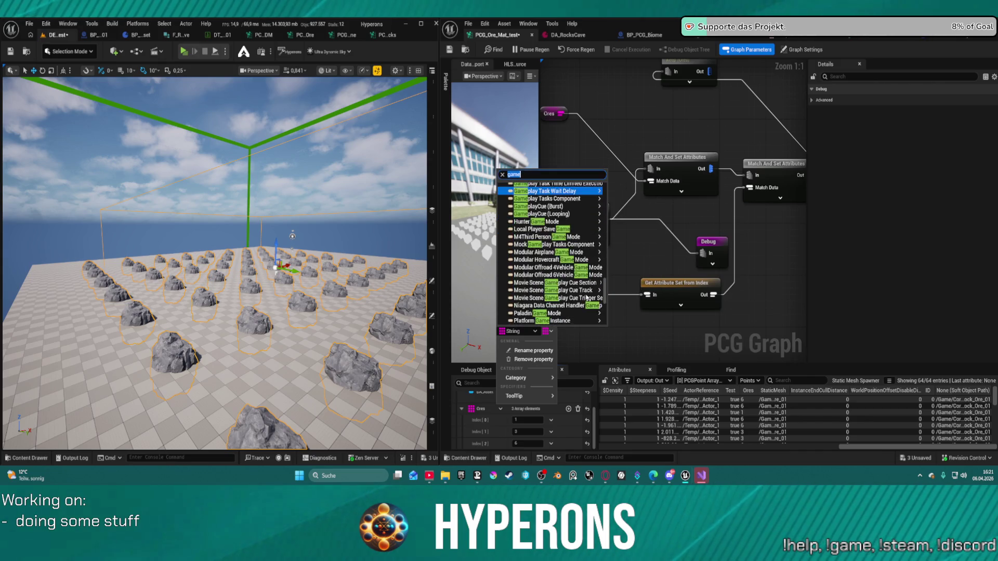
pyautogui.scroll(10, 582, 270)
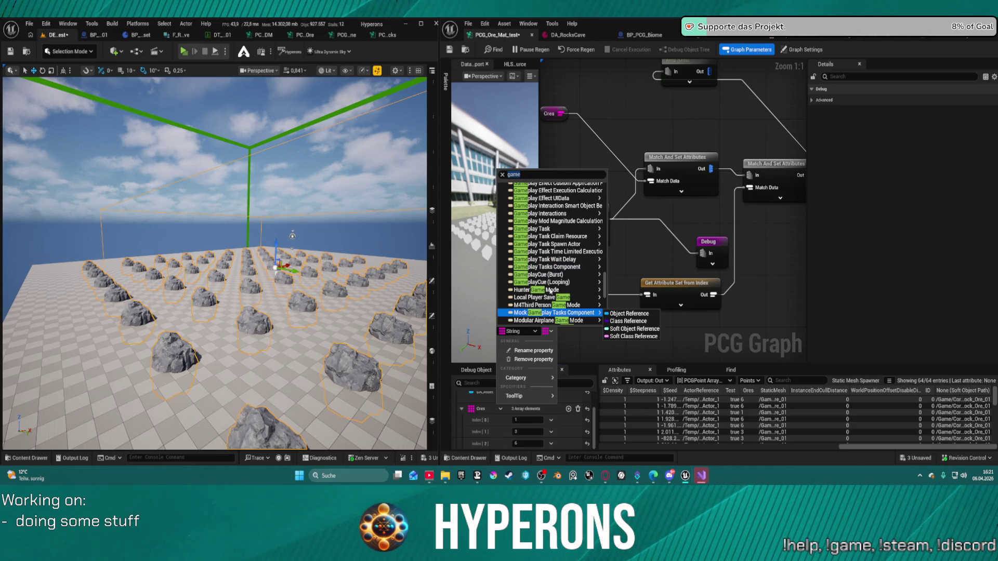
pyautogui.click(524, 174)
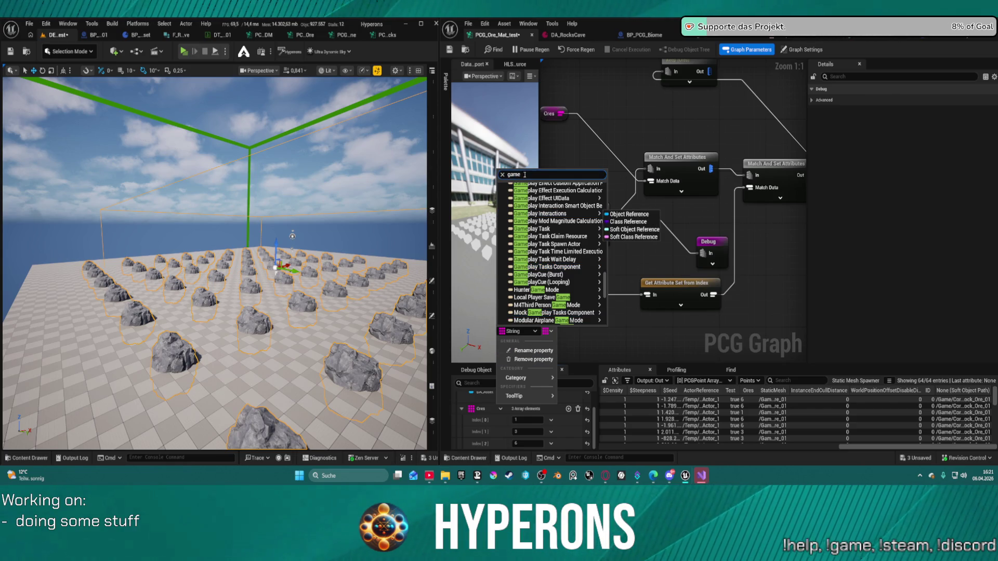
pyautogui.write(' tag')
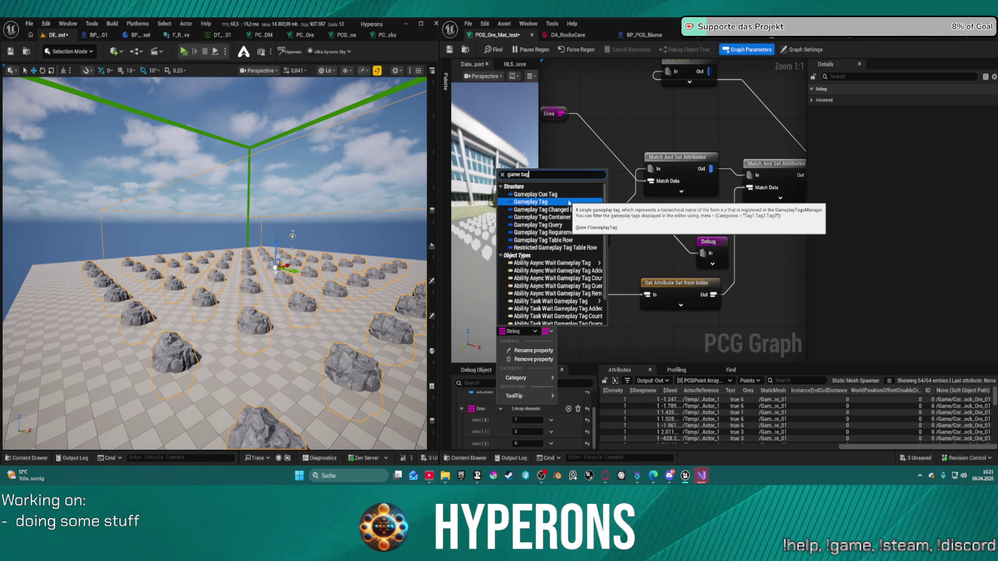
pyautogui.click(715, 133)
pyautogui.moveTo(714, 132)
pyautogui.mouseDown()
pyautogui.moveTo(606, 143)
pyautogui.moveTo(656, 164)
pyautogui.moveTo(746, 168)
pyautogui.moveTo(710, 153)
pyautogui.mouseUp()
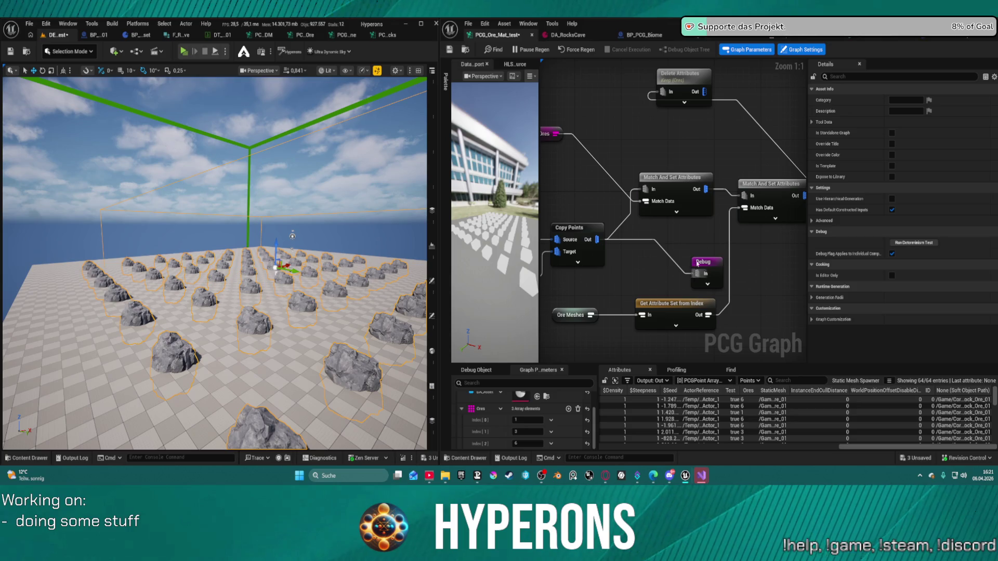
# Pull a Get Property From Object Path node from the Ores output, placed above Match And Set Attributes
pyautogui.moveTo(774, 253)
pyautogui.mouseDown()
pyautogui.moveTo(669, 233)
pyautogui.moveTo(686, 268)
pyautogui.moveTo(801, 211)
pyautogui.moveTo(803, 224)
pyautogui.moveTo(739, 240)
pyautogui.moveTo(681, 177)
pyautogui.moveTo(699, 177)
pyautogui.moveTo(738, 245)
pyautogui.moveTo(728, 264)
pyautogui.moveTo(780, 275)
pyautogui.moveTo(840, 271)
pyautogui.mouseUp()
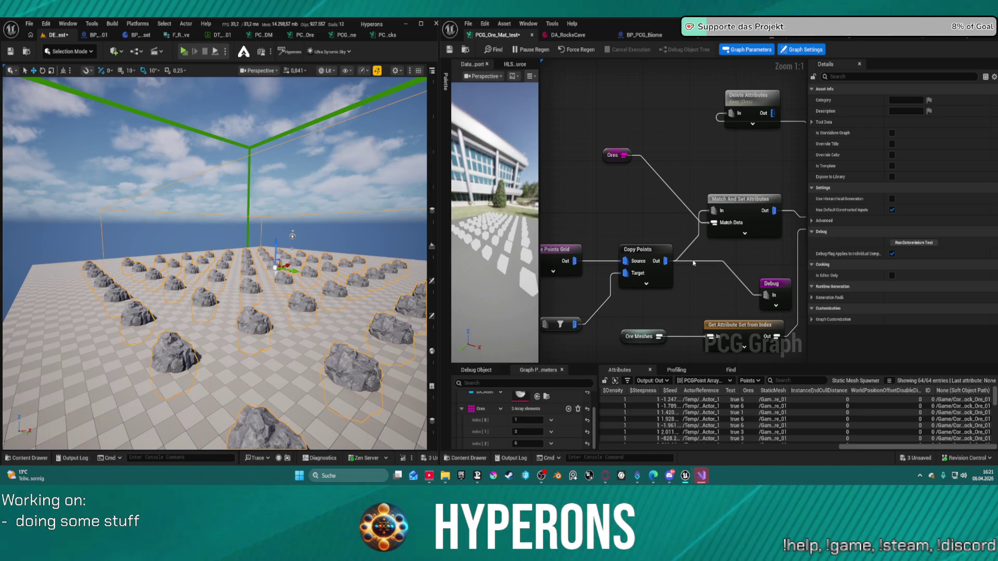
pyautogui.moveTo(747, 179)
pyautogui.mouseDown()
pyautogui.moveTo(661, 180)
pyautogui.moveTo(668, 214)
pyautogui.mouseUp()
pyautogui.moveTo(613, 200); pyautogui.dragTo(701, 199)
pyautogui.write('get')
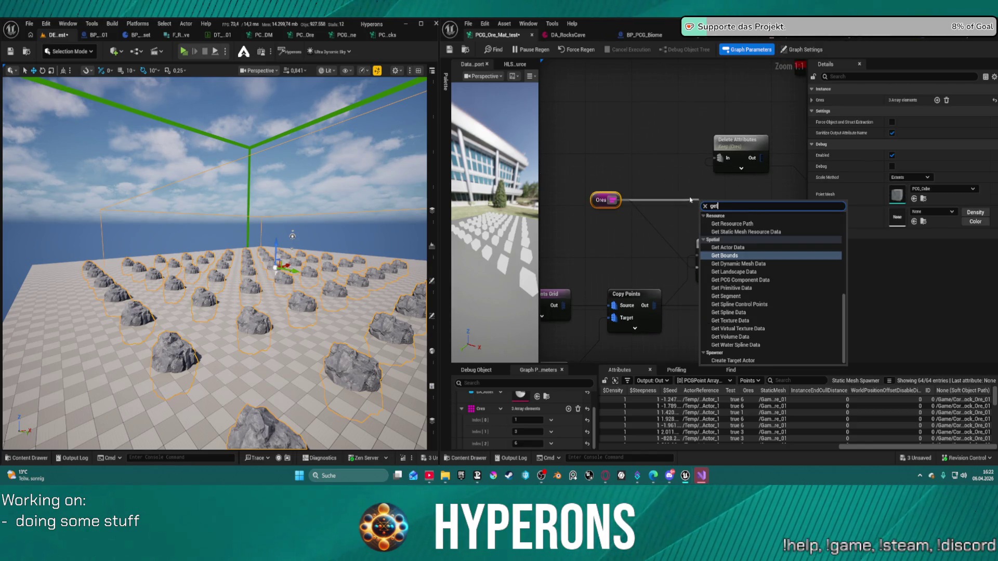
pyautogui.write(' pro')
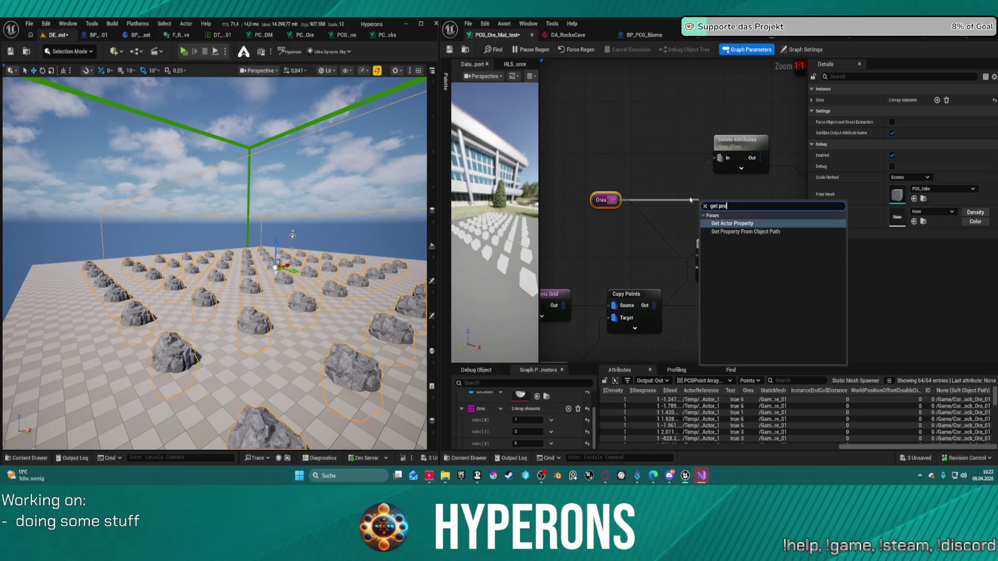
pyautogui.press('Down')
pyautogui.press('Return')
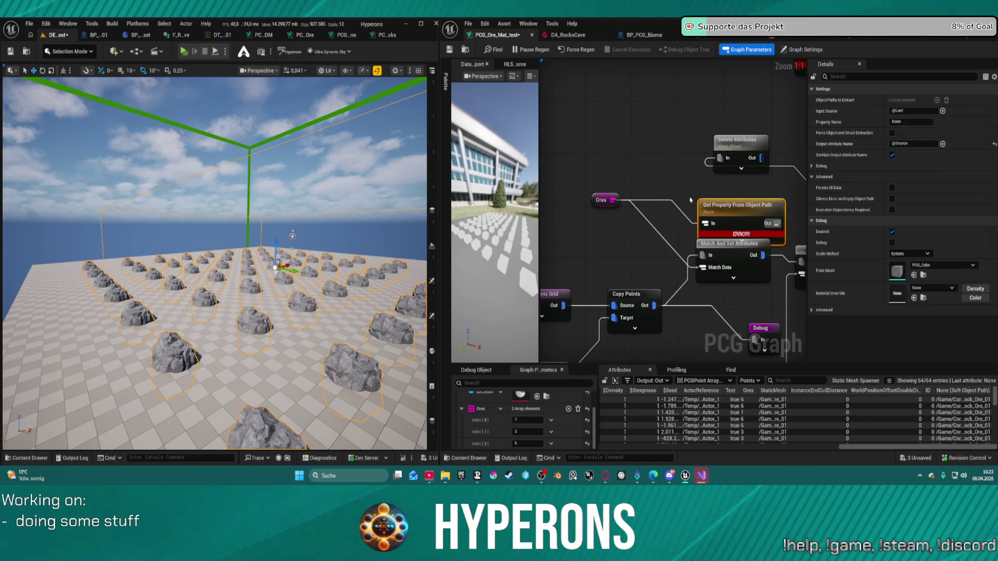
pyautogui.moveTo(720, 199); pyautogui.dragTo(699, 186)
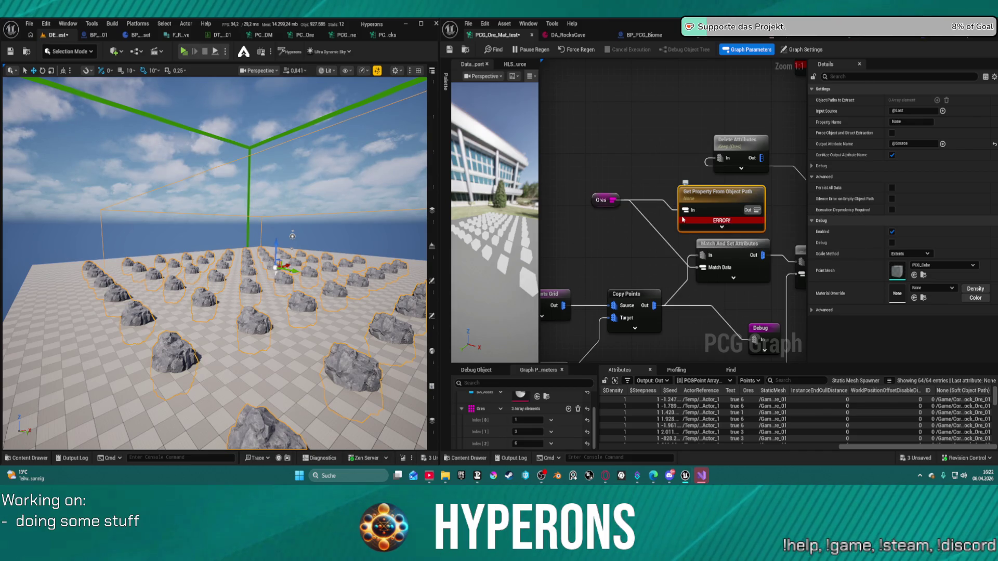
# Zoom around the graph and frame the erroring Get Property From Object Path node with F
pyautogui.scroll(-12, 675, 213)
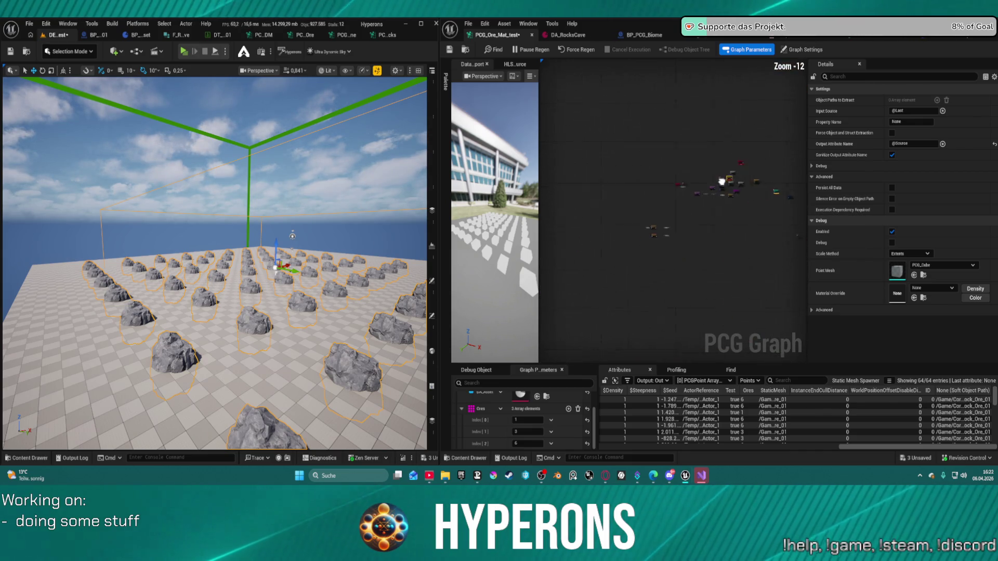
pyautogui.scroll(8, 676, 212)
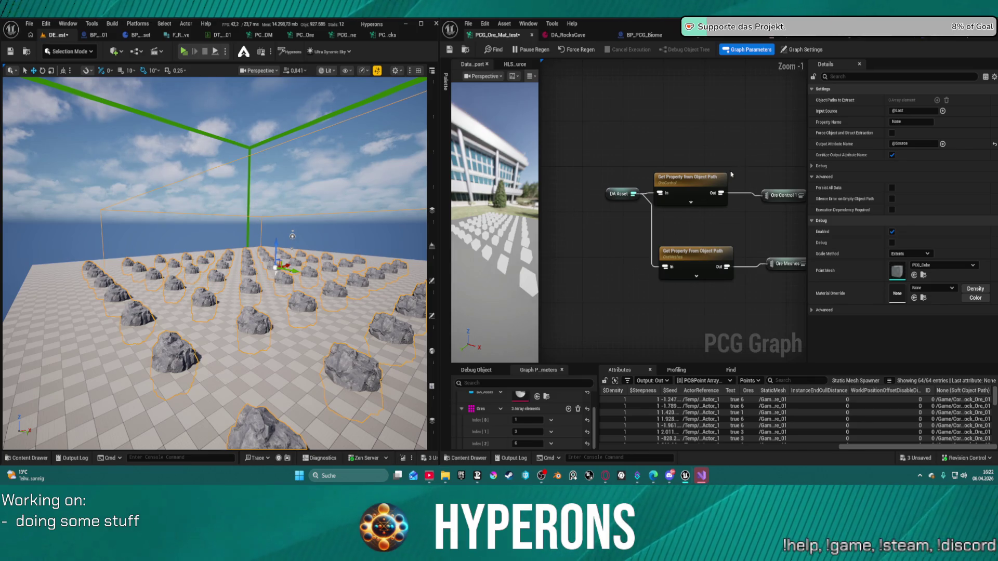
pyautogui.scroll(-3, 779, 135)
pyautogui.scroll(-5, 613, 260)
pyautogui.scroll(10, 649, 234)
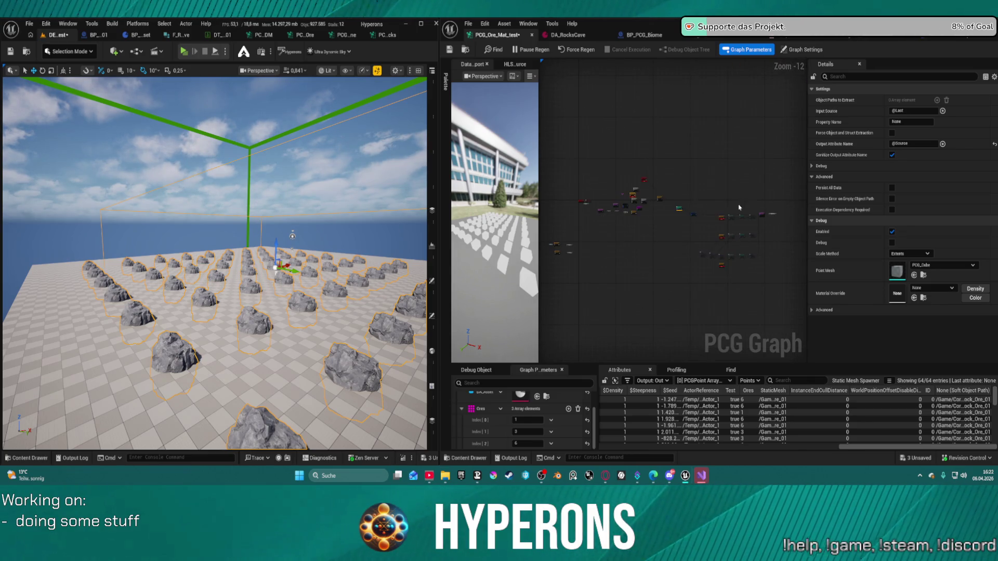
pyautogui.scroll(1, 711, 233)
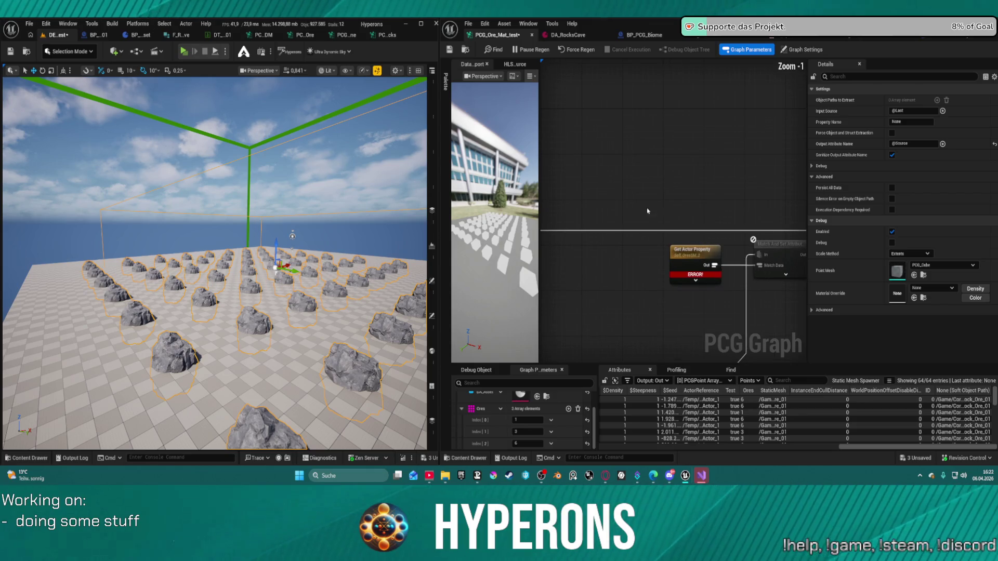
pyautogui.moveTo(637, 196)
pyautogui.mouseDown()
pyautogui.moveTo(614, 197)
pyautogui.moveTo(618, 171)
pyautogui.moveTo(639, 163)
pyautogui.mouseUp()
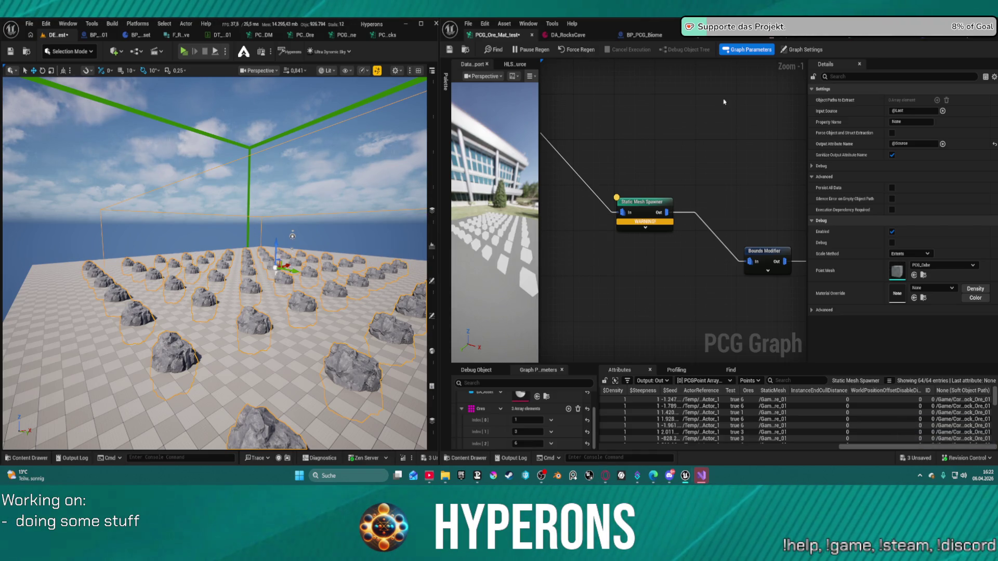
pyautogui.scroll(-4, 727, 203)
pyautogui.press('f')
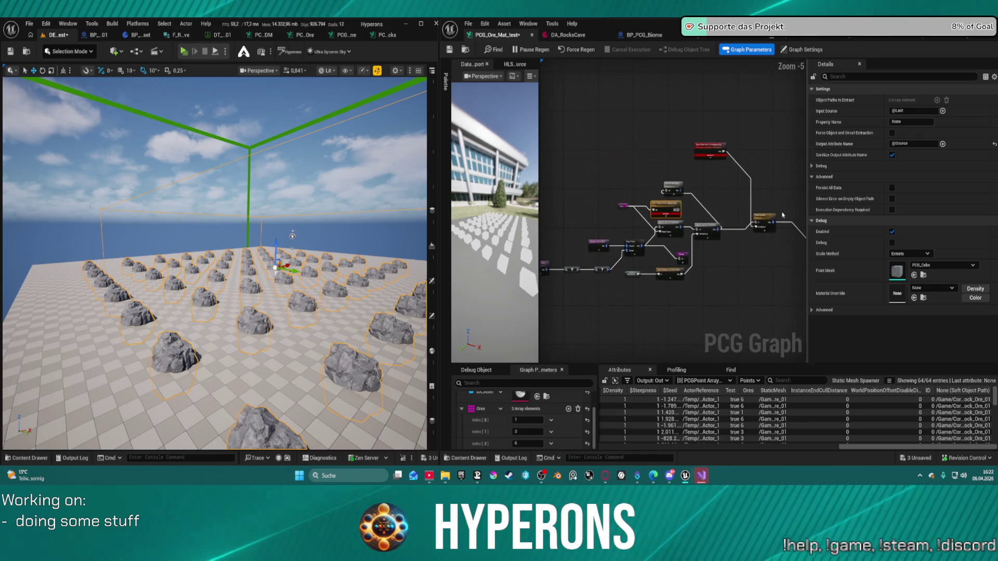
pyautogui.moveTo(686, 202); pyautogui.dragTo(749, 185)
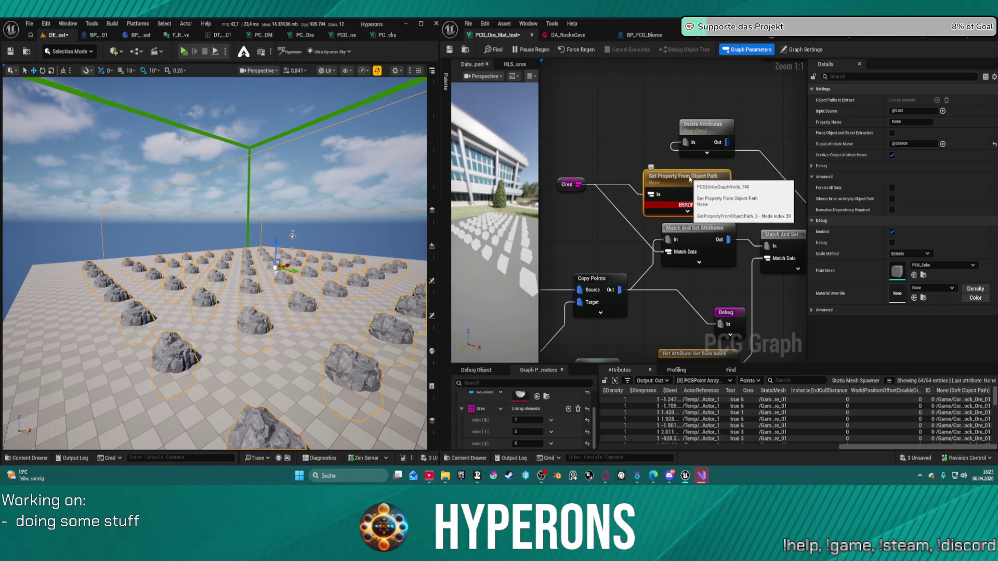
# Delete the Get Property From Object Path node and expand Data Table Row To Attribute Set's pins
pyautogui.press('Delete')
pyautogui.moveTo(744, 169)
pyautogui.mouseDown()
pyautogui.moveTo(617, 112)
pyautogui.moveTo(599, 130)
pyautogui.moveTo(608, 175)
pyautogui.moveTo(588, 220)
pyautogui.moveTo(564, 221)
pyautogui.moveTo(550, 244)
pyautogui.mouseUp()
pyautogui.click(606, 108)
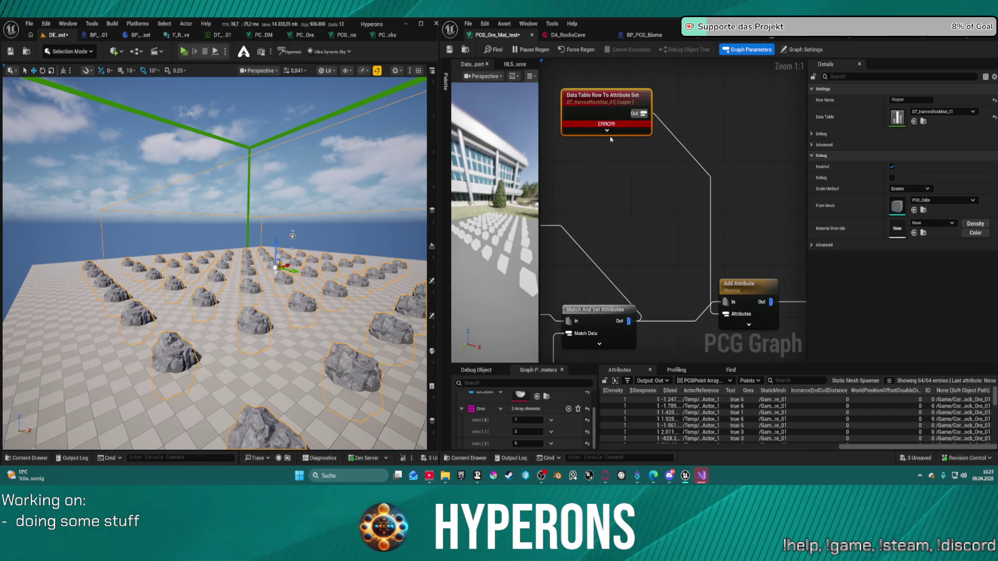
pyautogui.click(608, 132)
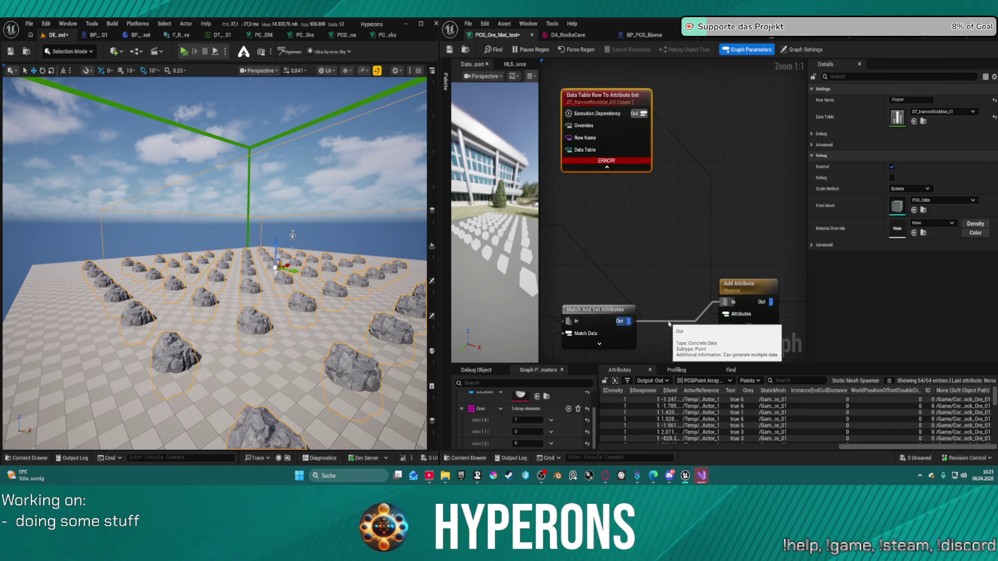
# Wire Delete Attributes into the Row Name input and search 'get point' from Row Name
pyautogui.click(597, 312)
pyautogui.moveTo(724, 302)
pyautogui.mouseDown()
pyautogui.moveTo(613, 198)
pyautogui.moveTo(557, 126)
pyautogui.moveTo(663, 191)
pyautogui.mouseUp()
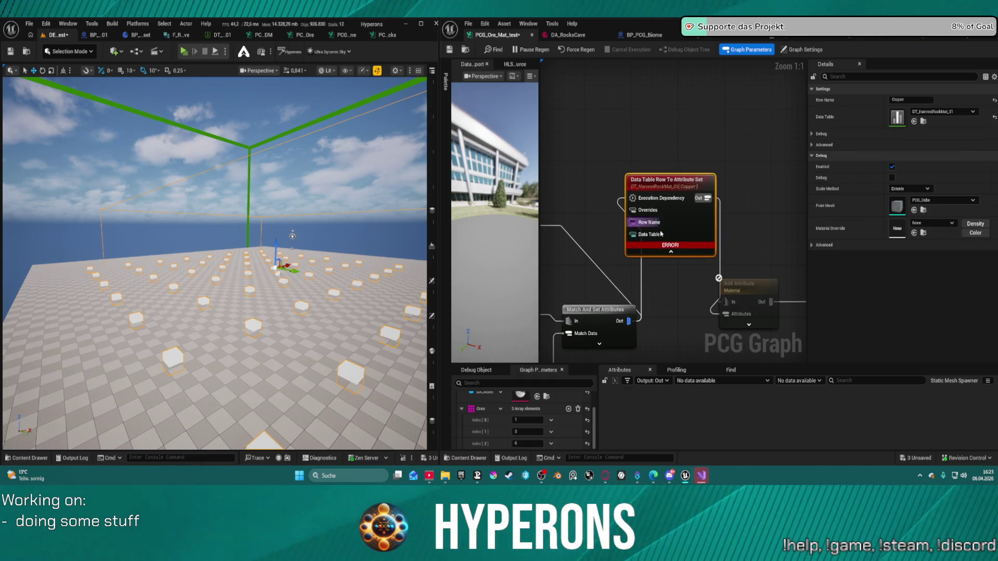
pyautogui.moveTo(679, 194); pyautogui.dragTo(584, 210)
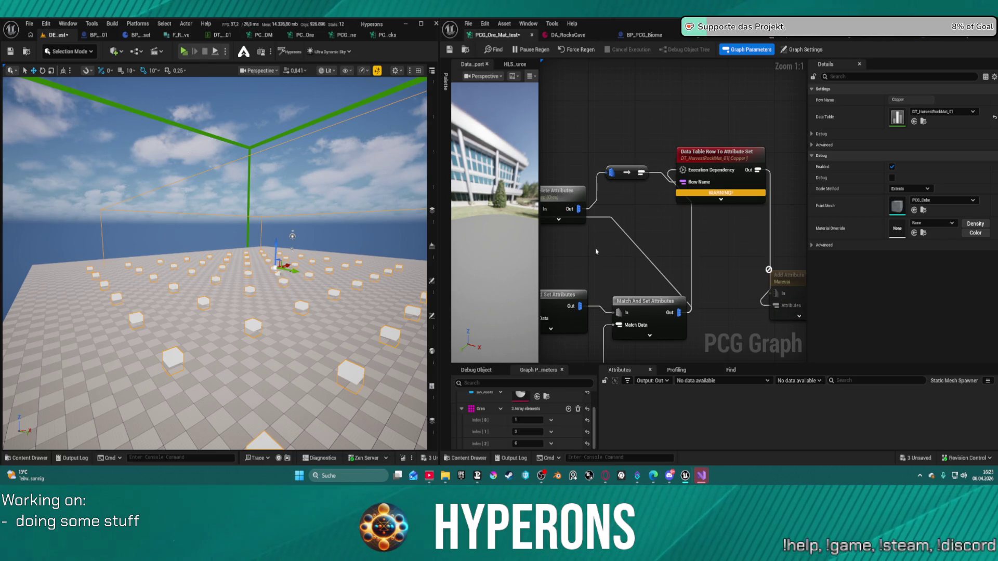
pyautogui.moveTo(725, 194)
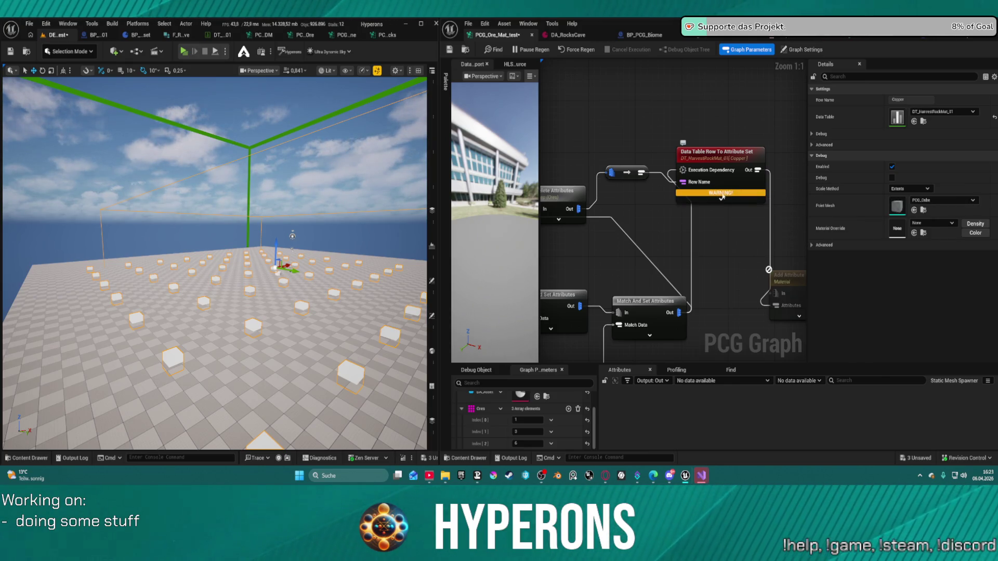
pyautogui.moveTo(672, 291)
pyautogui.mouseDown()
pyautogui.moveTo(722, 192)
pyautogui.moveTo(682, 201)
pyautogui.mouseUp()
pyautogui.moveTo(752, 137); pyautogui.dragTo(694, 191)
pyautogui.write('get point')
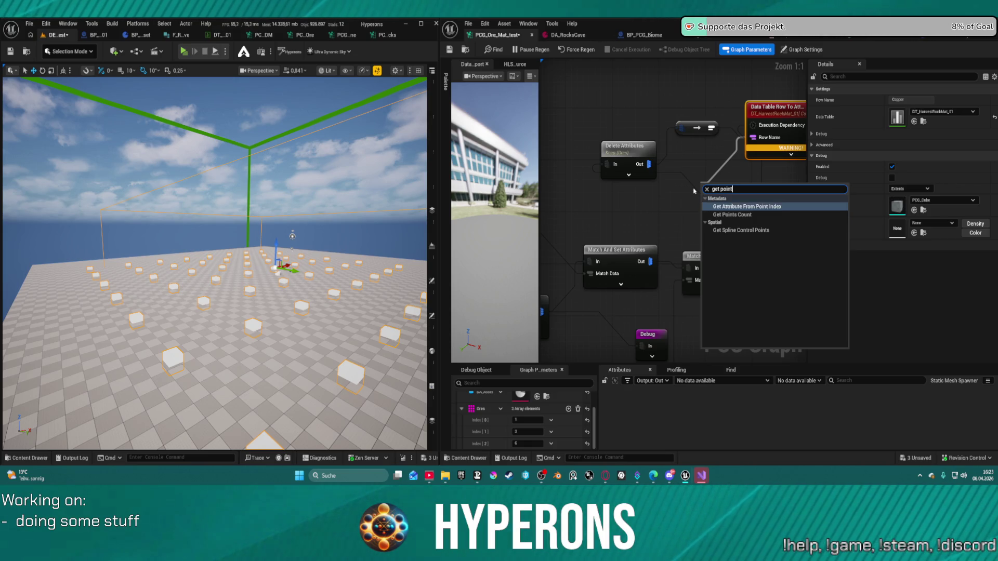
# Add a Get Attribute From Point Index node fed by the second Match And Set Attributes node
pyautogui.click(737, 206)
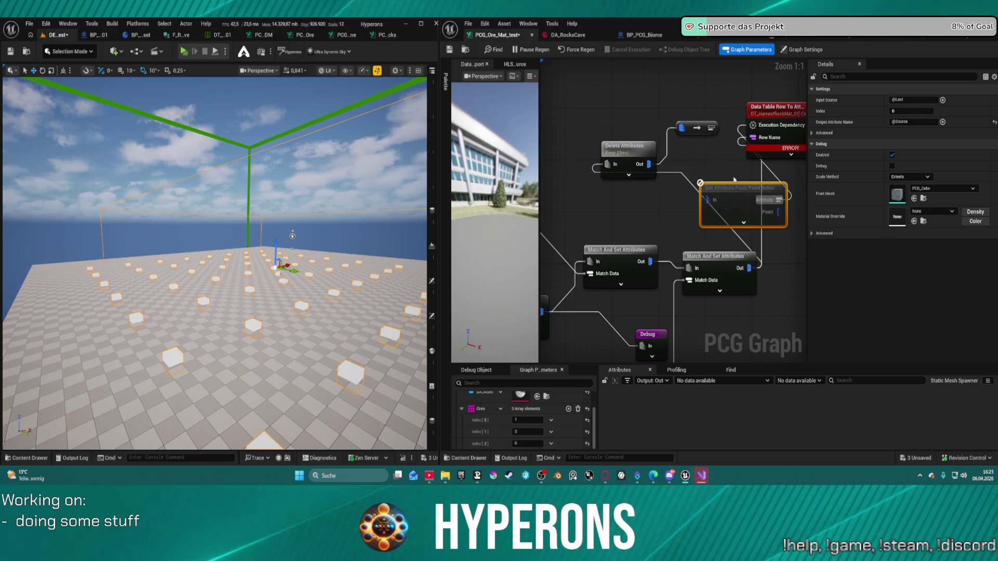
pyautogui.click(917, 121)
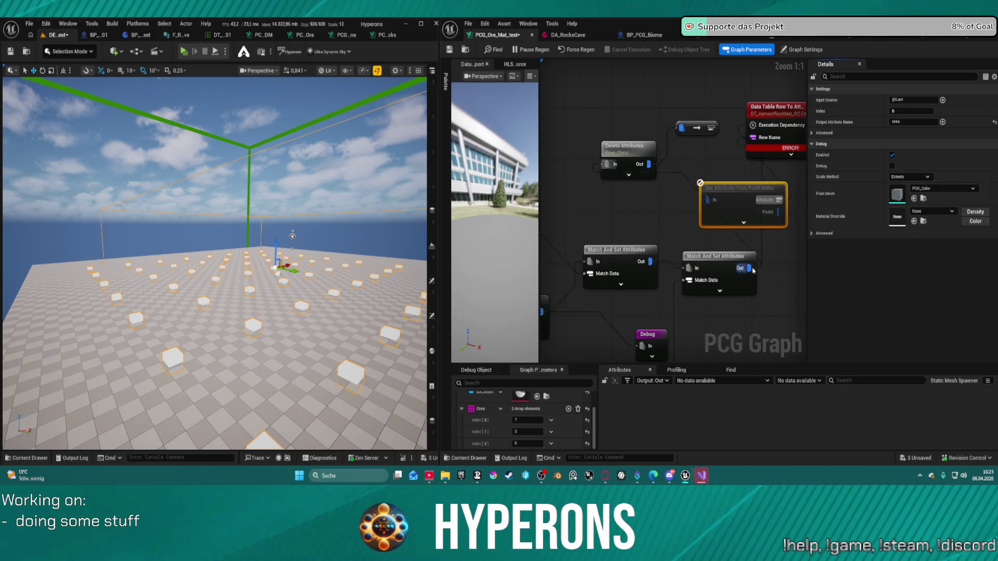
pyautogui.click(715, 256)
pyautogui.moveTo(749, 267)
pyautogui.mouseDown()
pyautogui.moveTo(707, 201)
pyautogui.moveTo(723, 189)
pyautogui.moveTo(684, 178)
pyautogui.mouseUp()
pyautogui.moveTo(762, 203); pyautogui.dragTo(651, 197)
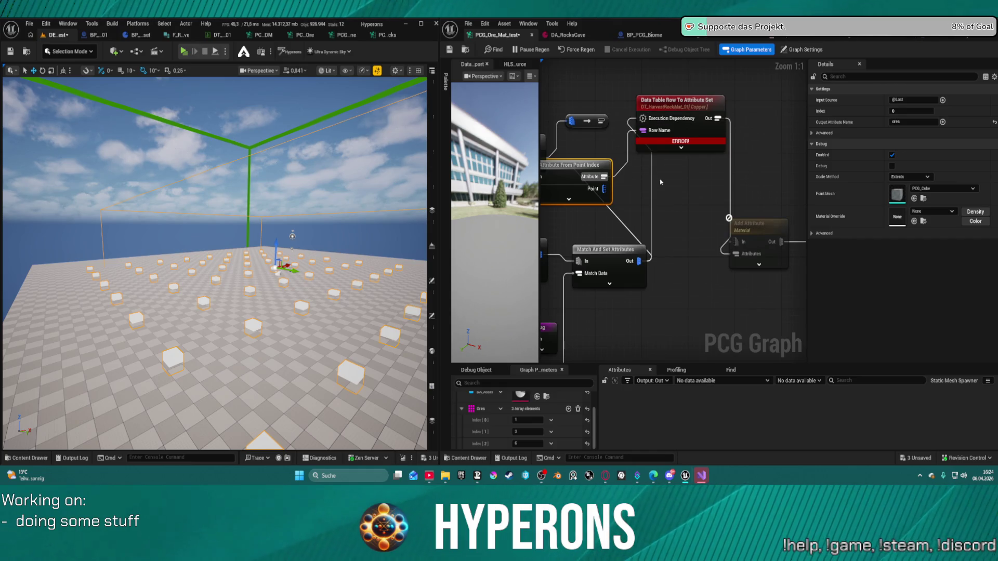
# Remove the Execution Dependency link and reconnect Match And Set Attributes to Add Attribute
pyautogui.click(652, 196)
pyautogui.keyDown('alt'); pyautogui.click(651, 196); pyautogui.keyUp('alt')
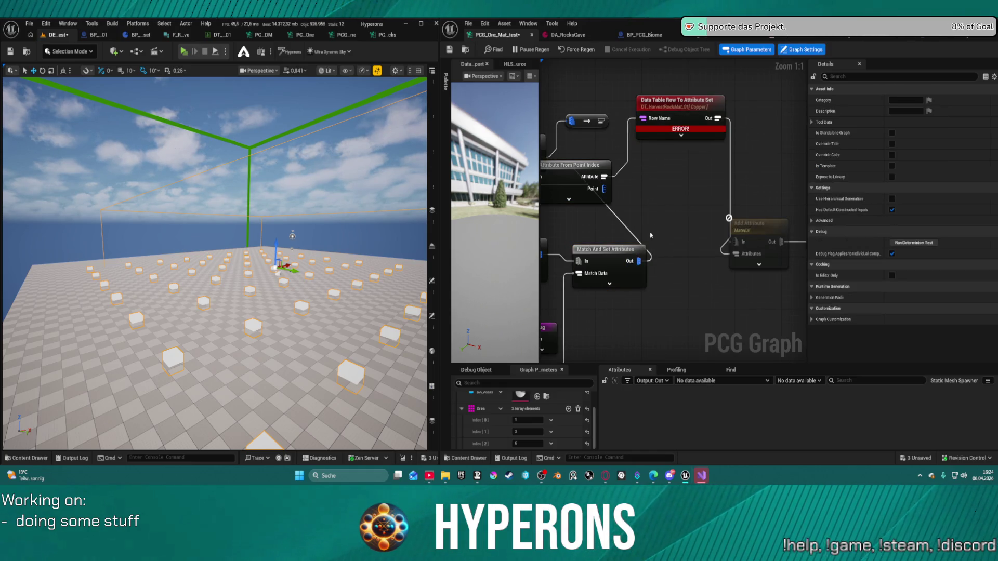
pyautogui.moveTo(639, 261); pyautogui.dragTo(736, 241)
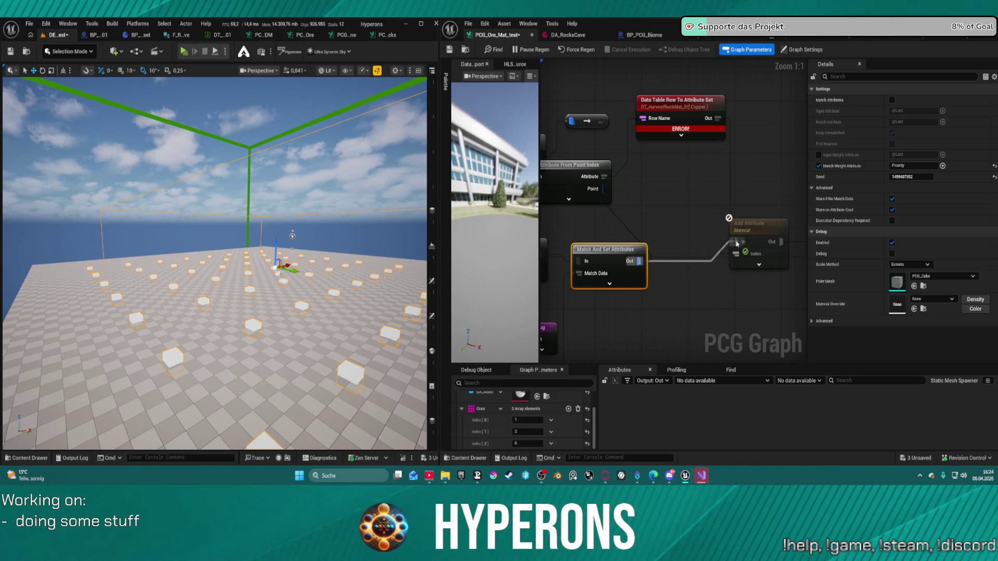
pyautogui.moveTo(644, 210); pyautogui.dragTo(686, 198)
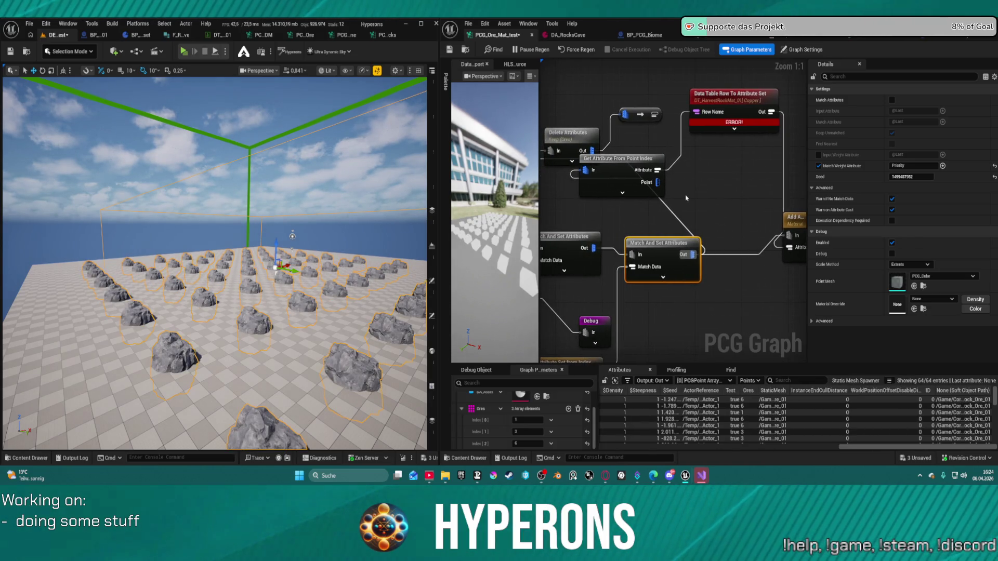
pyautogui.moveTo(618, 164); pyautogui.dragTo(722, 164)
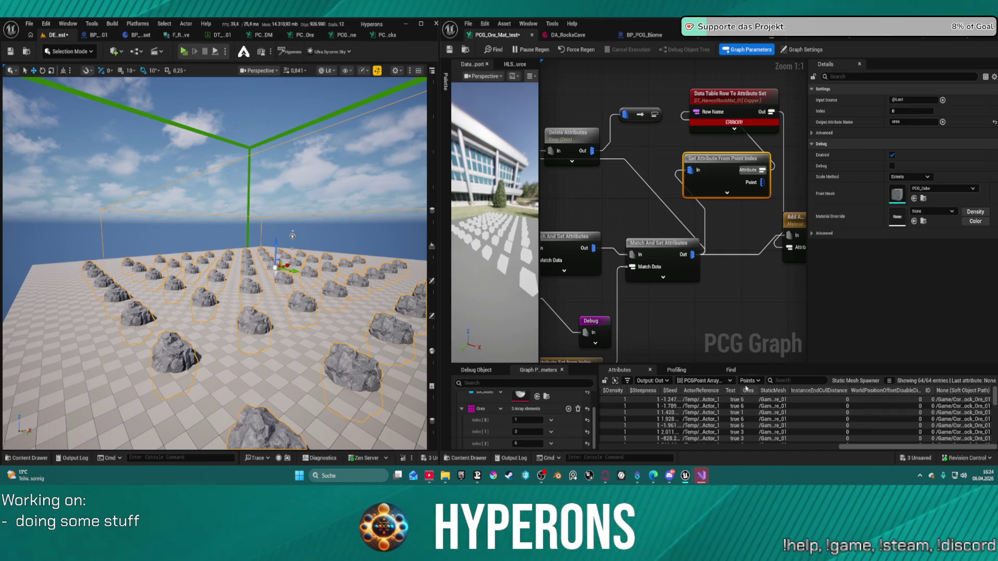
# Enlarge the Attributes panel and change the Data Table Row node's Row Name from Copper to 0
pyautogui.moveTo(746, 363); pyautogui.dragTo(733, 243)
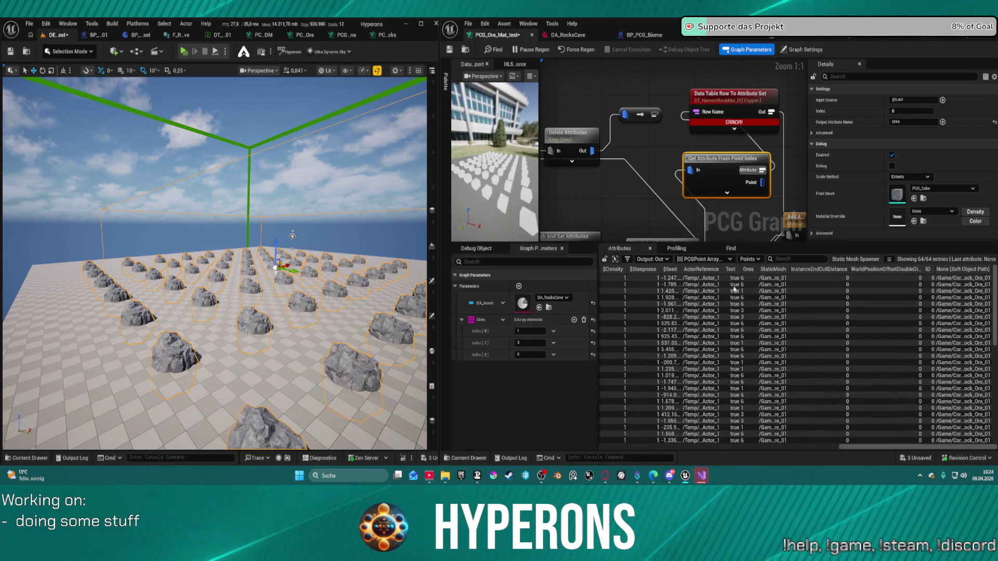
pyautogui.moveTo(737, 99); pyautogui.dragTo(776, 327)
pyautogui.moveTo(732, 57); pyautogui.dragTo(692, 264)
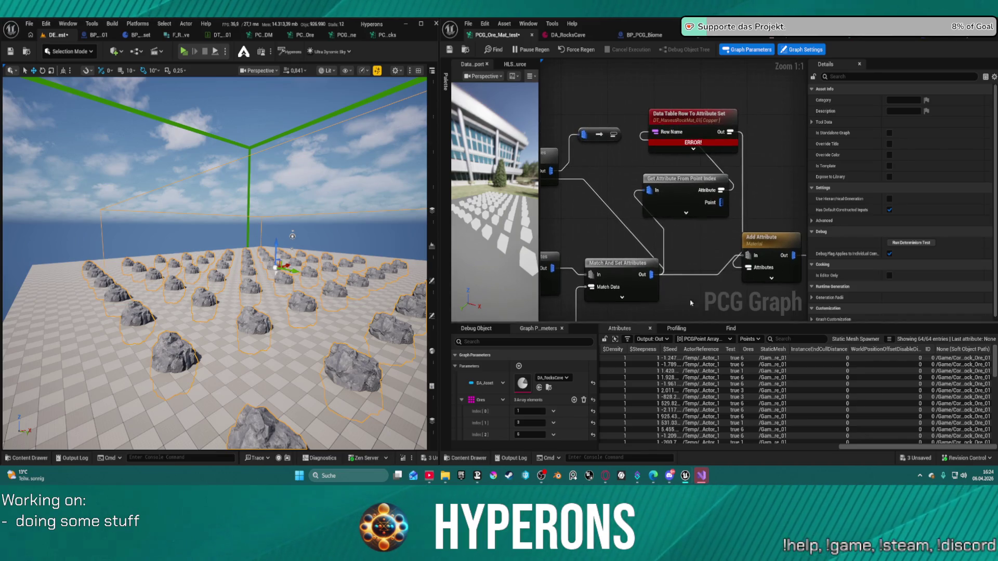
pyautogui.click(677, 196)
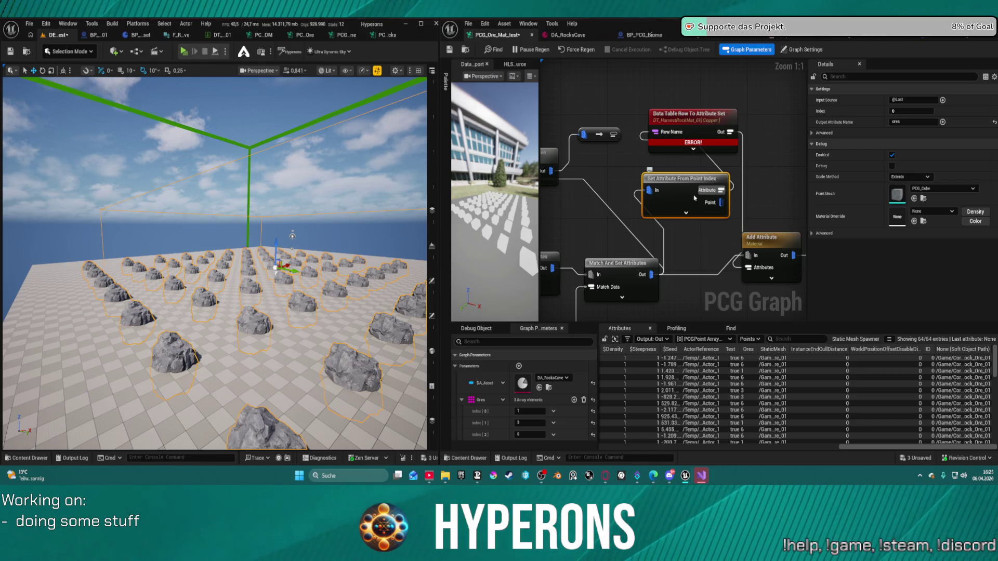
pyautogui.moveTo(697, 143)
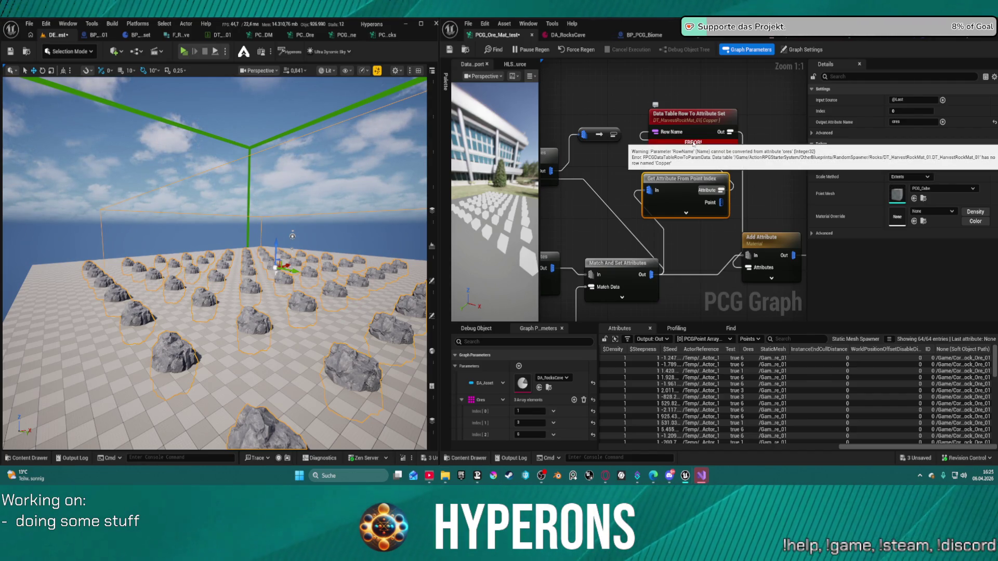
pyautogui.click(694, 149)
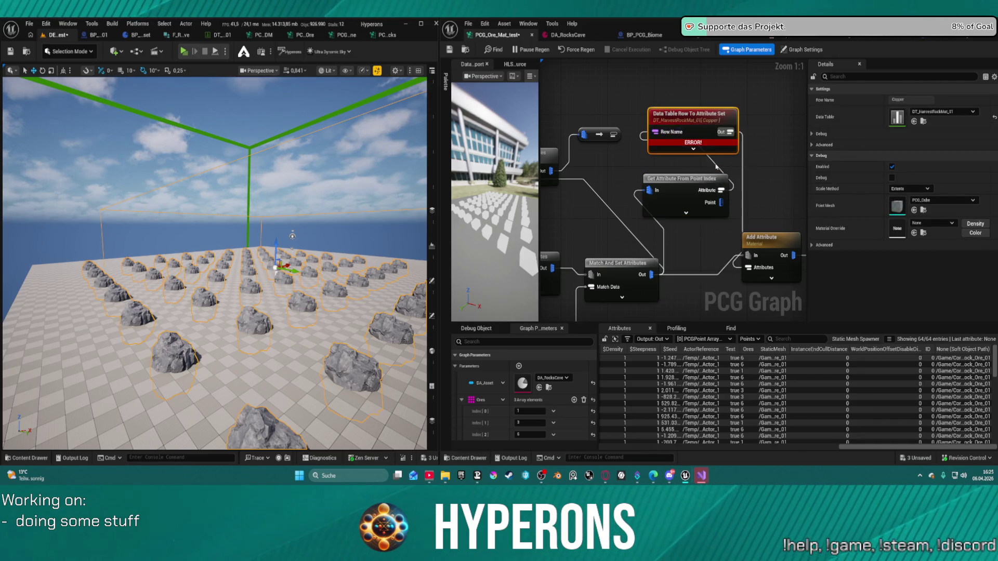
pyautogui.click(994, 100)
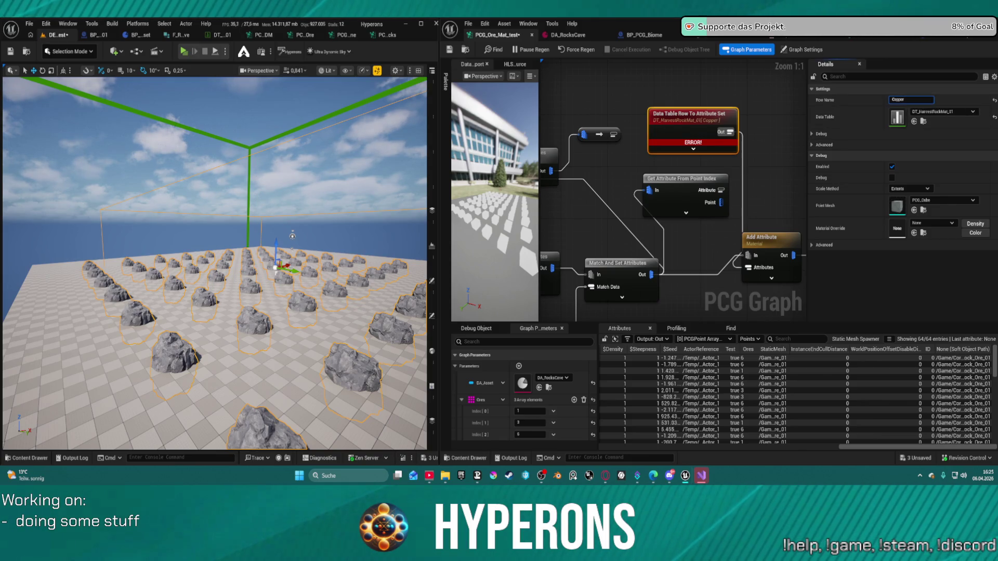
pyautogui.click(910, 99)
pyautogui.write('None')
pyautogui.click(913, 99)
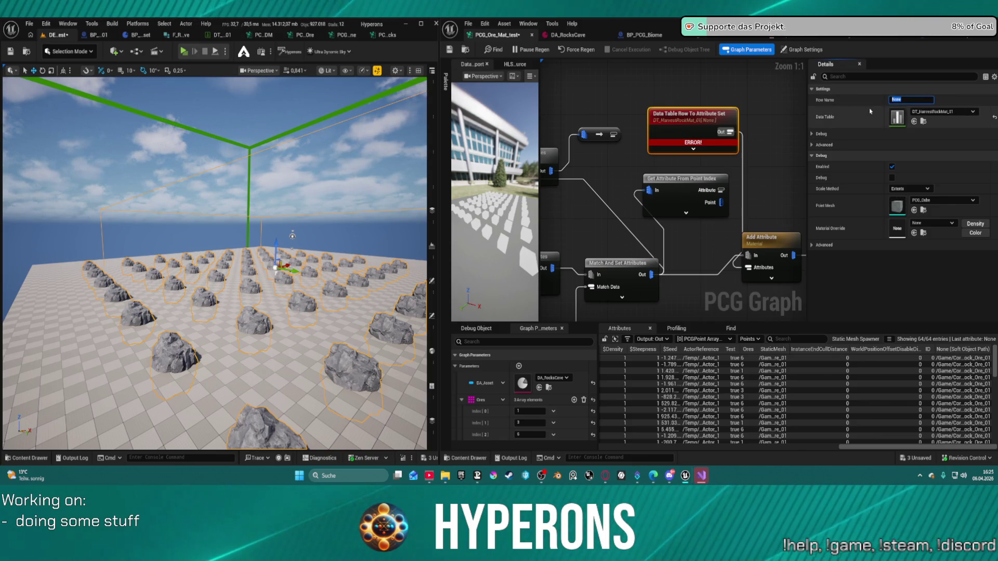
pyautogui.write('0')
pyautogui.press('Return')
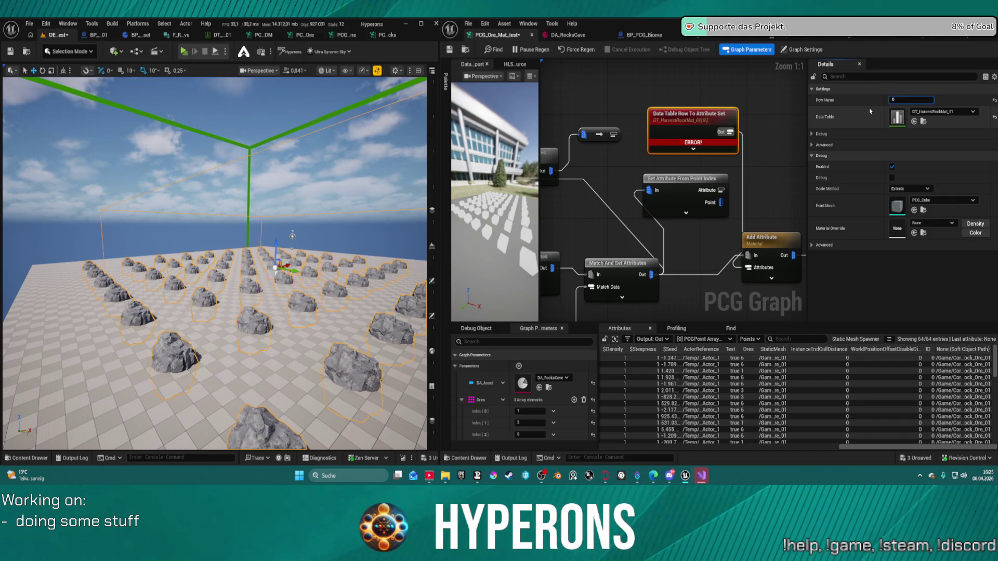
# Open the DT_HarvestRockMat_01 data table asset to check its rows
pyautogui.click(712, 191)
pyautogui.rightClick(714, 162)
pyautogui.press('Escape')
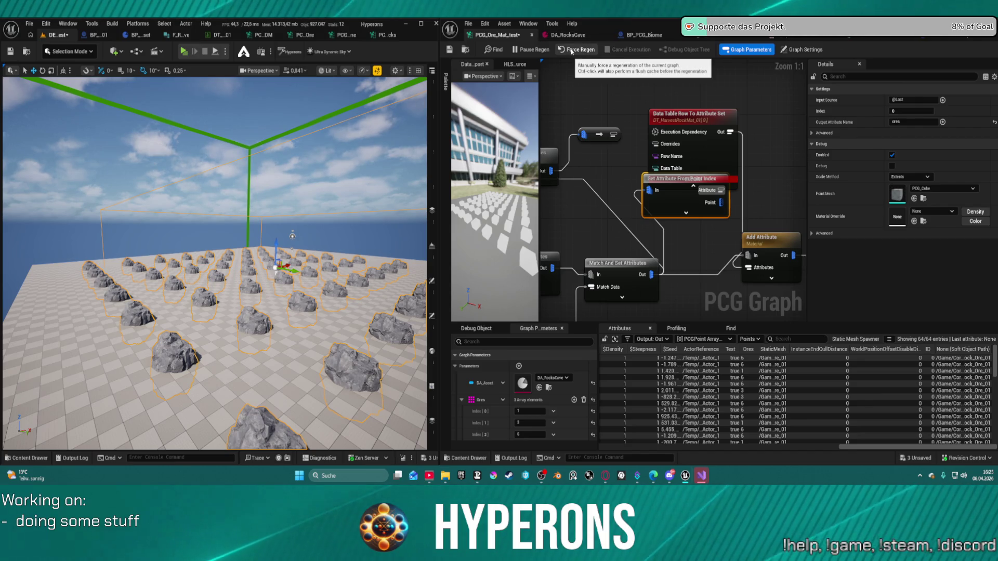
pyautogui.moveTo(697, 137); pyautogui.dragTo(698, 111)
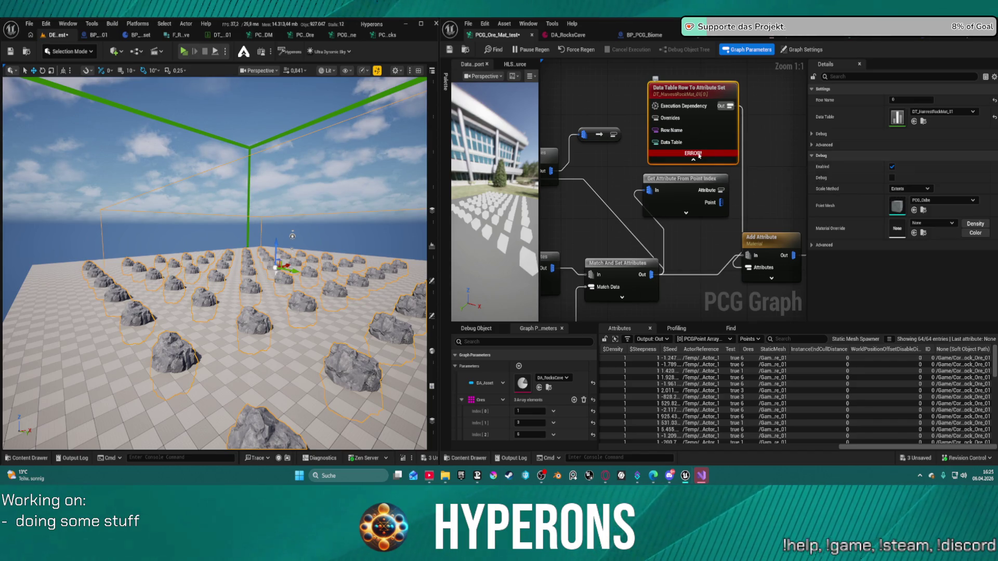
pyautogui.doubleClick(896, 117)
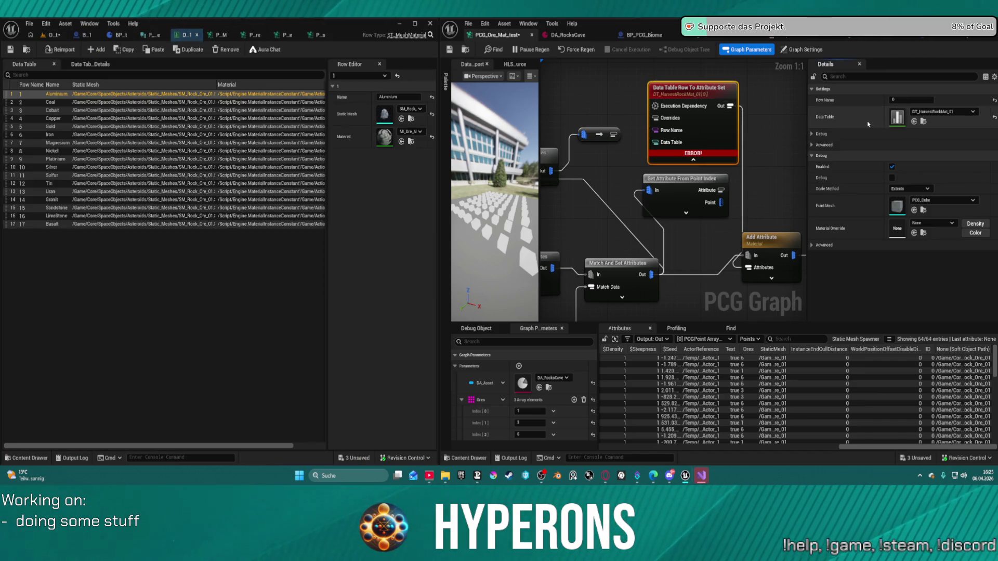
# Edit the Row Name again and wire the fetched attribute into the data-table lookup
pyautogui.click(897, 103)
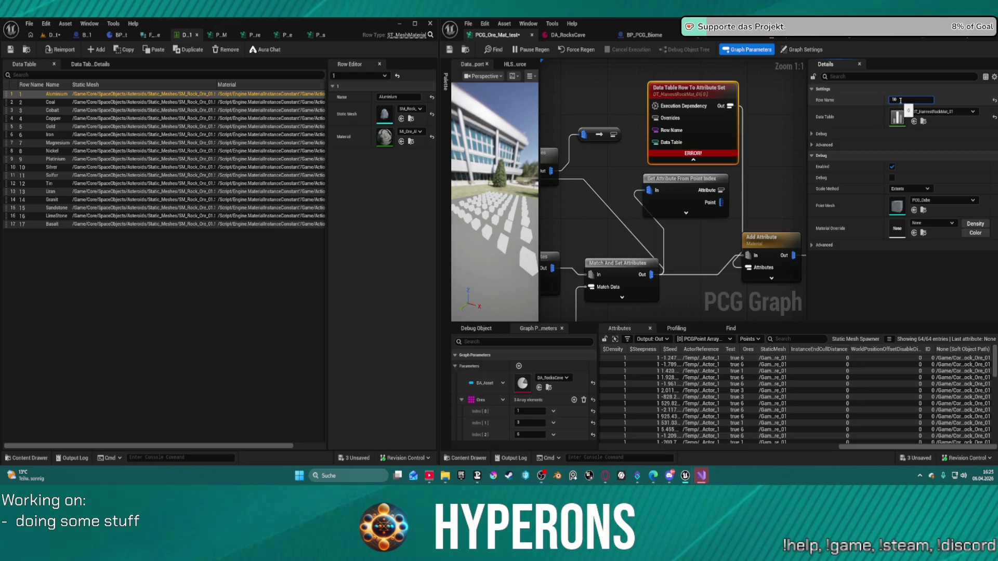
pyautogui.moveTo(721, 190)
pyautogui.mouseDown()
pyautogui.moveTo(685, 119)
pyautogui.moveTo(668, 108)
pyautogui.moveTo(668, 129)
pyautogui.moveTo(655, 130)
pyautogui.mouseUp()
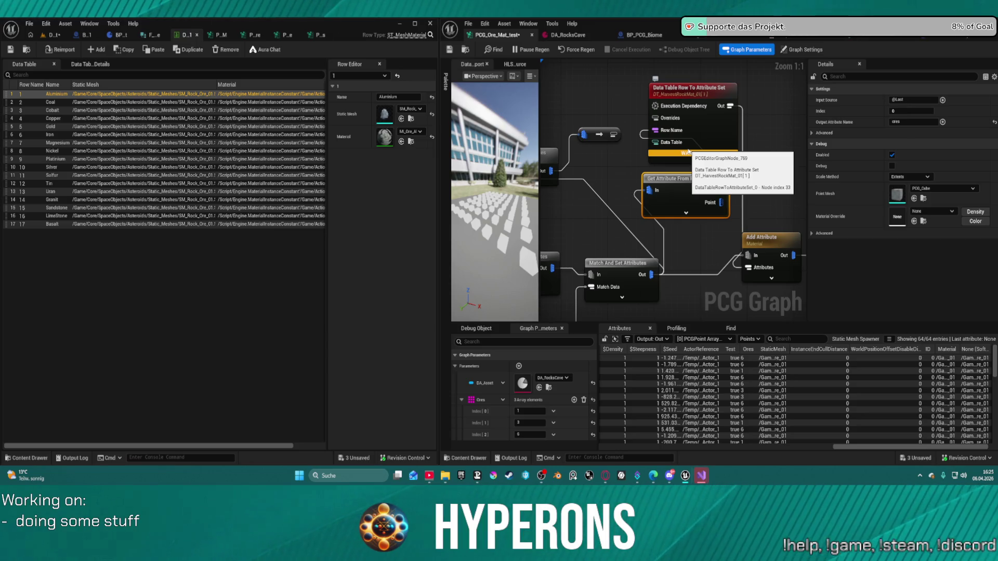
pyautogui.moveTo(692, 156)
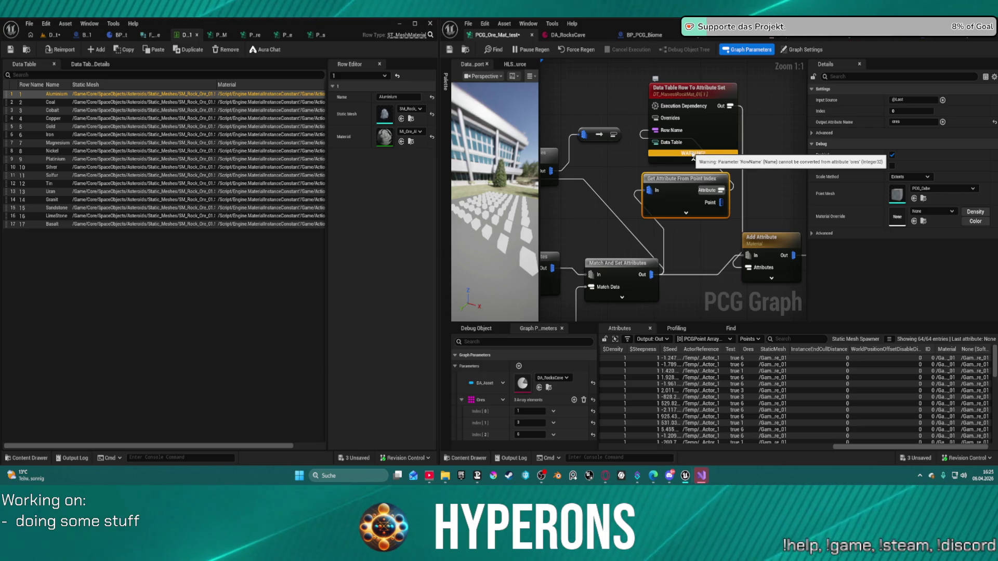
# Inspect the Ores parameter node and open the Ores graph parameter's context menu
pyautogui.moveTo(693, 155); pyautogui.dragTo(707, 142)
pyautogui.moveTo(776, 227)
pyautogui.mouseDown()
pyautogui.moveTo(705, 221)
pyautogui.moveTo(714, 197)
pyautogui.moveTo(688, 209)
pyautogui.mouseUp()
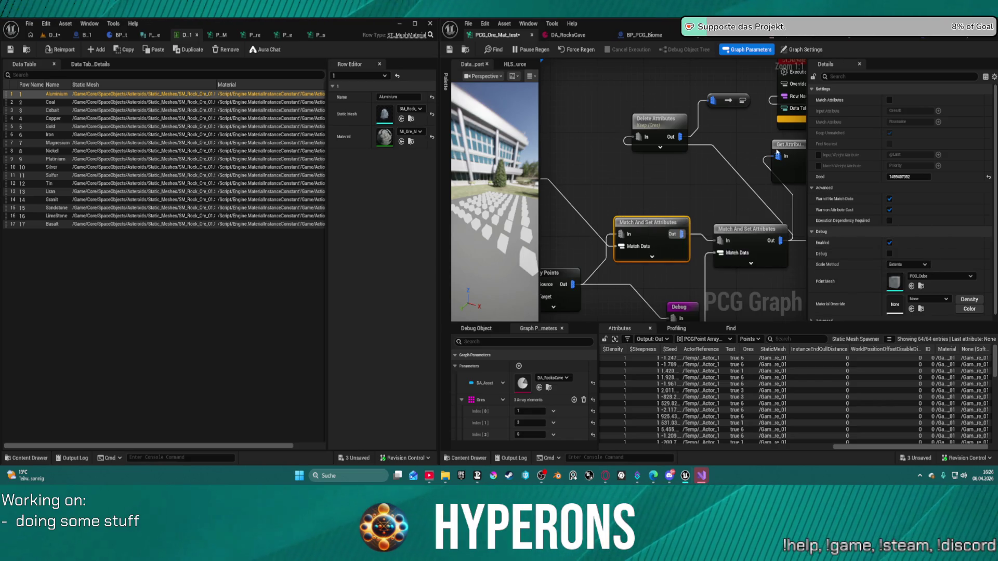
pyautogui.moveTo(681, 199)
pyautogui.mouseDown()
pyautogui.moveTo(744, 200)
pyautogui.moveTo(672, 179)
pyautogui.moveTo(672, 189)
pyautogui.moveTo(743, 188)
pyautogui.mouseUp()
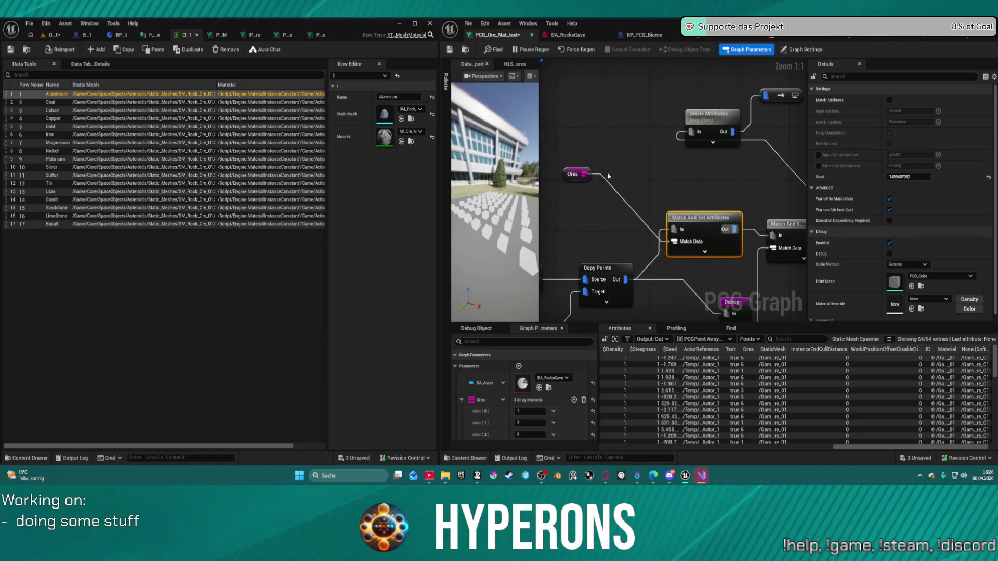
pyautogui.click(570, 177)
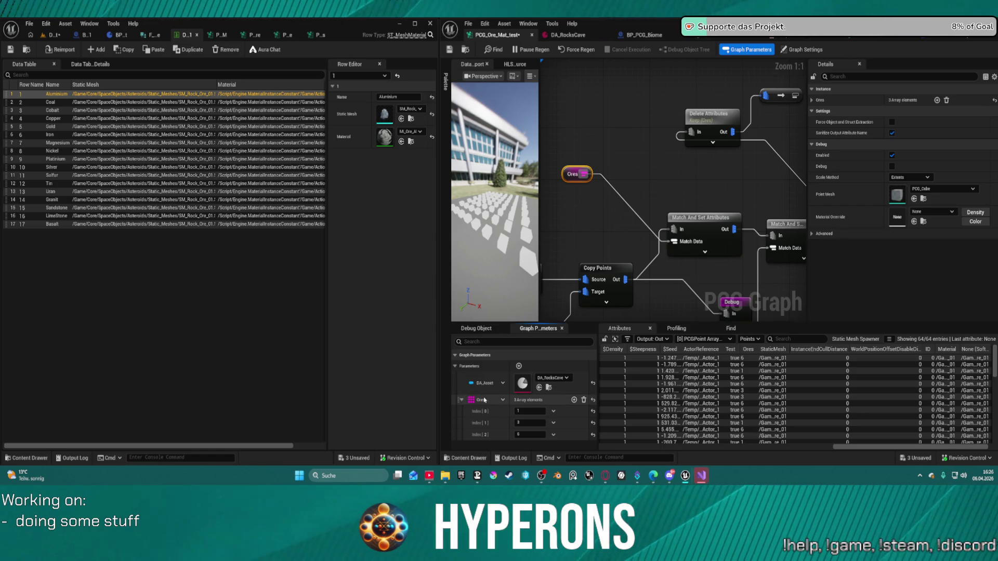
pyautogui.rightClick(500, 404)
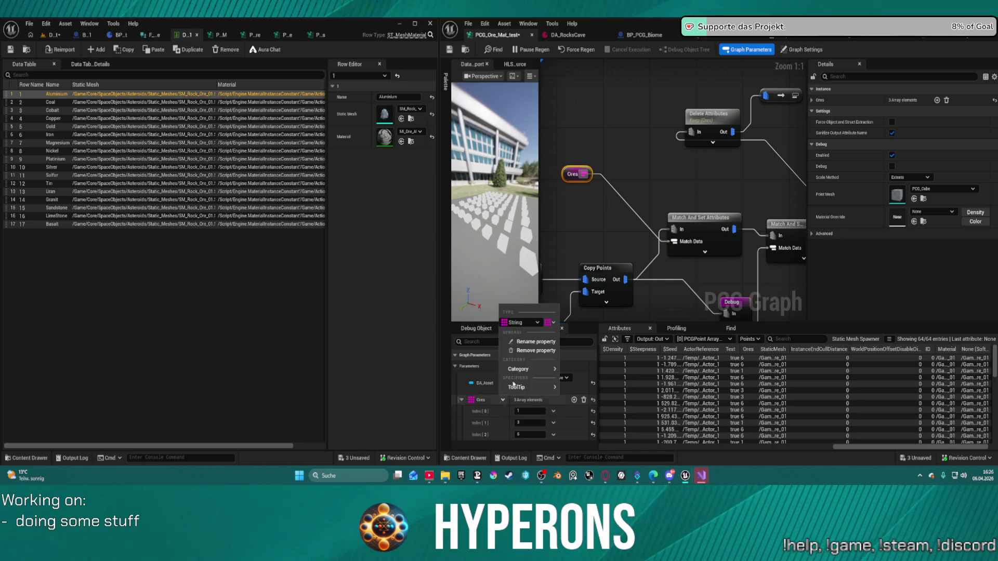
# Rename the Ores parameter to RawName and inspect the Data Table Row To Attribute Set node
pyautogui.click(533, 341)
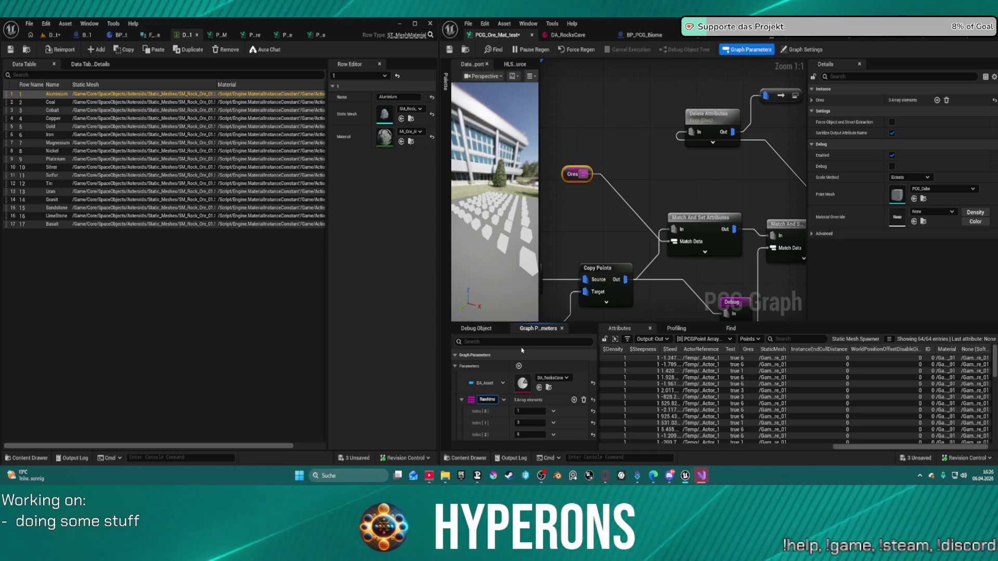
pyautogui.press('Return')
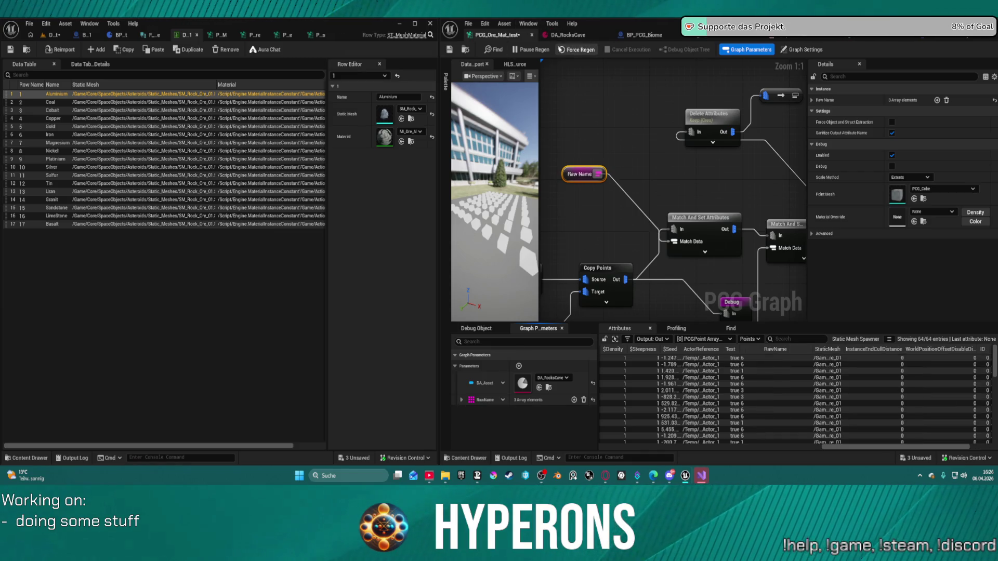
pyautogui.moveTo(790, 119); pyautogui.dragTo(599, 151)
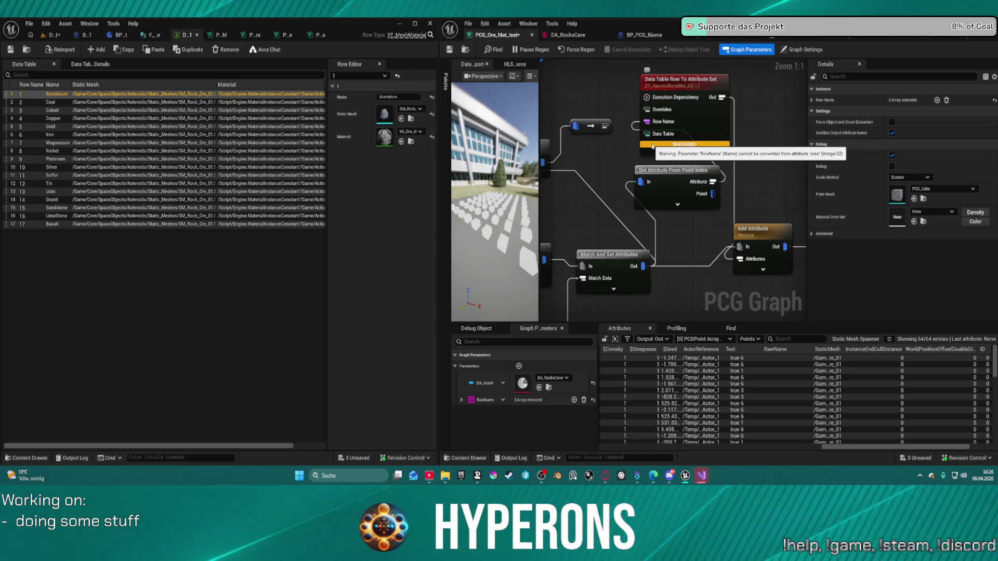
pyautogui.moveTo(618, 235)
pyautogui.mouseDown()
pyautogui.moveTo(691, 218)
pyautogui.moveTo(730, 193)
pyautogui.mouseUp()
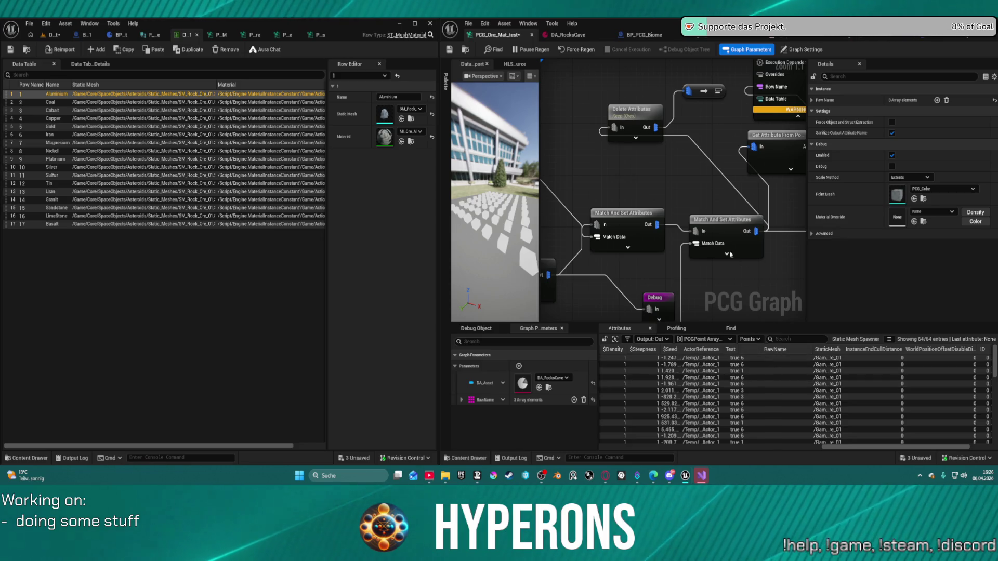
pyautogui.moveTo(710, 205); pyautogui.dragTo(628, 204)
pyautogui.moveTo(739, 124)
pyautogui.mouseDown()
pyautogui.moveTo(711, 158)
pyautogui.moveTo(648, 121)
pyautogui.mouseUp()
pyautogui.click(712, 160)
# Wire Get Attribute From Point Index into Row Name and set its output attribute name to RawName
pyautogui.click(675, 170)
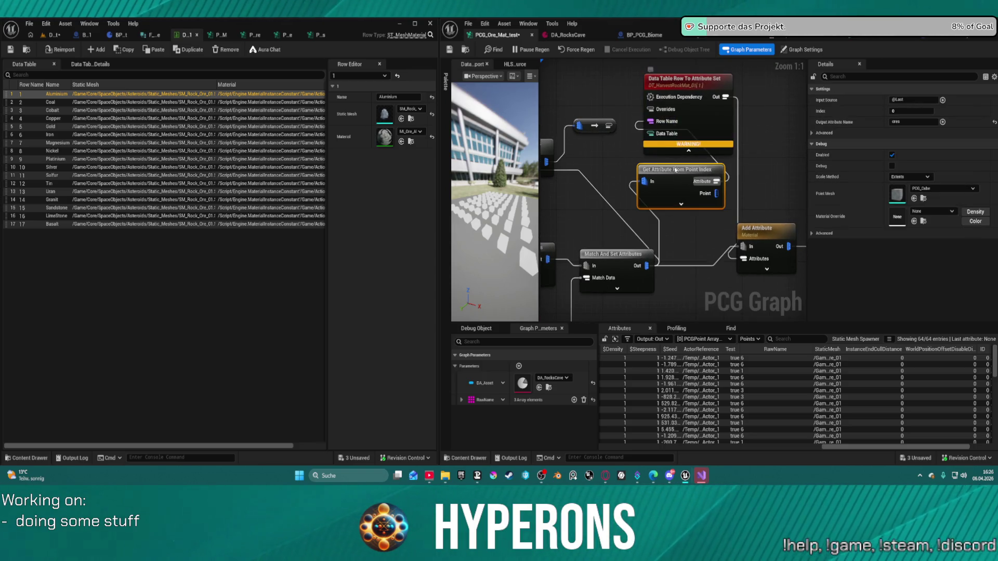
pyautogui.click(691, 137)
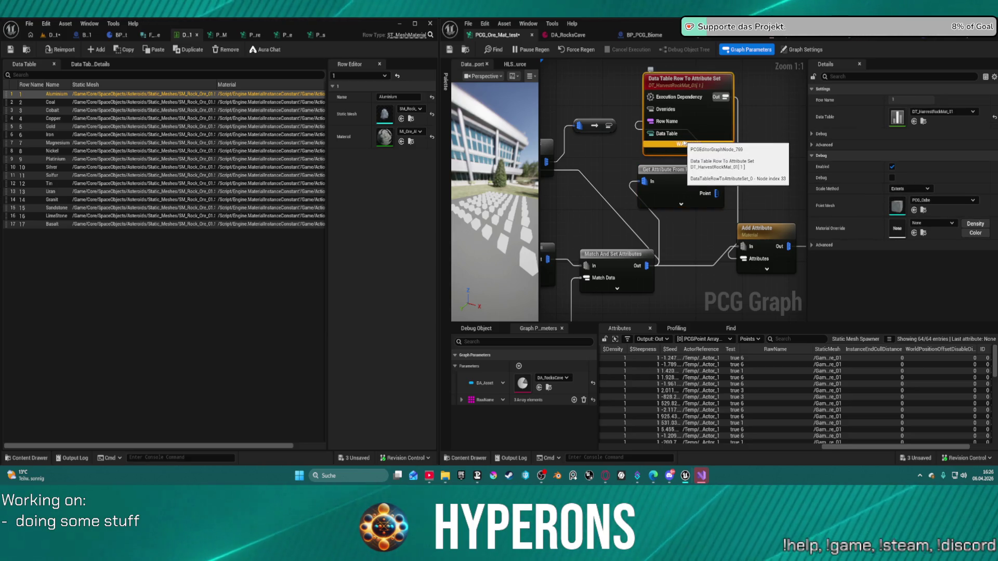
pyautogui.moveTo(689, 145)
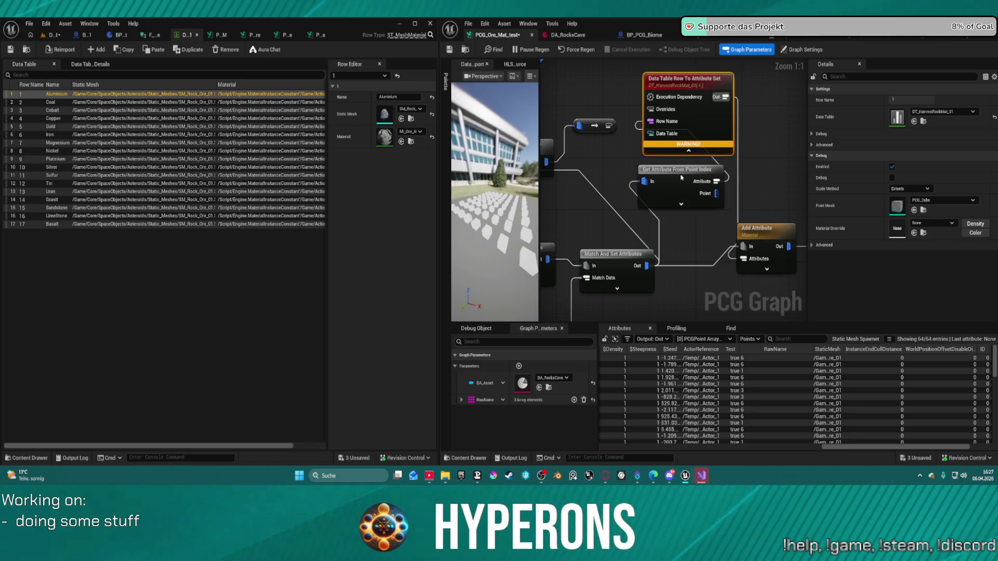
pyautogui.click(682, 167)
pyautogui.click(913, 121)
pyautogui.write('RawName')
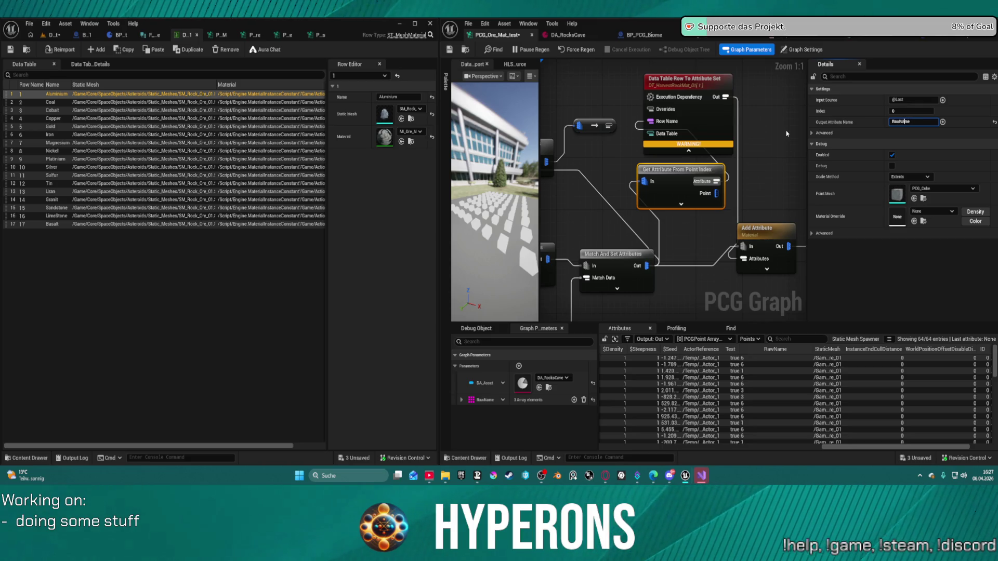
pyautogui.press('Return')
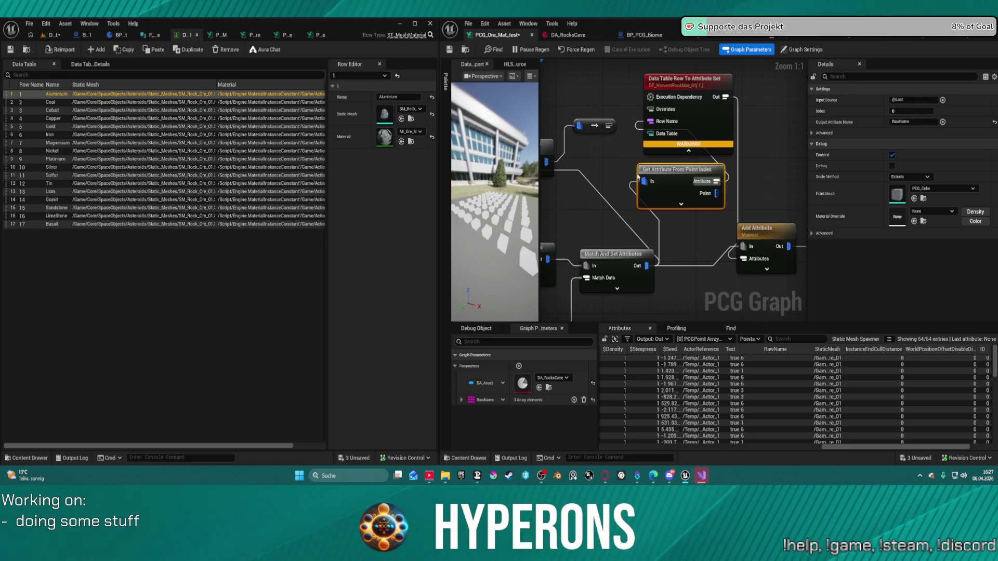
# Delete the Get Attribute From Point Index node
pyautogui.click(636, 177)
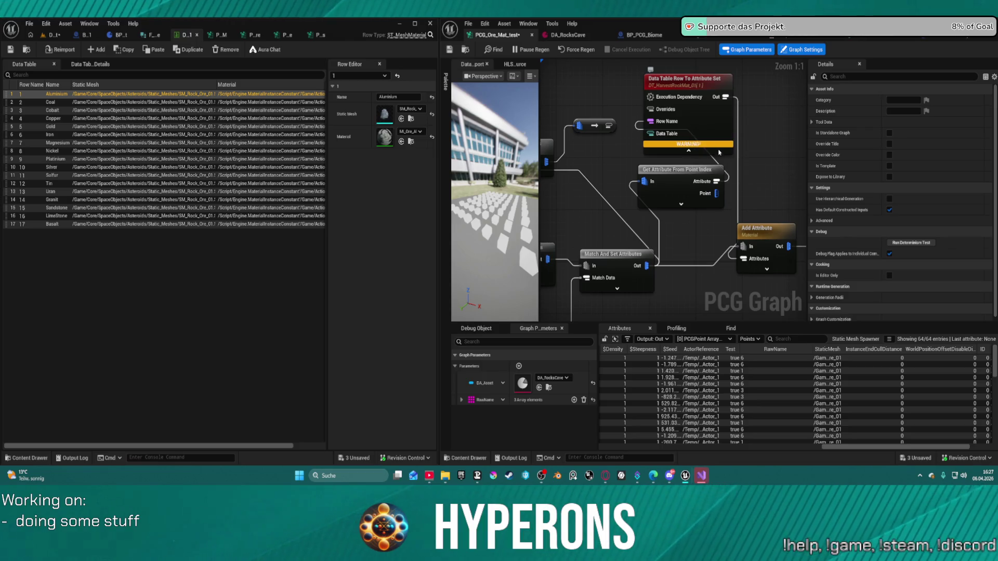
pyautogui.click(675, 170)
pyautogui.press('Delete')
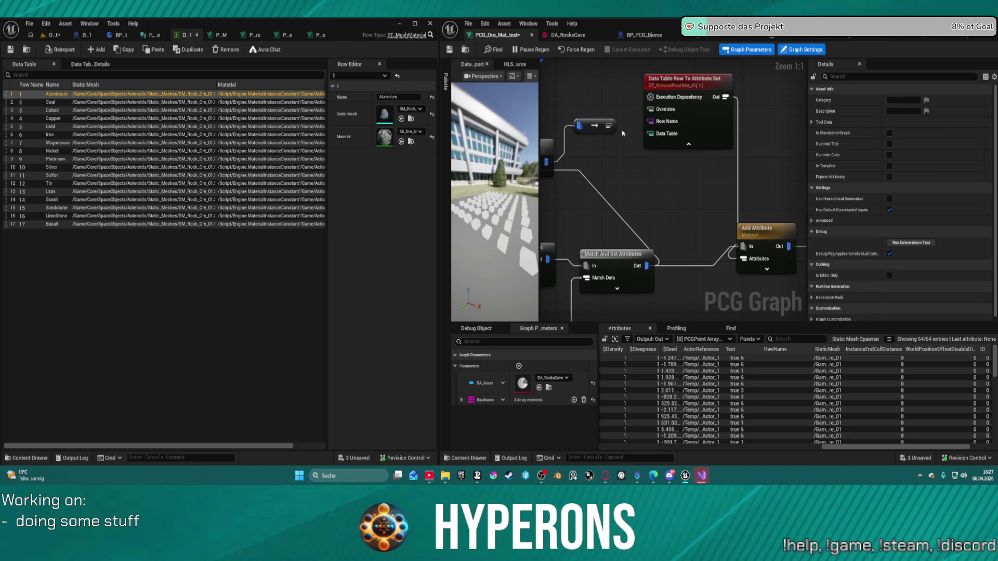
# Inspect the convert and Delete Attributes nodes, then show the level with the spawned grey rocks
pyautogui.click(608, 126)
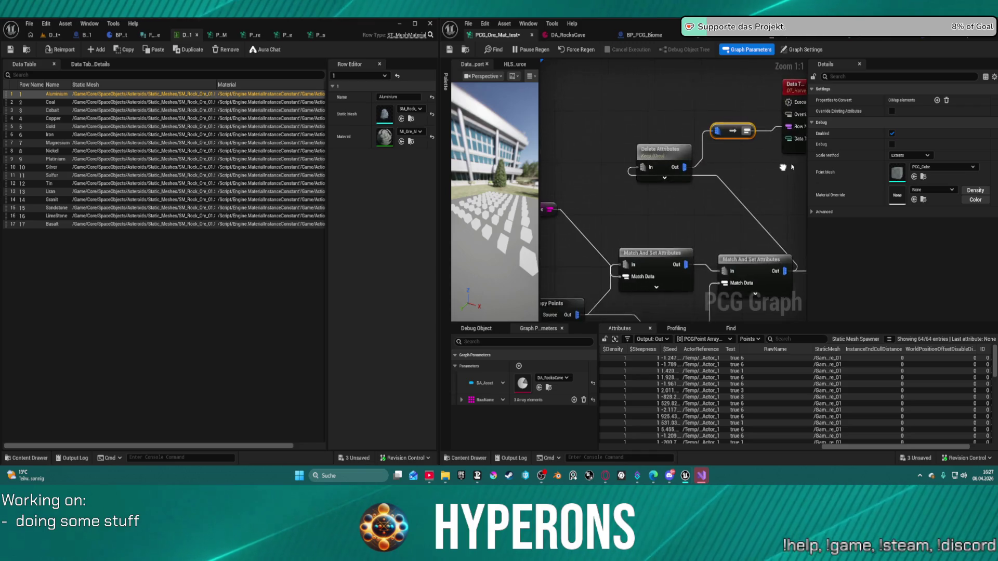
pyautogui.click(673, 154)
pyautogui.moveTo(793, 165); pyautogui.dragTo(638, 123)
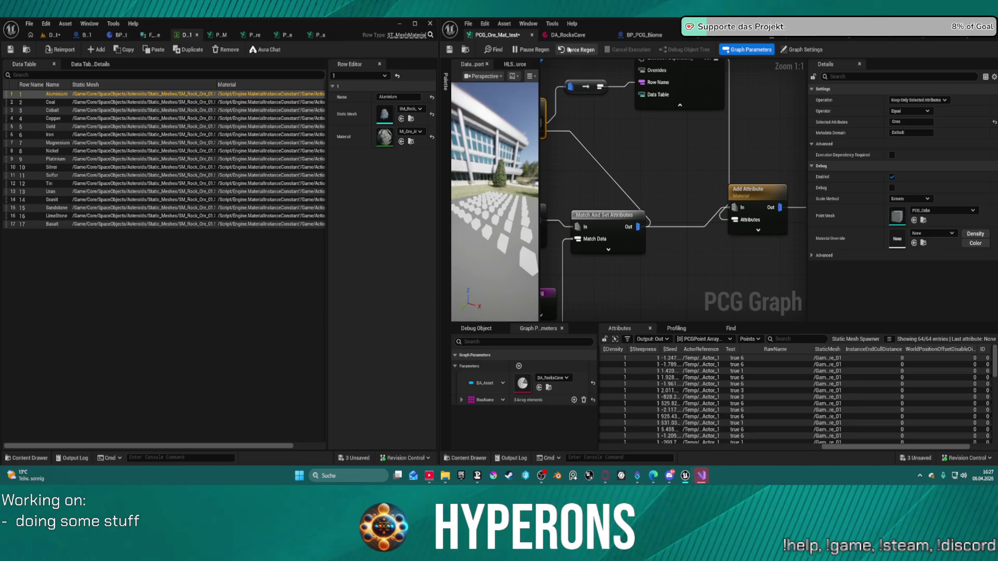
pyautogui.click(54, 37)
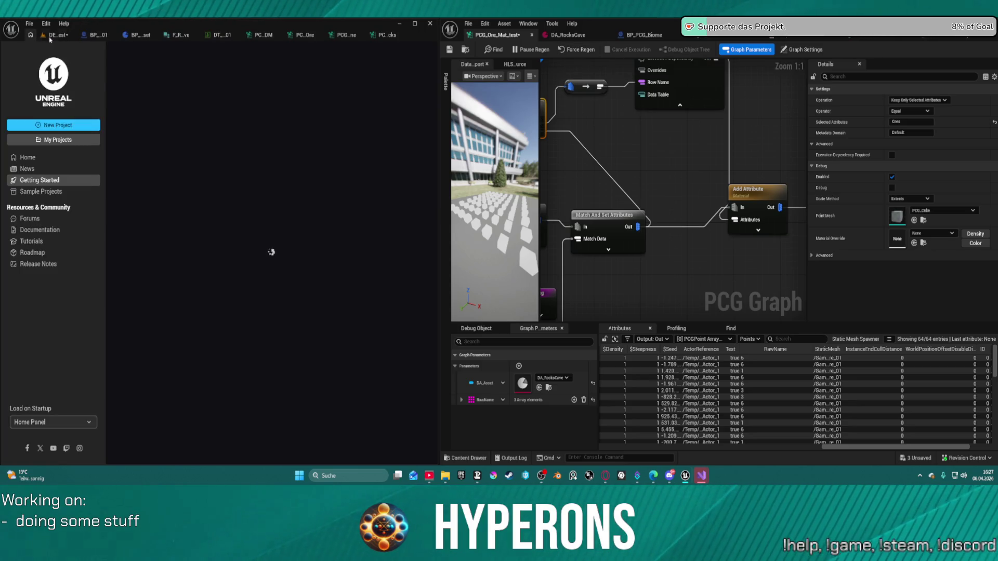
pyautogui.moveTo(656, 70); pyautogui.dragTo(767, 102)
pyautogui.moveTo(764, 119)
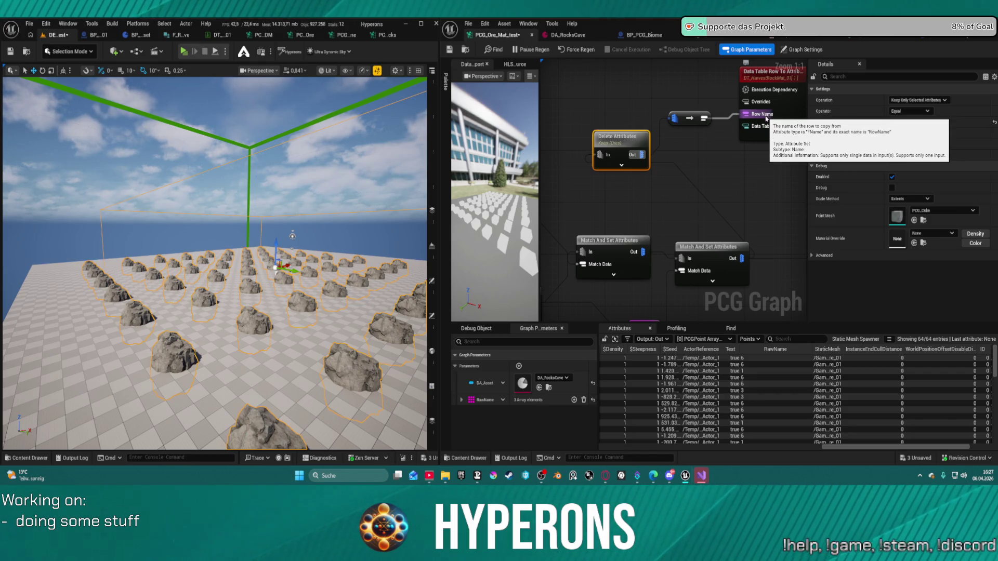
# Reposition the Data Table Row To Attribute Set node next to Add Attribute
pyautogui.moveTo(746, 164)
pyautogui.mouseDown()
pyautogui.moveTo(689, 177)
pyautogui.moveTo(561, 172)
pyautogui.moveTo(725, 133)
pyautogui.mouseUp()
pyautogui.scroll(-3, 613, 156)
pyautogui.scroll(2, 725, 133)
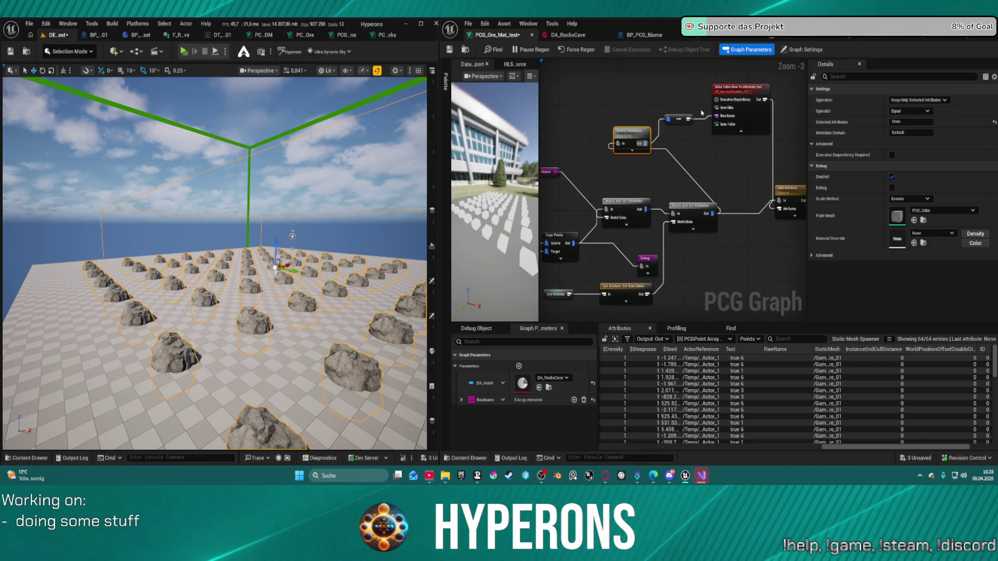
pyautogui.scroll(1, 701, 111)
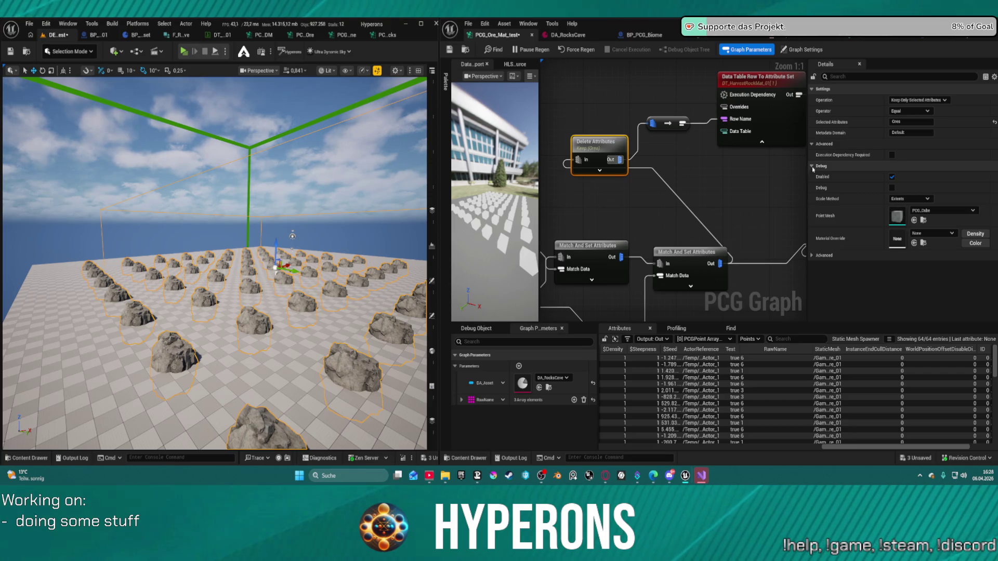
pyautogui.moveTo(645, 150)
pyautogui.mouseDown()
pyautogui.moveTo(474, 128)
pyautogui.moveTo(709, 68)
pyautogui.mouseUp()
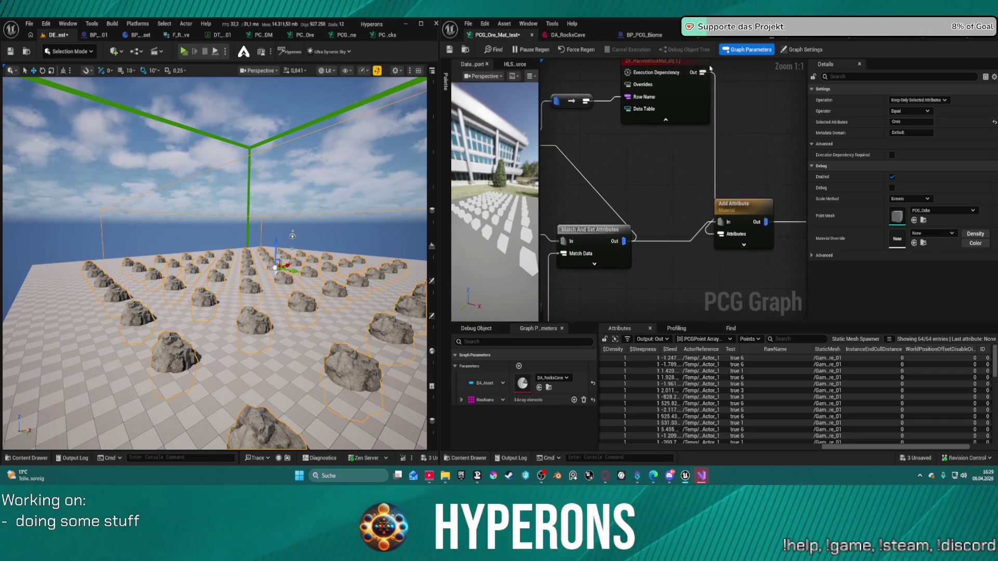
pyautogui.moveTo(675, 118); pyautogui.dragTo(705, 177)
pyautogui.moveTo(707, 112); pyautogui.dragTo(701, 99)
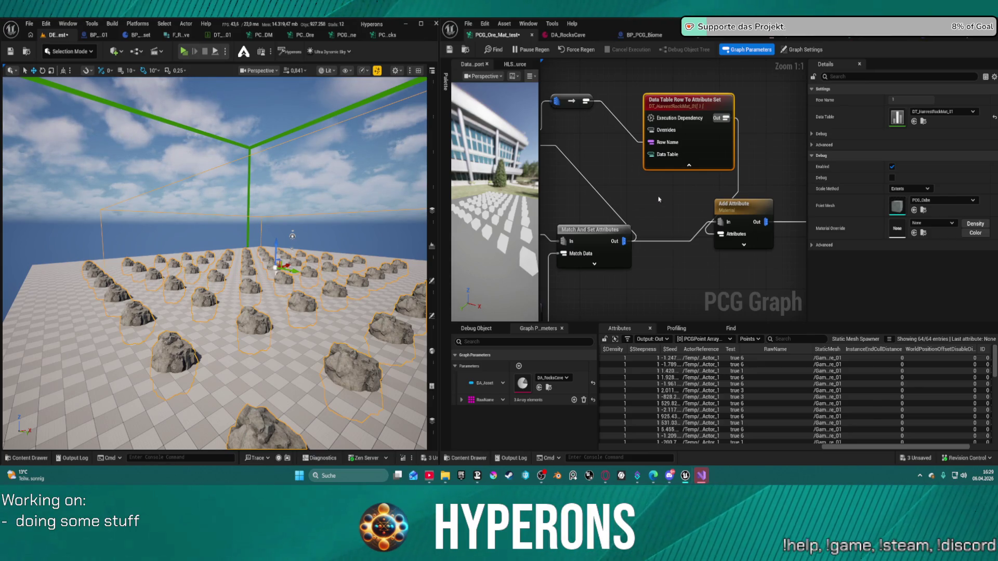
pyautogui.moveTo(684, 102)
pyautogui.mouseDown()
pyautogui.moveTo(676, 79)
pyautogui.moveTo(666, 92)
pyautogui.mouseUp()
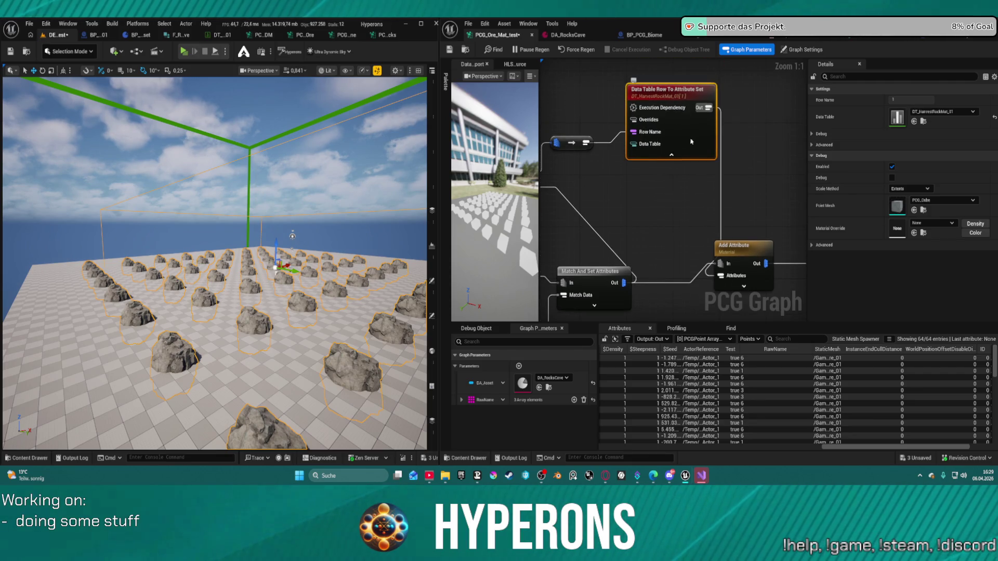
# Move Delete Attributes beside the lookup and marquee-select the group with Add Attribute
pyautogui.scroll(-2, 691, 141)
pyautogui.moveTo(586, 128); pyautogui.dragTo(688, 155)
pyautogui.moveTo(611, 65)
pyautogui.mouseDown()
pyautogui.moveTo(759, 187)
pyautogui.moveTo(766, 237)
pyautogui.moveTo(767, 212)
pyautogui.mouseUp()
pyautogui.moveTo(797, 244)
pyautogui.mouseDown()
pyautogui.moveTo(730, 196)
pyautogui.moveTo(709, 262)
pyautogui.mouseUp()
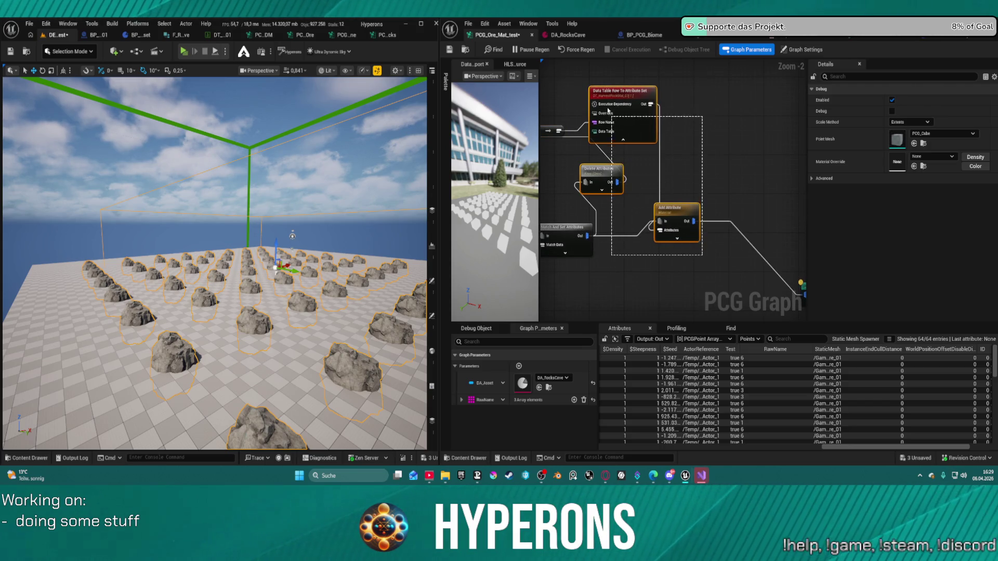
# Collapse the selected lookup nodes into a new subgraph
pyautogui.click(628, 108)
pyautogui.moveTo(629, 108)
pyautogui.mouseDown()
pyautogui.moveTo(636, 182)
pyautogui.moveTo(626, 159)
pyautogui.mouseUp()
pyautogui.click(626, 159)
pyautogui.hotkey('ctrl', 'v')
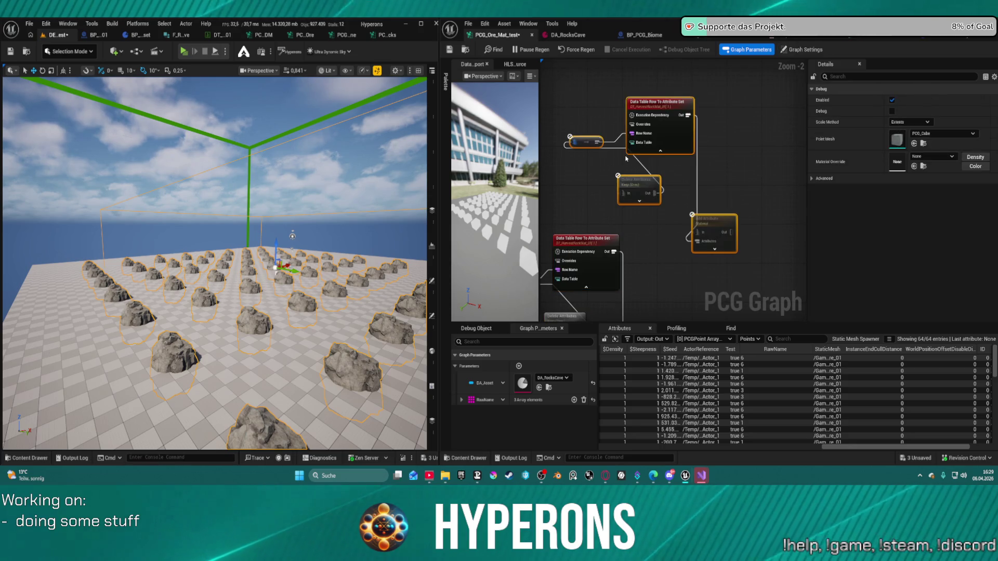
pyautogui.rightClick(638, 180)
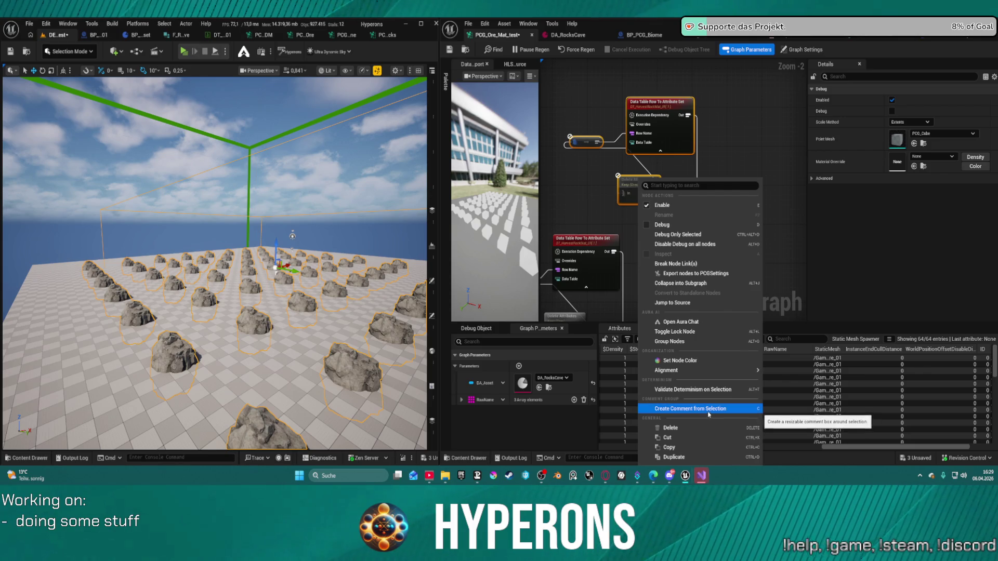
pyautogui.click(679, 283)
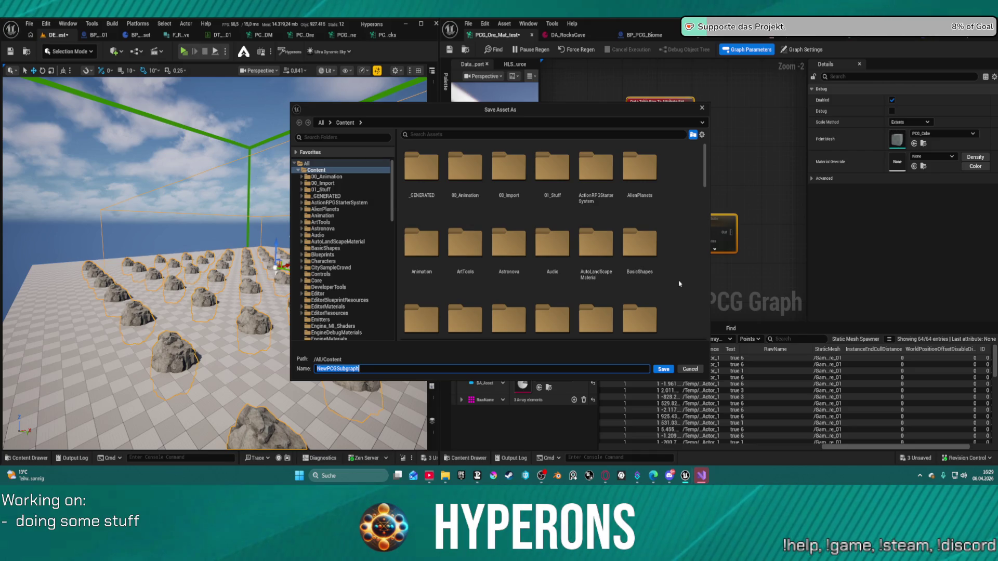
# Save the subgraph as PCG_ORE in the Systems/PCG_Tools/CaveSystem folder
pyautogui.click(320, 275)
pyautogui.click(317, 281)
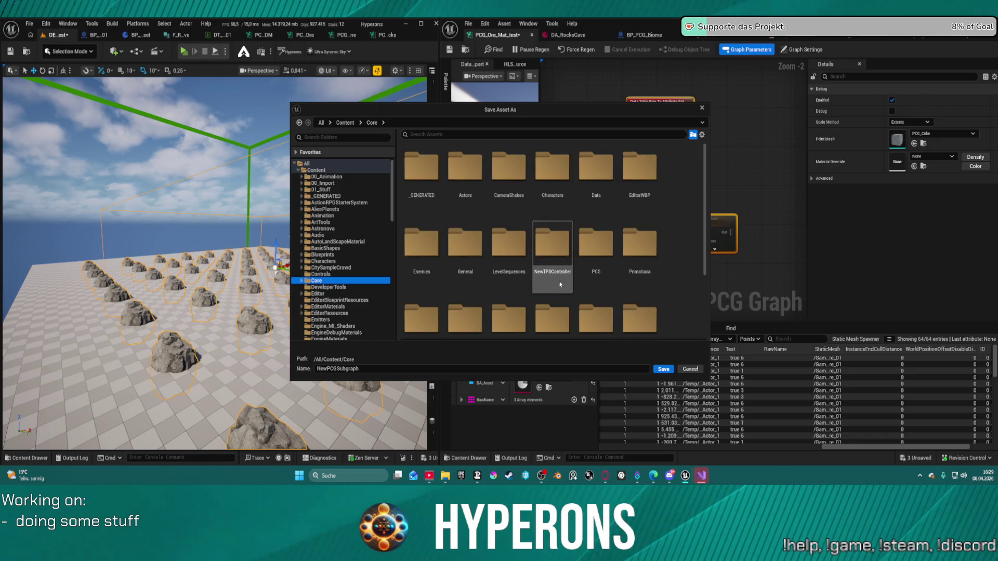
pyautogui.scroll(-3, 590, 313)
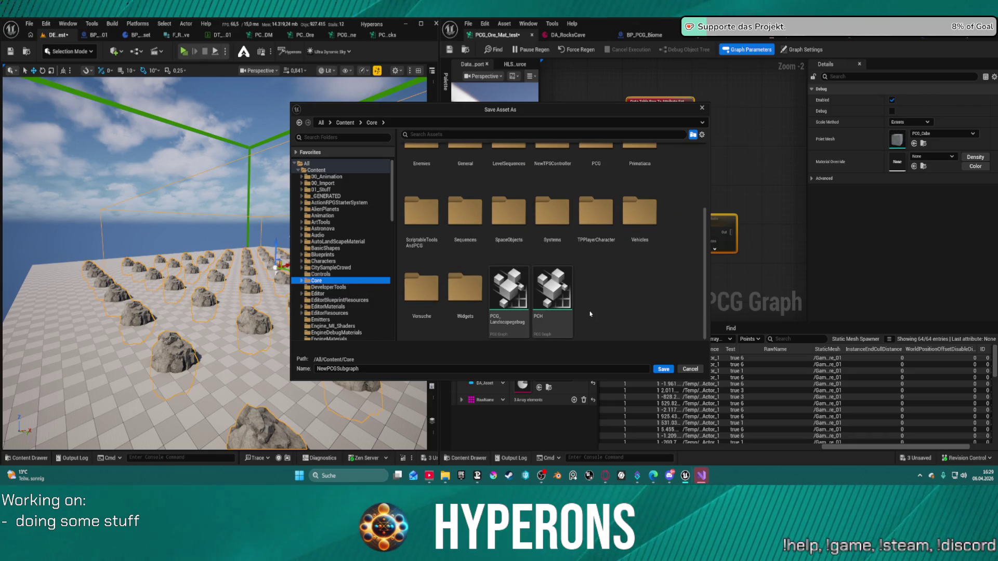
pyautogui.doubleClick(570, 226)
pyautogui.doubleClick(507, 219)
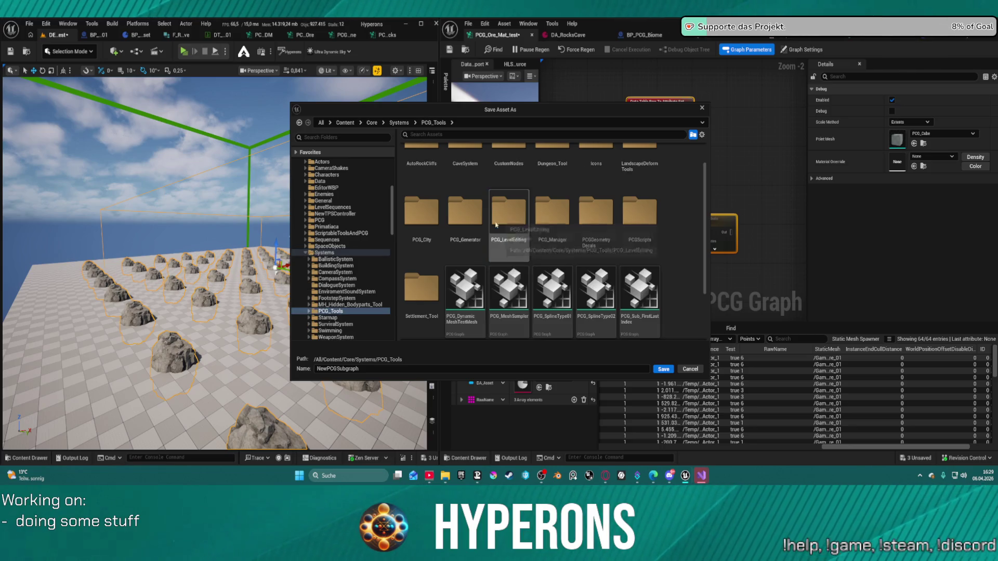
pyautogui.scroll(1, 486, 232)
pyautogui.doubleClick(465, 182)
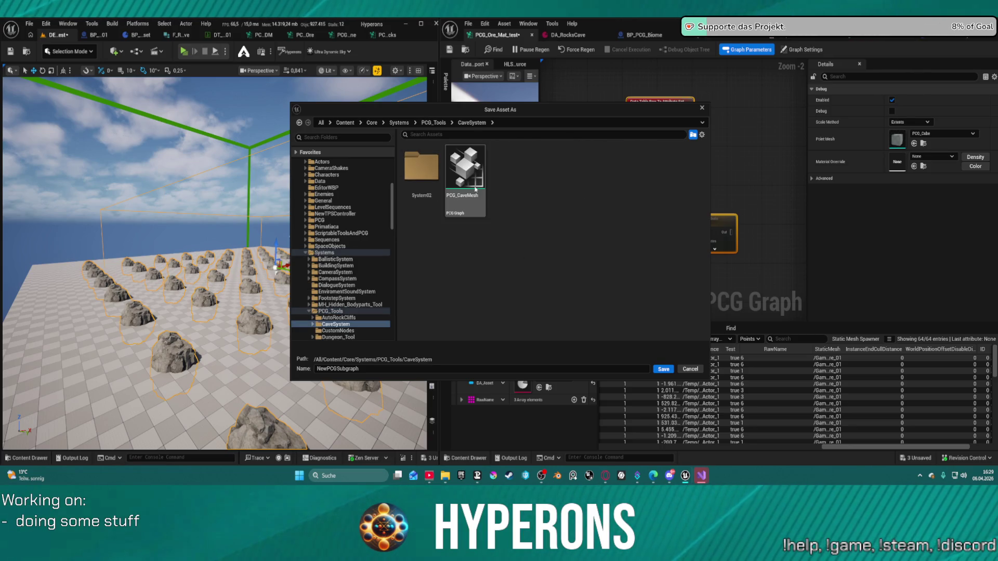
pyautogui.moveTo(360, 368); pyautogui.dragTo(317, 368)
pyautogui.write('PCG_OR')
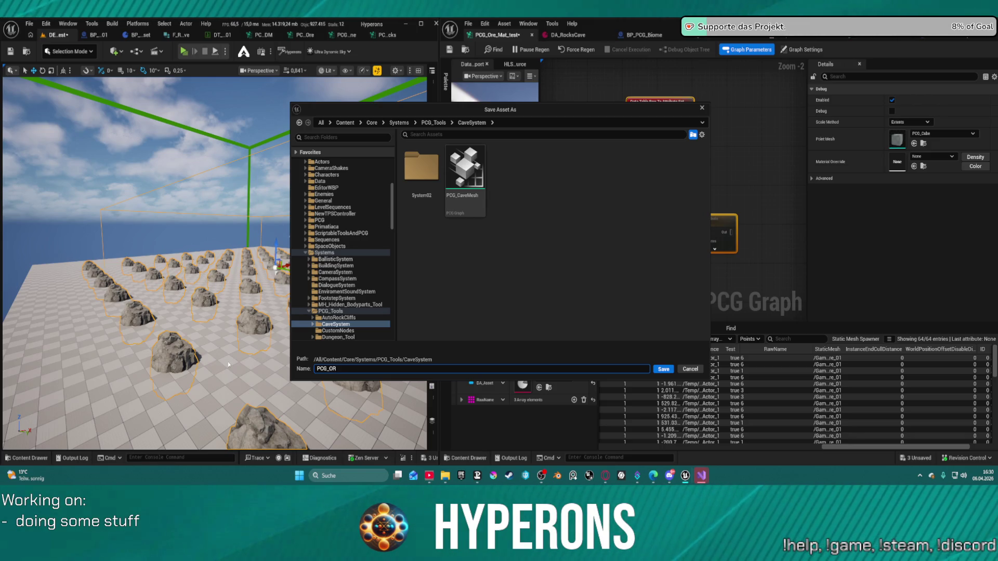
pyautogui.write('E_Test')
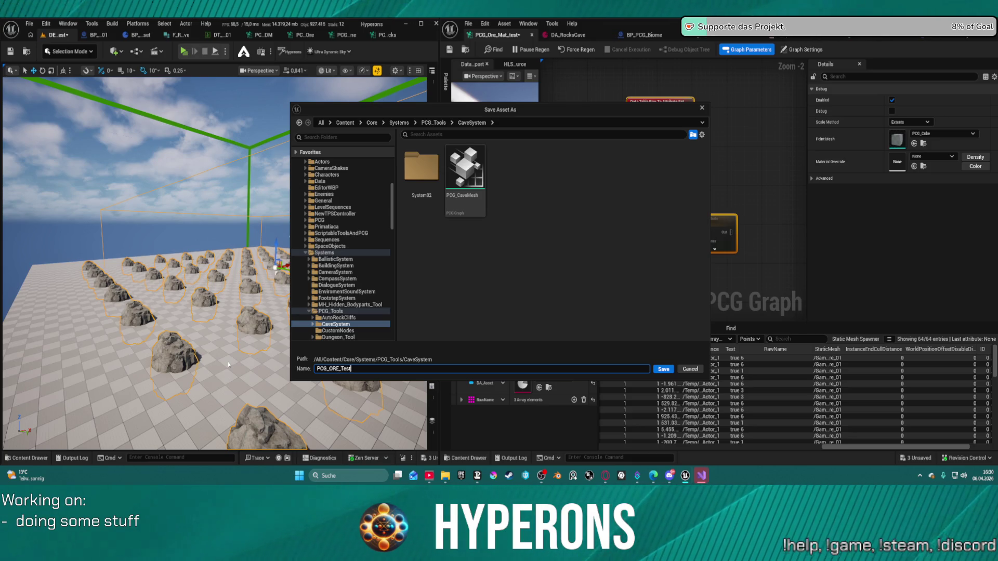
pyautogui.press('Return')
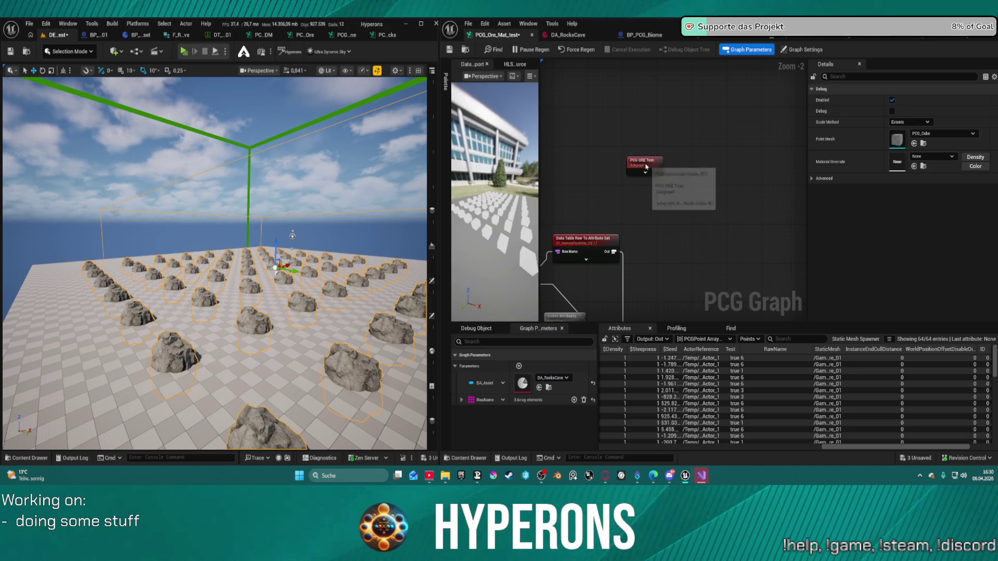
pyautogui.click(646, 166)
# Open the PCG ORE Test subgraph and move the Delete Attributes and Output nodes
pyautogui.doubleClick(646, 170)
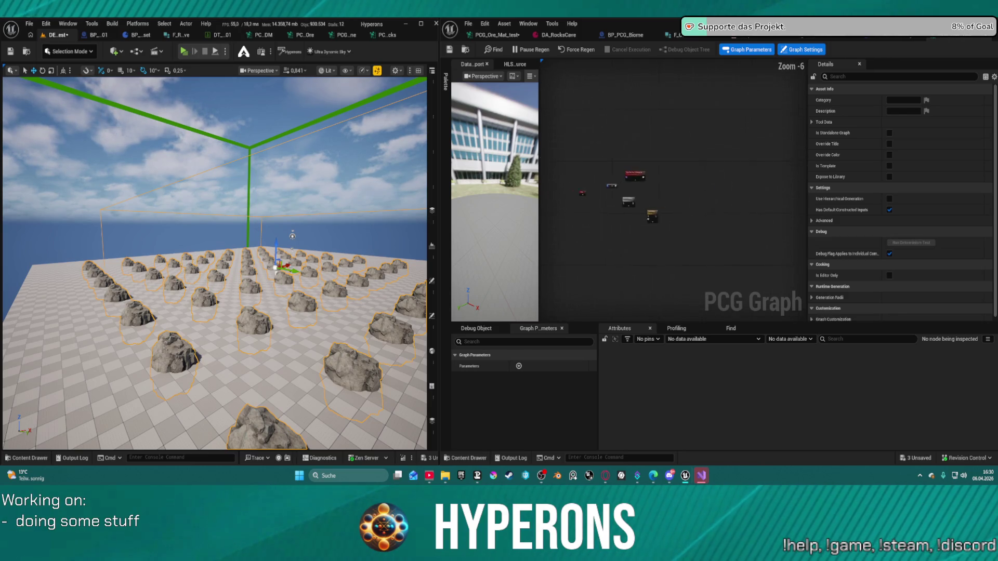
pyautogui.click(652, 213)
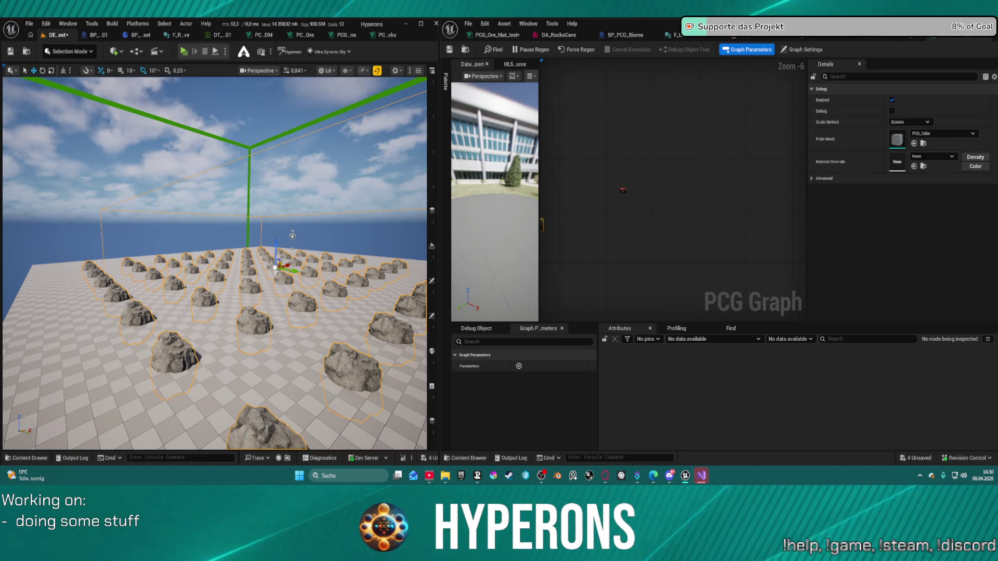
pyautogui.scroll(6, 630, 150)
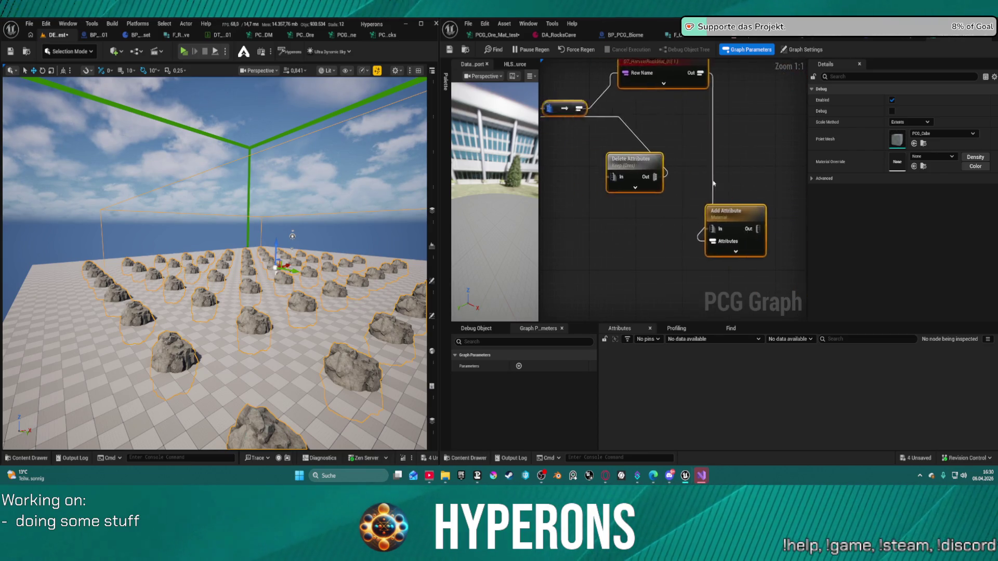
pyautogui.moveTo(723, 198)
pyautogui.mouseDown()
pyautogui.moveTo(576, 156)
pyautogui.moveTo(707, 193)
pyautogui.moveTo(653, 193)
pyautogui.mouseUp()
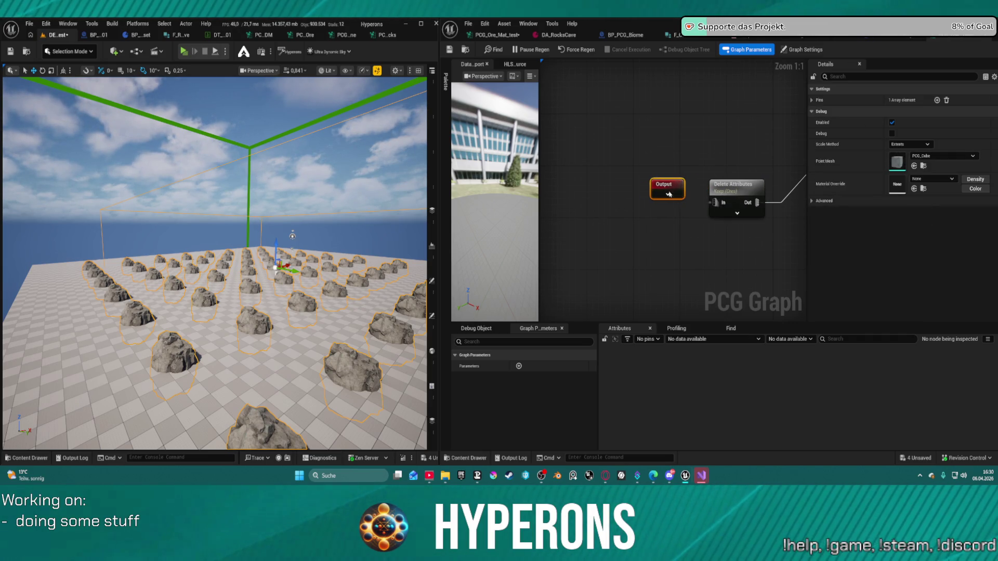
pyautogui.moveTo(669, 194); pyautogui.dragTo(669, 214)
pyautogui.click(711, 207)
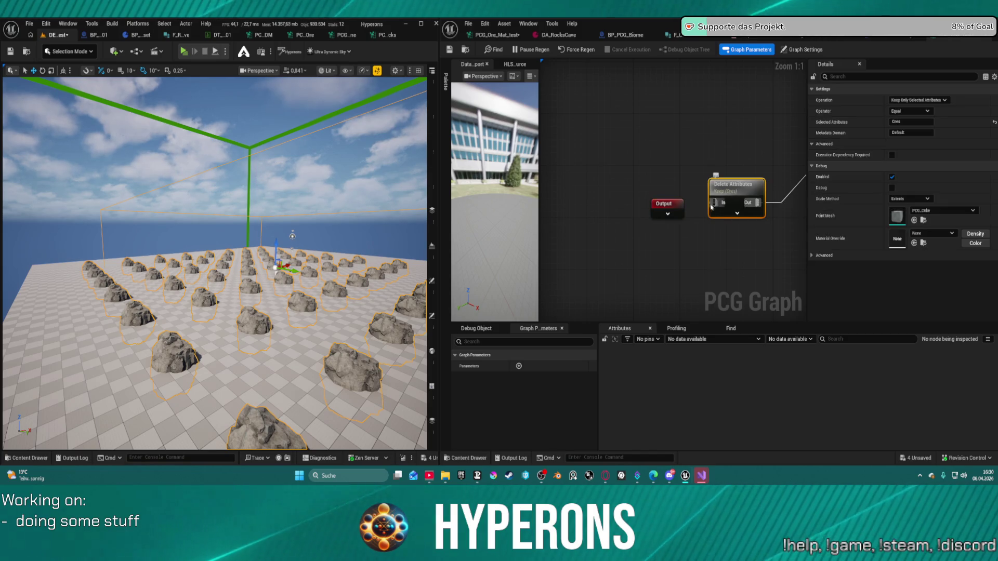
pyautogui.click(667, 214)
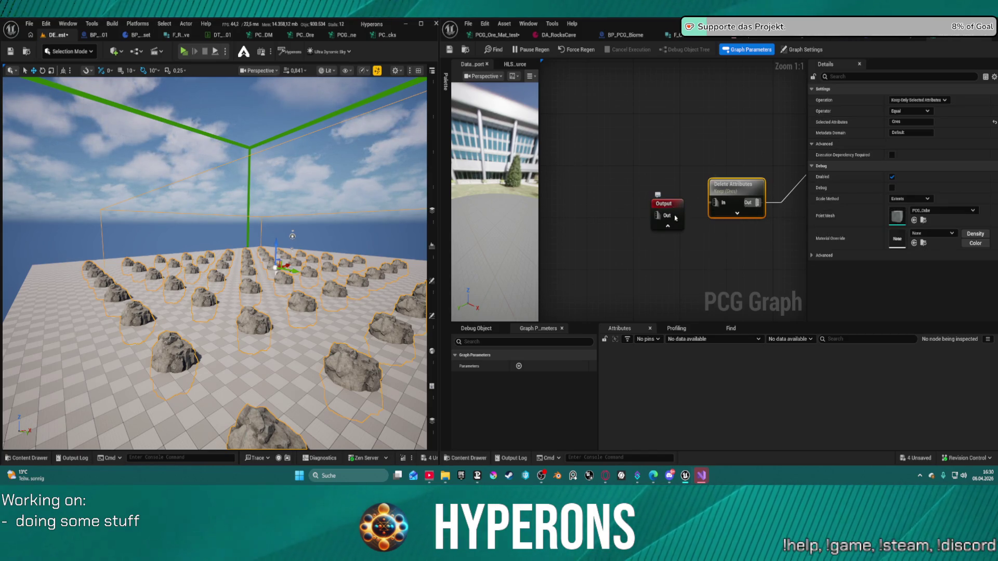
pyautogui.scroll(-10, 645, 185)
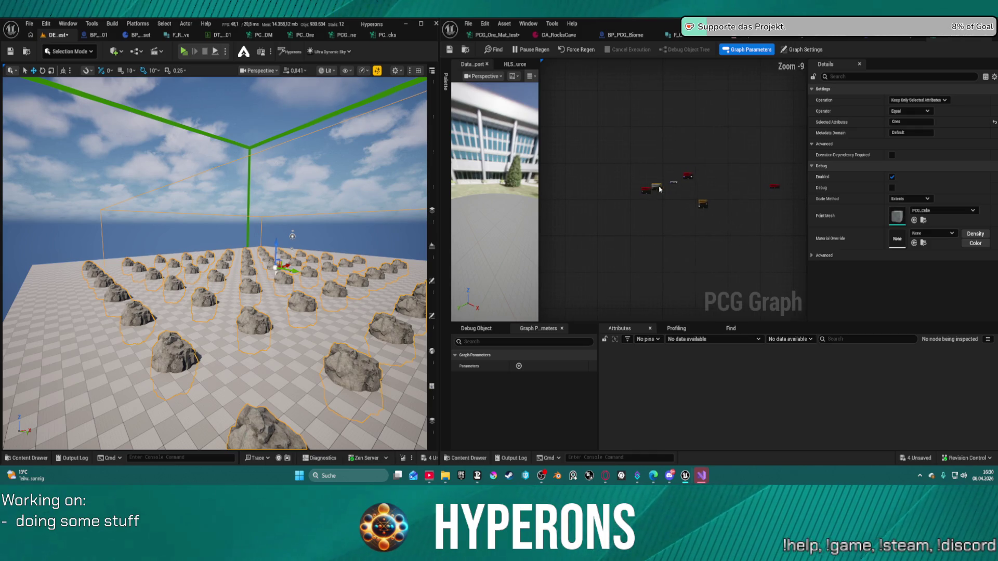
pyautogui.moveTo(703, 226); pyautogui.dragTo(703, 224)
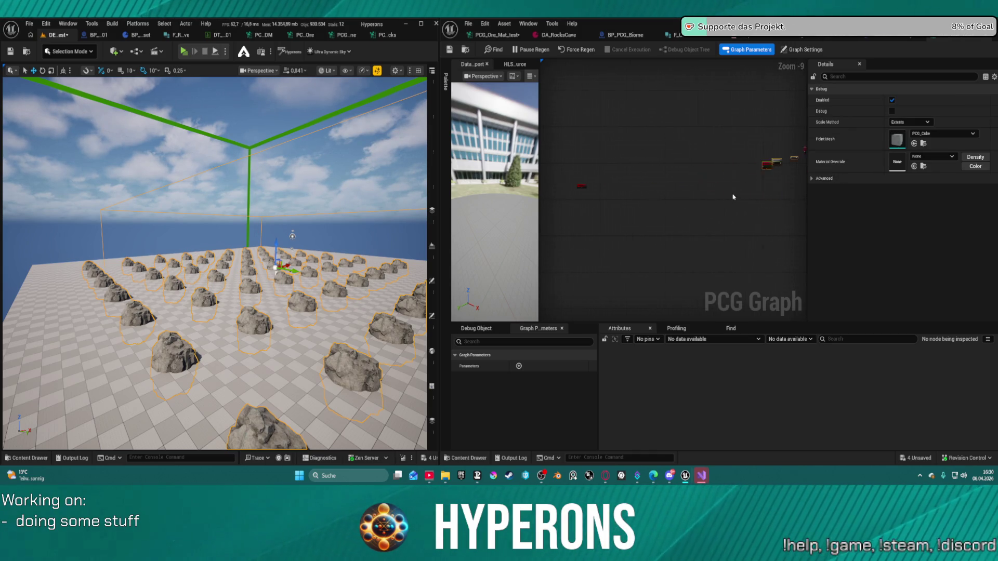
pyautogui.scroll(10, 650, 208)
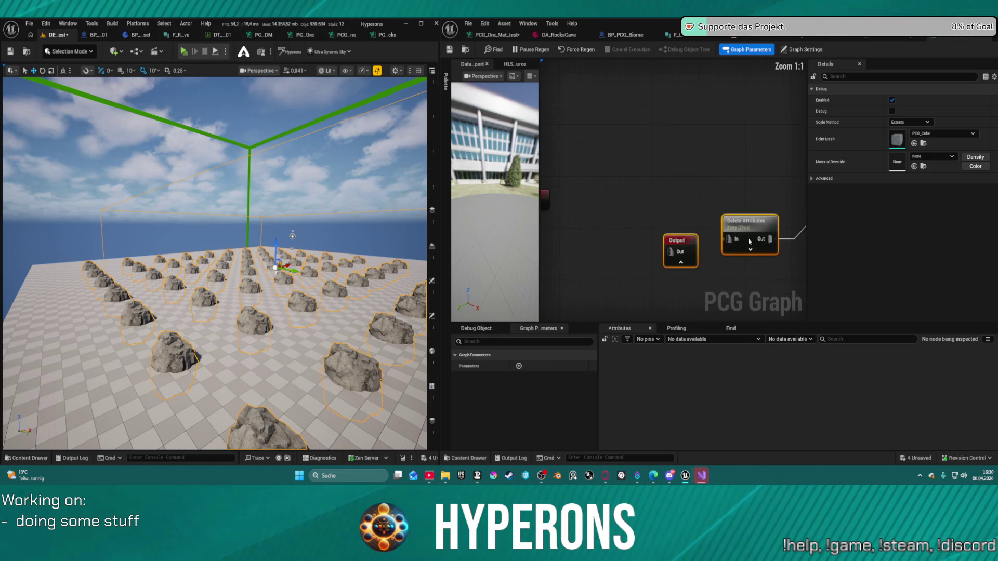
pyautogui.click(742, 236)
# Line up the conversion, Add Attribute, Data Table Row and Delete Attributes nodes
pyautogui.moveTo(540, 207); pyautogui.dragTo(635, 208)
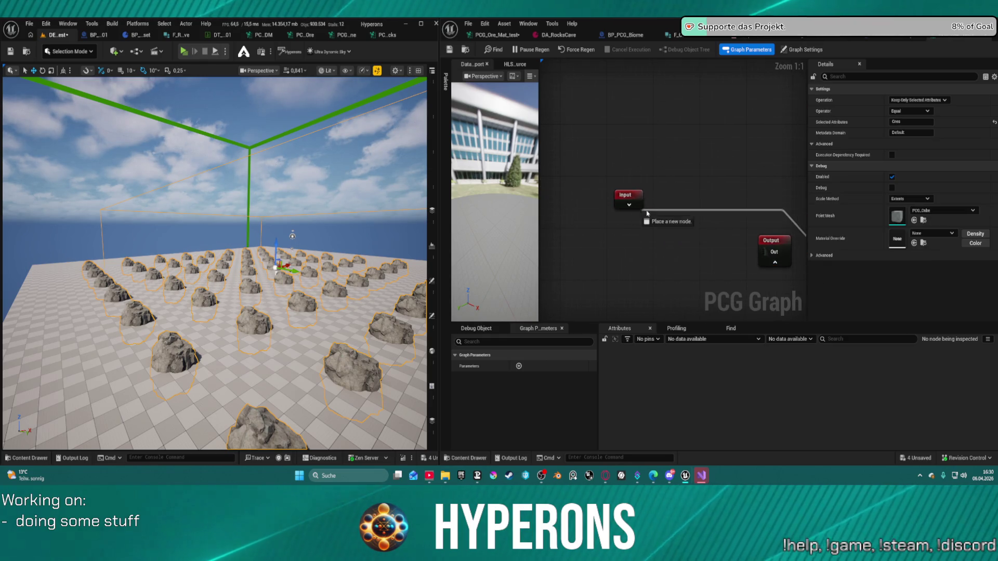
pyautogui.click(628, 208)
pyautogui.moveTo(821, 239)
pyautogui.mouseDown()
pyautogui.moveTo(710, 239)
pyautogui.moveTo(695, 198)
pyautogui.moveTo(631, 154)
pyautogui.mouseUp()
pyautogui.scroll(-3, 631, 155)
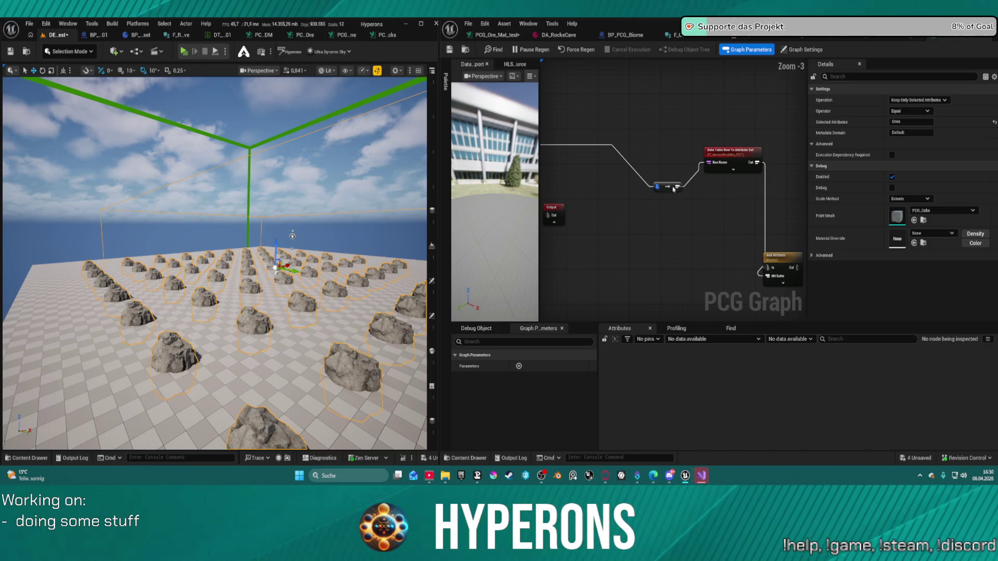
pyautogui.moveTo(674, 189); pyautogui.dragTo(655, 157)
pyautogui.moveTo(778, 270)
pyautogui.mouseDown()
pyautogui.moveTo(717, 211)
pyautogui.moveTo(641, 178)
pyautogui.moveTo(571, 190)
pyautogui.mouseUp()
pyautogui.click(757, 148)
pyautogui.moveTo(757, 149); pyautogui.dragTo(671, 171)
pyautogui.moveTo(758, 193)
pyautogui.mouseDown()
pyautogui.moveTo(748, 193)
pyautogui.moveTo(816, 194)
pyautogui.mouseUp()
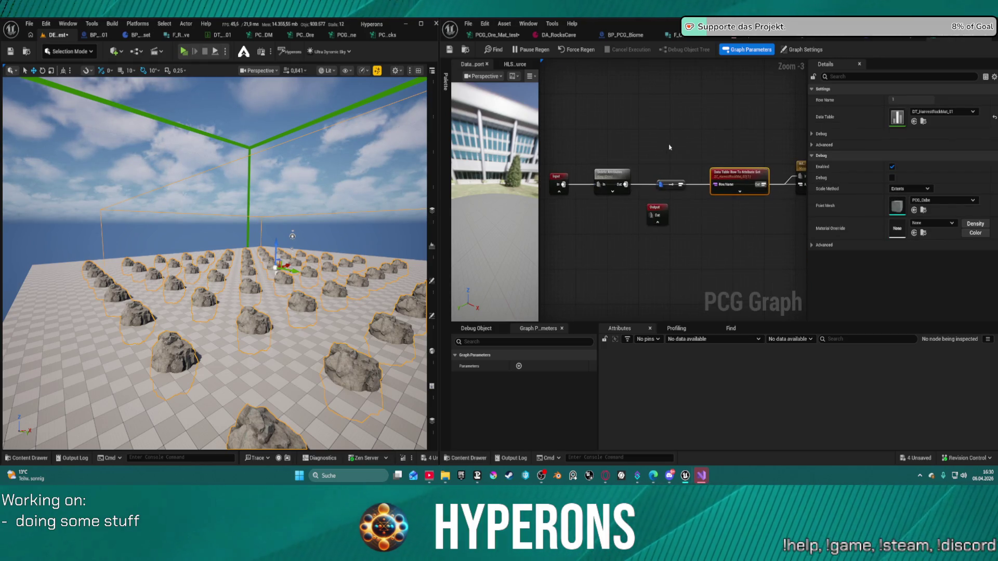
pyautogui.keyDown('ctrl'); pyautogui.click(665, 182); pyautogui.keyUp('ctrl')
pyautogui.moveTo(731, 152); pyautogui.dragTo(731, 120)
pyautogui.moveTo(608, 173)
pyautogui.mouseDown()
pyautogui.moveTo(604, 120)
pyautogui.moveTo(514, 121)
pyautogui.mouseUp()
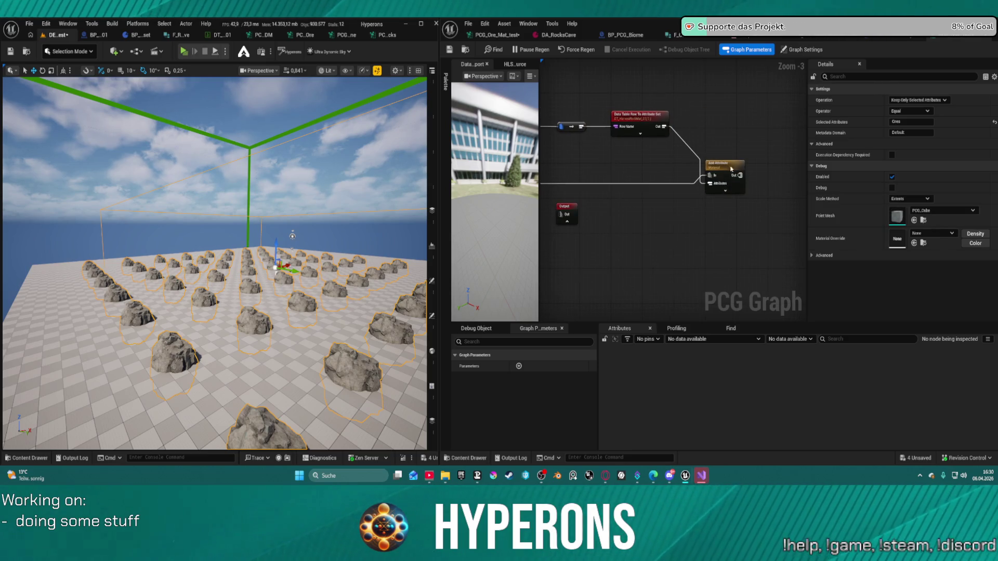
# Wire Add Attribute's output into the Output node and open the E_SpawnableOres enum
pyautogui.click(728, 175)
pyautogui.moveTo(570, 208)
pyautogui.mouseDown()
pyautogui.moveTo(788, 195)
pyautogui.moveTo(748, 186)
pyautogui.mouseUp()
pyautogui.moveTo(684, 183); pyautogui.dragTo(893, 187)
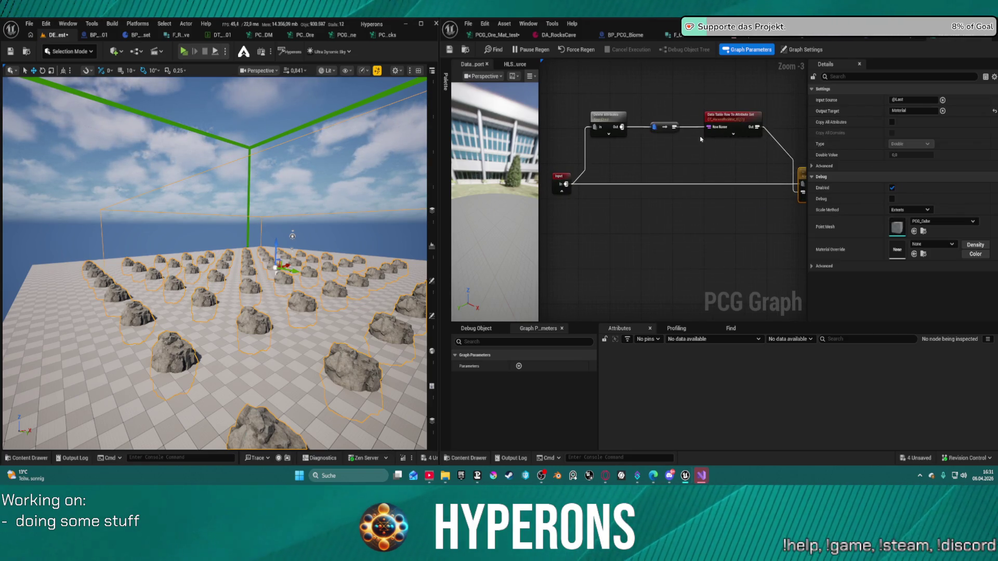
pyautogui.click(684, 77)
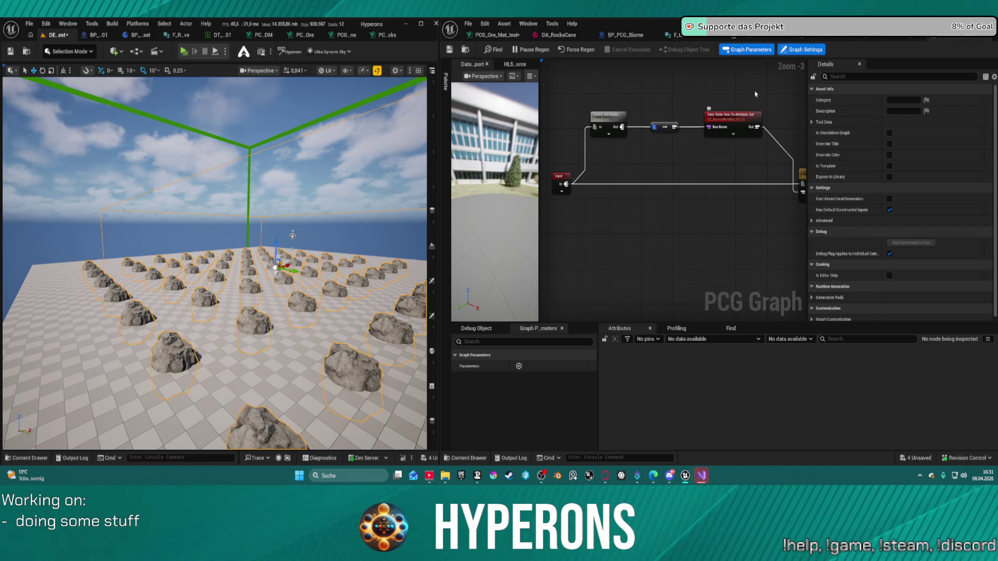
pyautogui.click(796, 34)
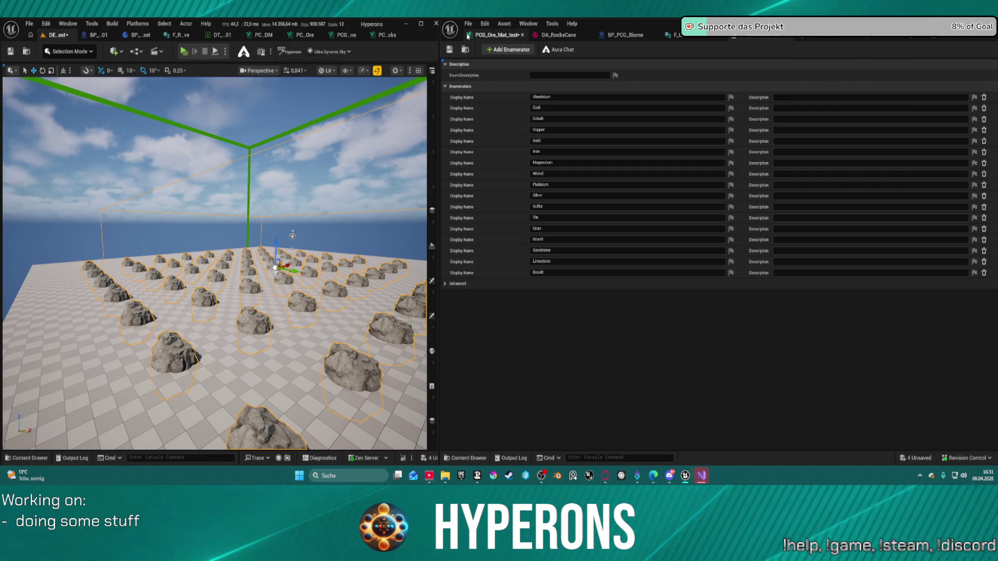
# Return to PCG_Ore_Mat_test and reposition the PCG ORE Test node so rocks regenerate
pyautogui.click(497, 36)
pyautogui.moveTo(659, 165); pyautogui.dragTo(657, 157)
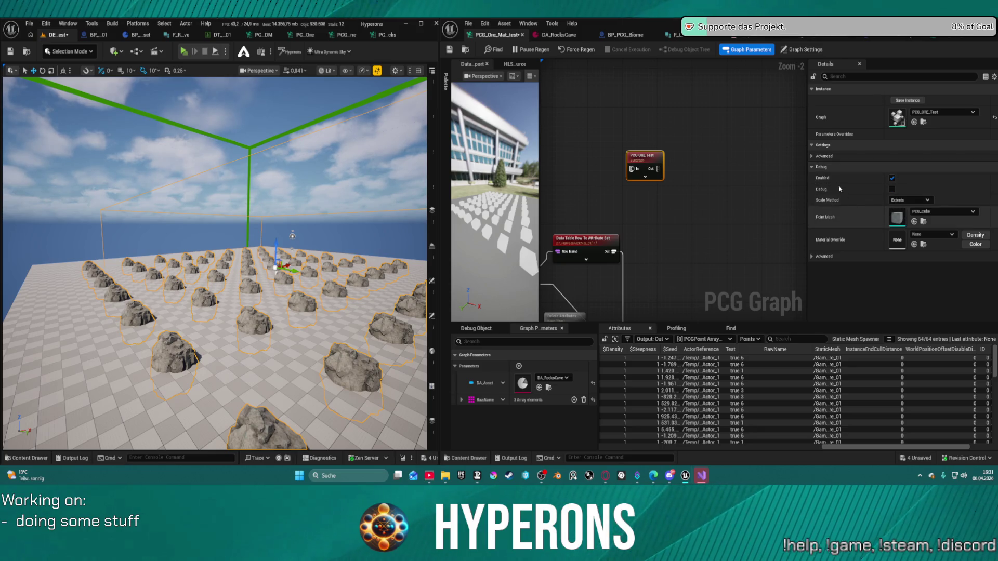
pyautogui.click(812, 156)
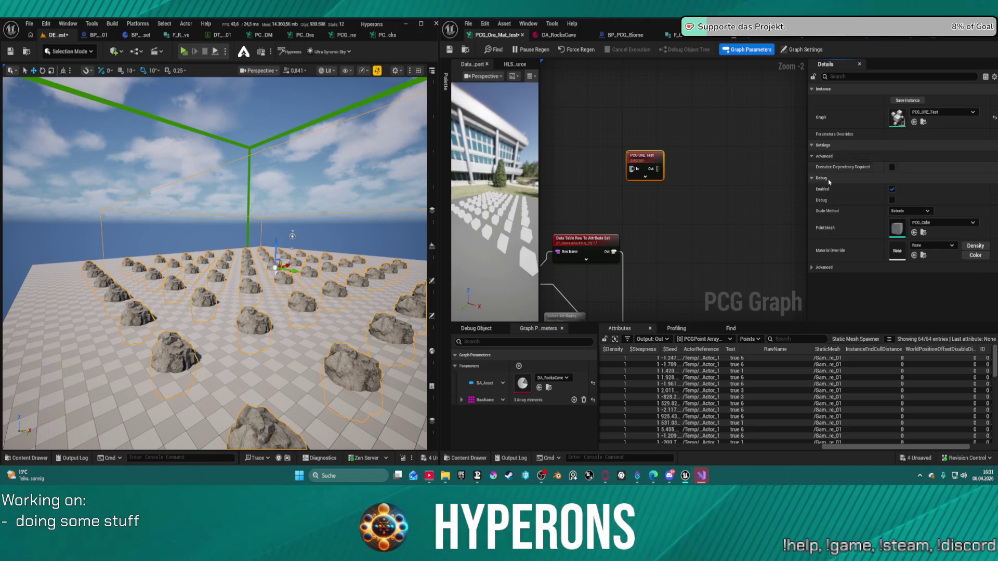
pyautogui.moveTo(657, 195); pyautogui.dragTo(795, 201)
pyautogui.moveTo(779, 162)
pyautogui.mouseDown()
pyautogui.moveTo(680, 302)
pyautogui.moveTo(691, 273)
pyautogui.mouseUp()
pyautogui.moveTo(714, 231); pyautogui.dragTo(738, 213)
pyautogui.moveTo(782, 188)
pyautogui.mouseDown()
pyautogui.moveTo(714, 190)
pyautogui.moveTo(736, 156)
pyautogui.moveTo(677, 229)
pyautogui.mouseUp()
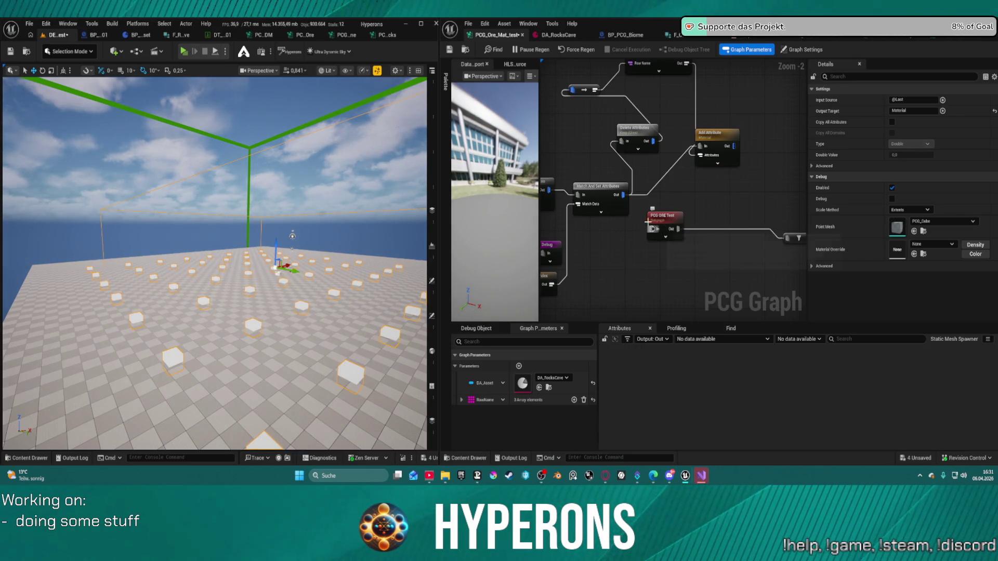
pyautogui.click(648, 223)
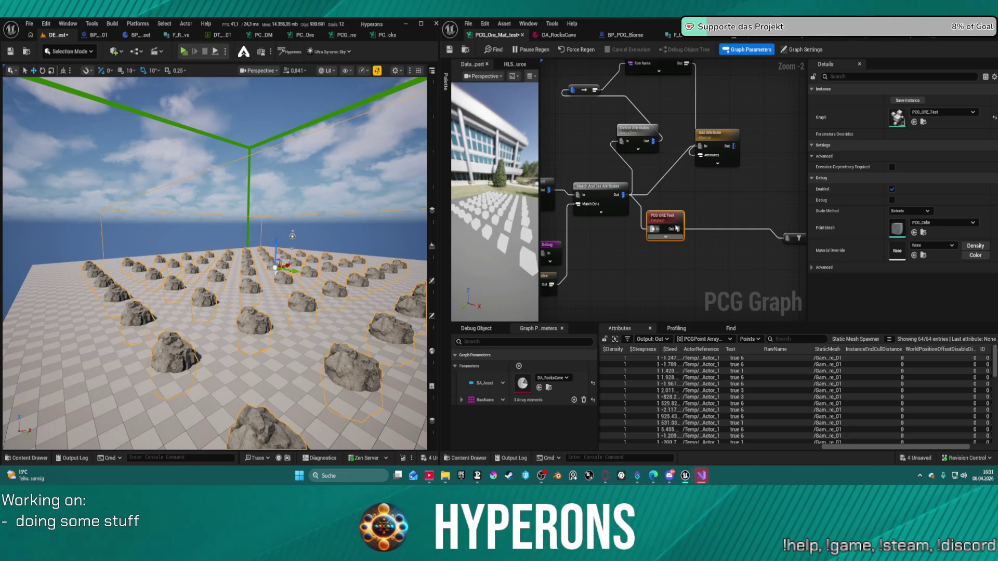
# Check the subgraph's Tool Data settings, then switch to the terrace, cliff and slope rocks graph
pyautogui.doubleClick(667, 221)
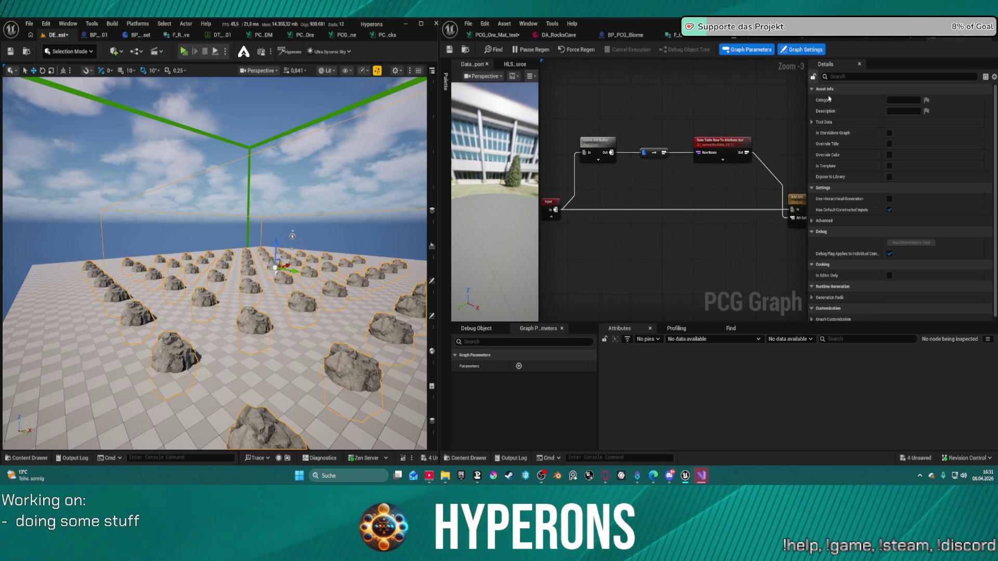
pyautogui.click(821, 122)
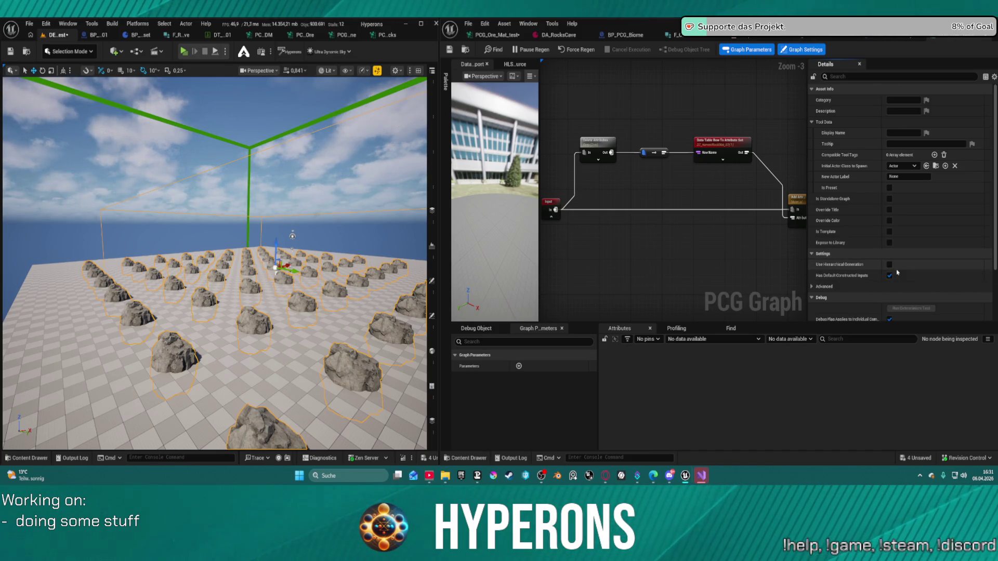
pyautogui.click(494, 34)
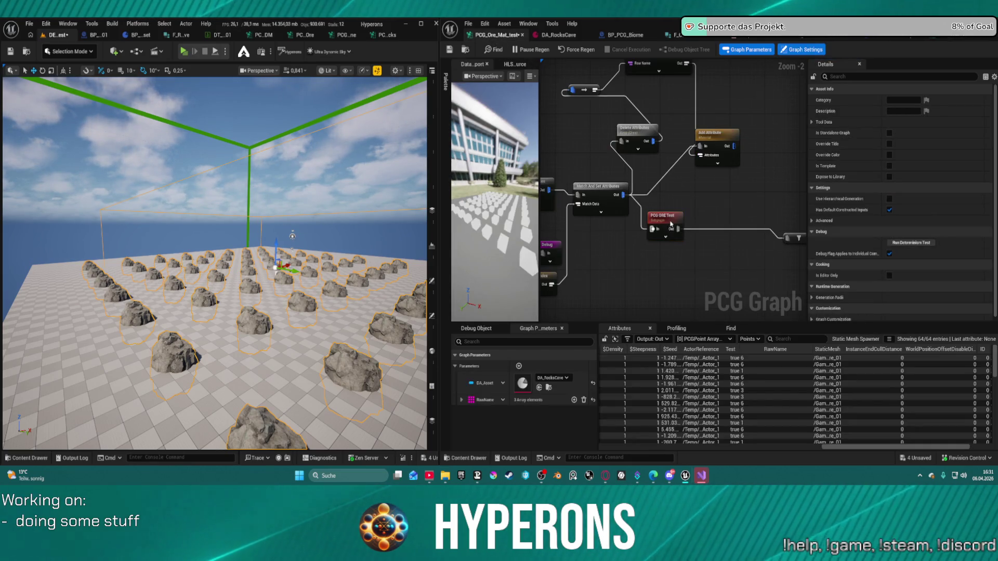
pyautogui.click(670, 223)
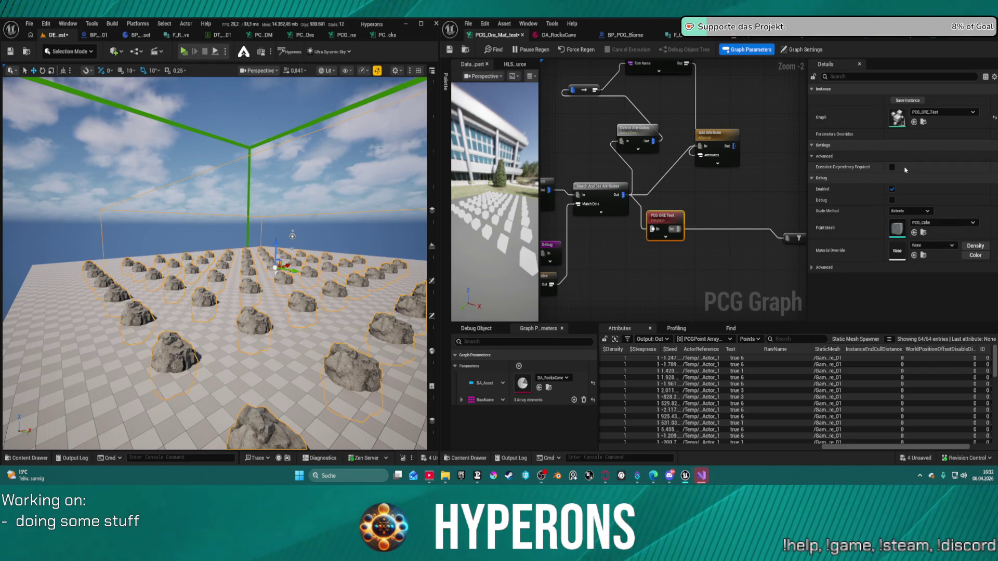
pyautogui.rightClick(662, 217)
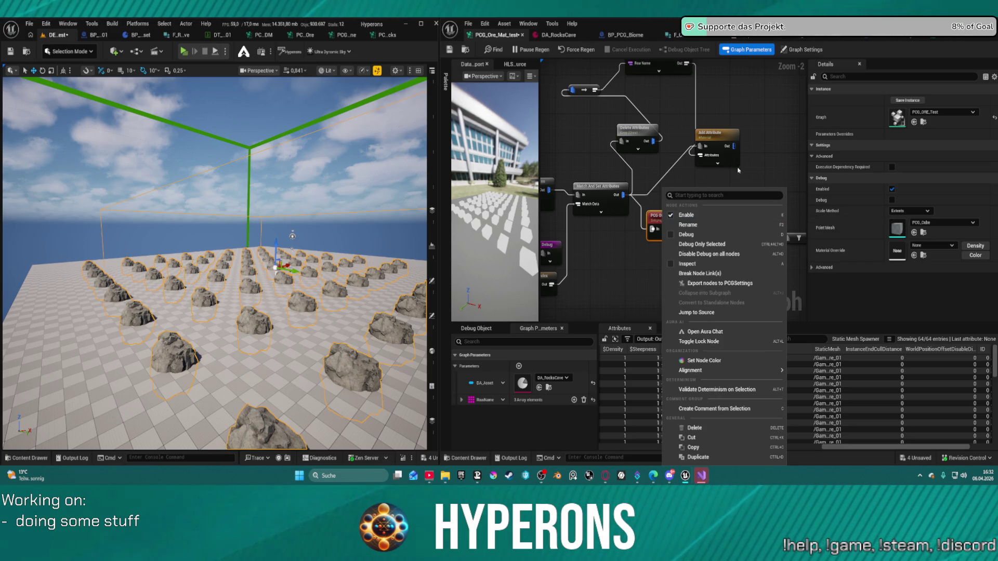
pyautogui.click(779, 154)
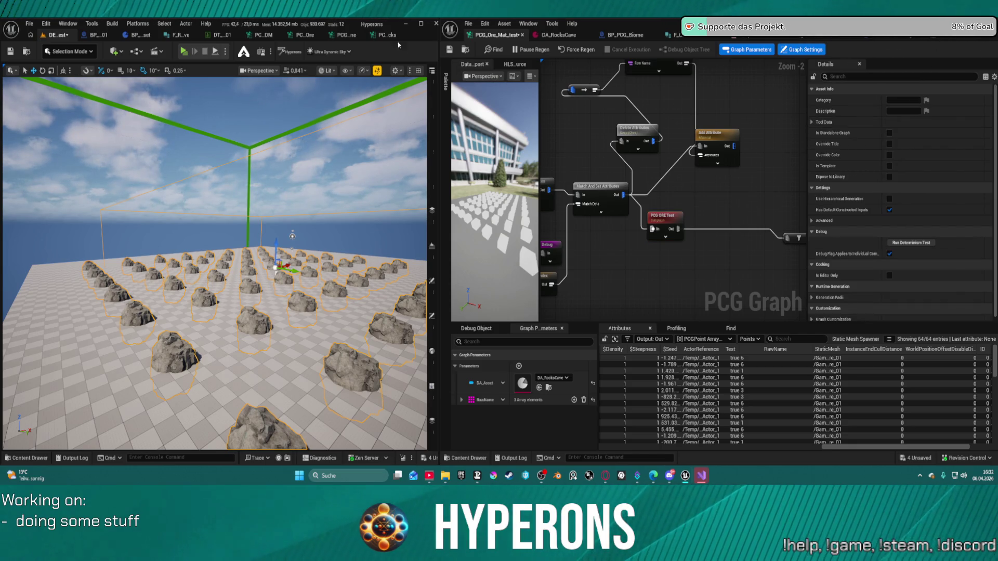
pyautogui.click(381, 38)
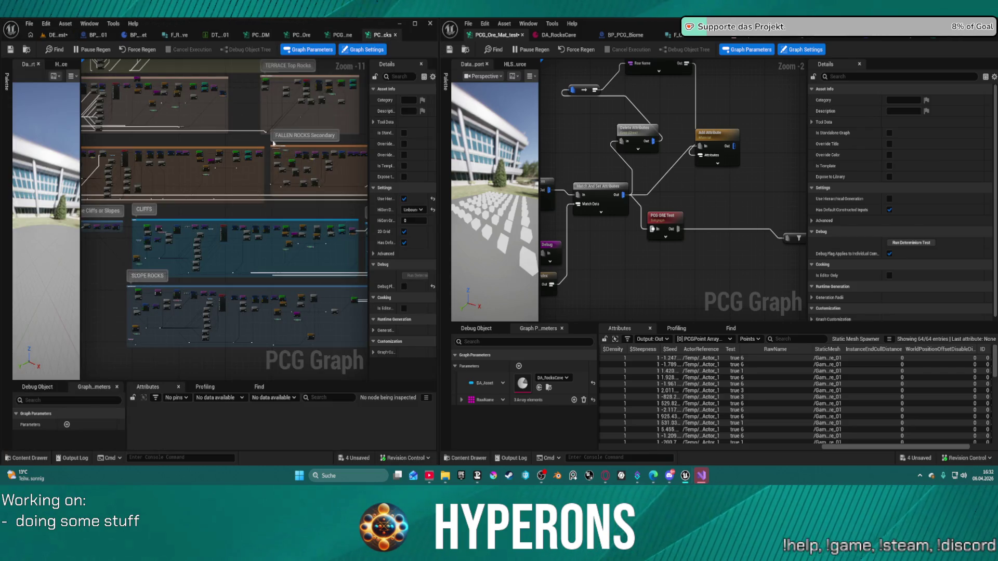
# Inspect the data table lookup wiring inside the PCG ORE Test subgraph up to its Output node
pyautogui.scroll(12, 255, 285)
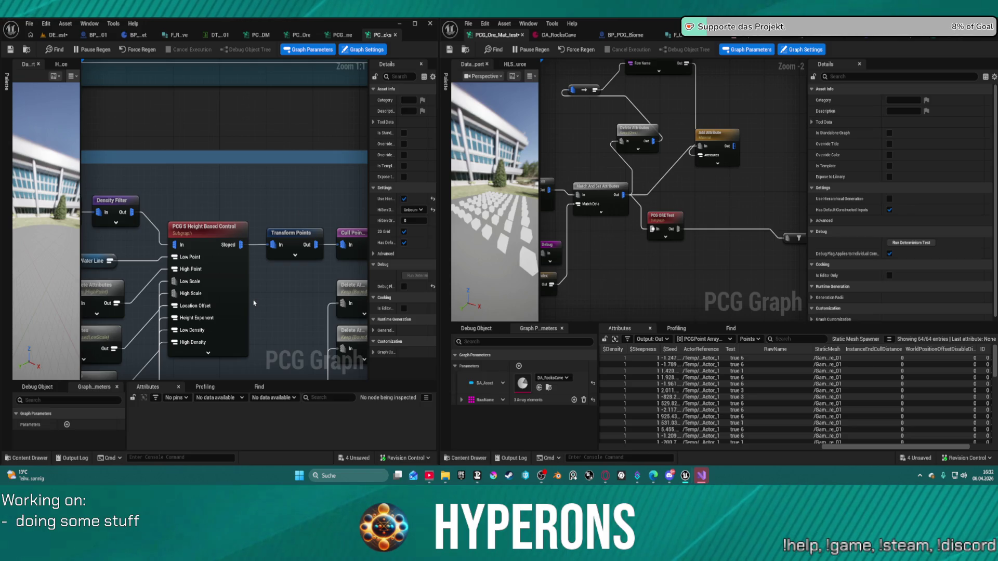
pyautogui.click(664, 218)
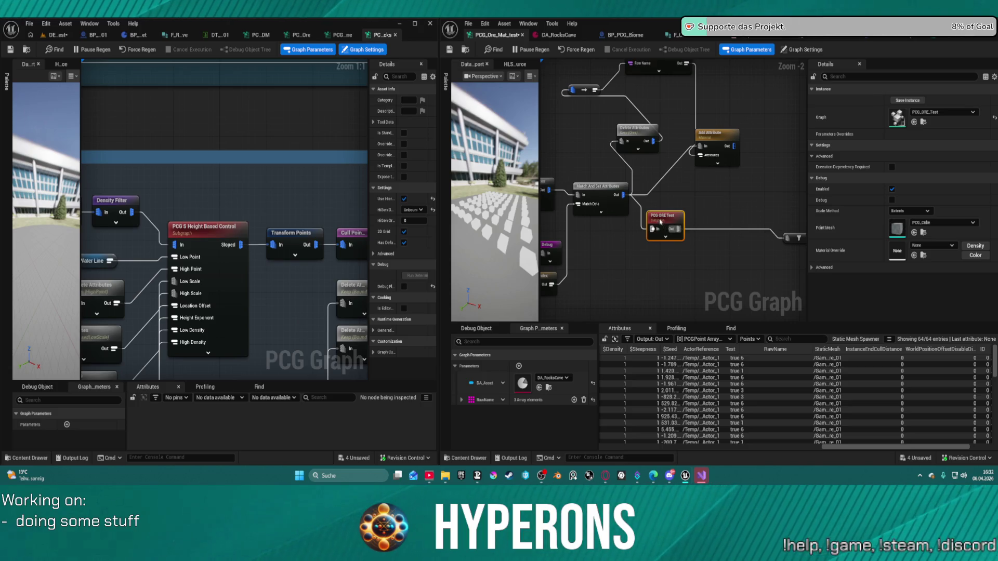
pyautogui.moveTo(726, 198); pyautogui.dragTo(662, 201)
pyautogui.scroll(-1, 663, 202)
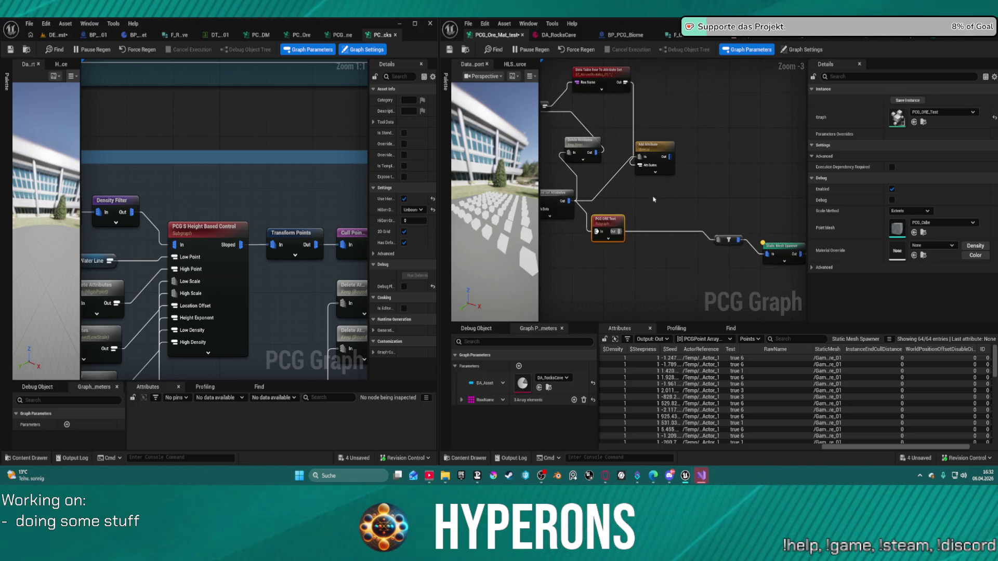
pyautogui.click(962, 41)
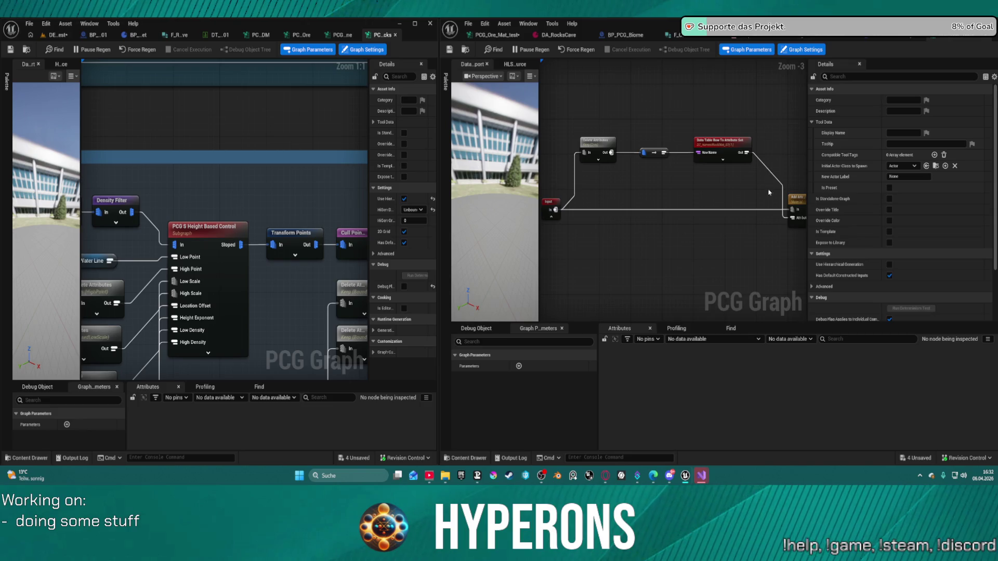
pyautogui.moveTo(768, 192); pyautogui.dragTo(702, 206)
pyautogui.moveTo(774, 213); pyautogui.dragTo(700, 204)
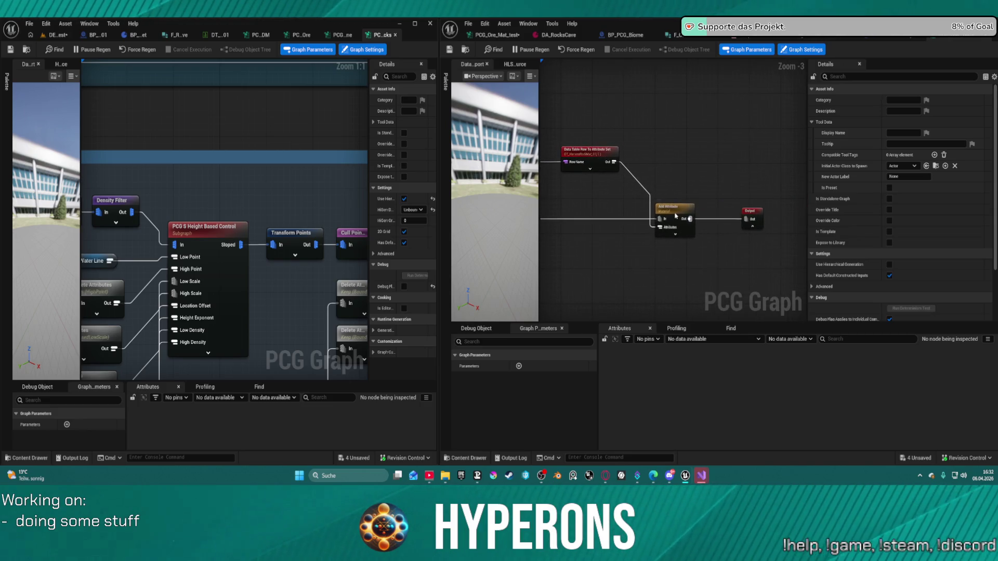
pyautogui.click(504, 36)
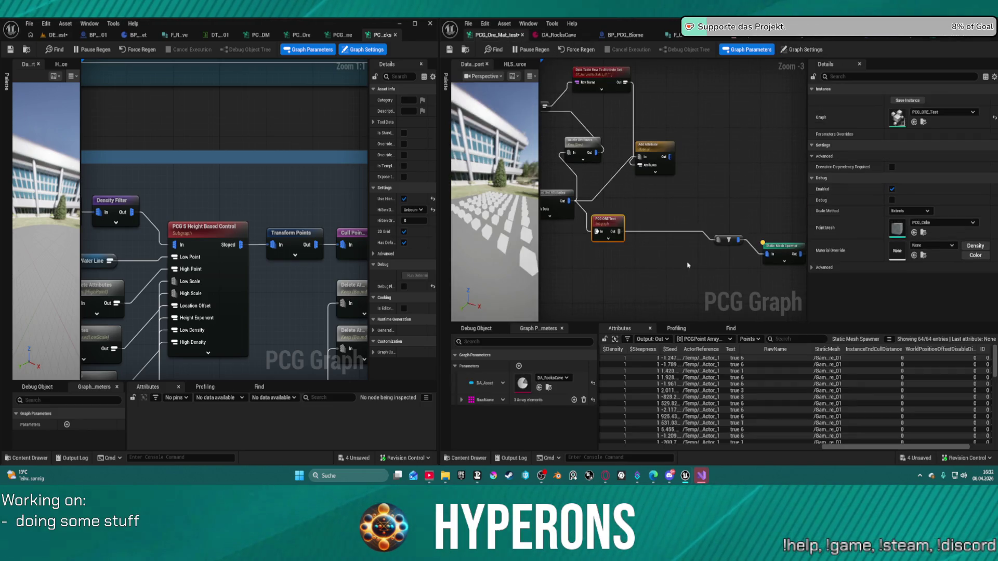
# Resize the attribute table columns and sort the spawned points by RawName
pyautogui.moveTo(675, 234)
pyautogui.mouseDown()
pyautogui.moveTo(602, 213)
pyautogui.moveTo(659, 185)
pyautogui.mouseUp()
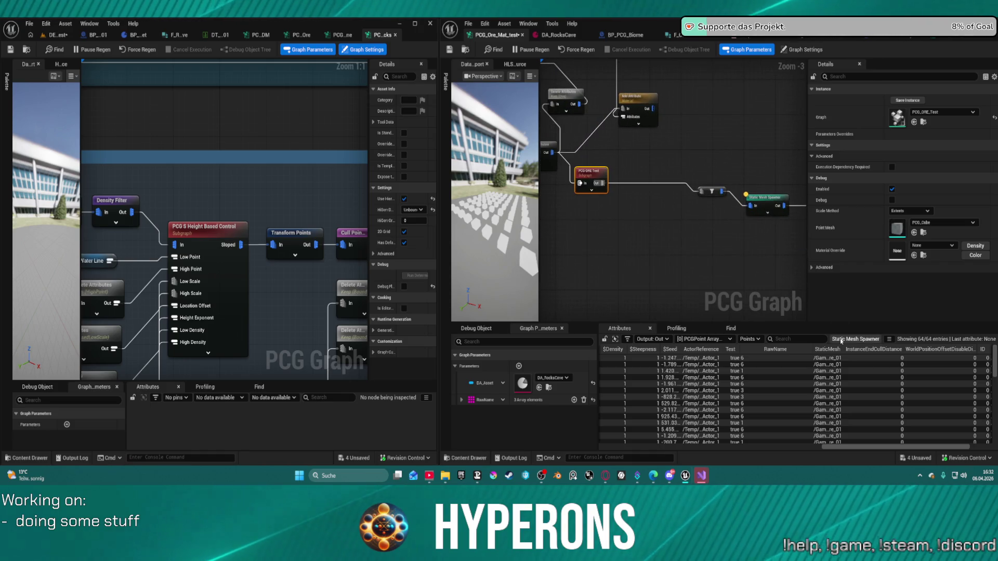
pyautogui.moveTo(955, 447); pyautogui.dragTo(982, 448)
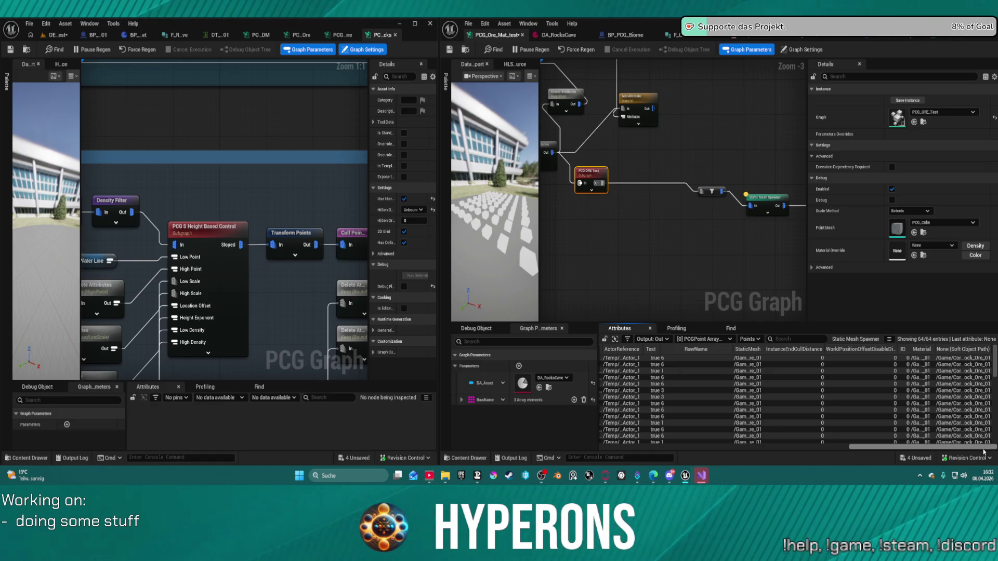
pyautogui.moveTo(975, 454); pyautogui.dragTo(906, 449)
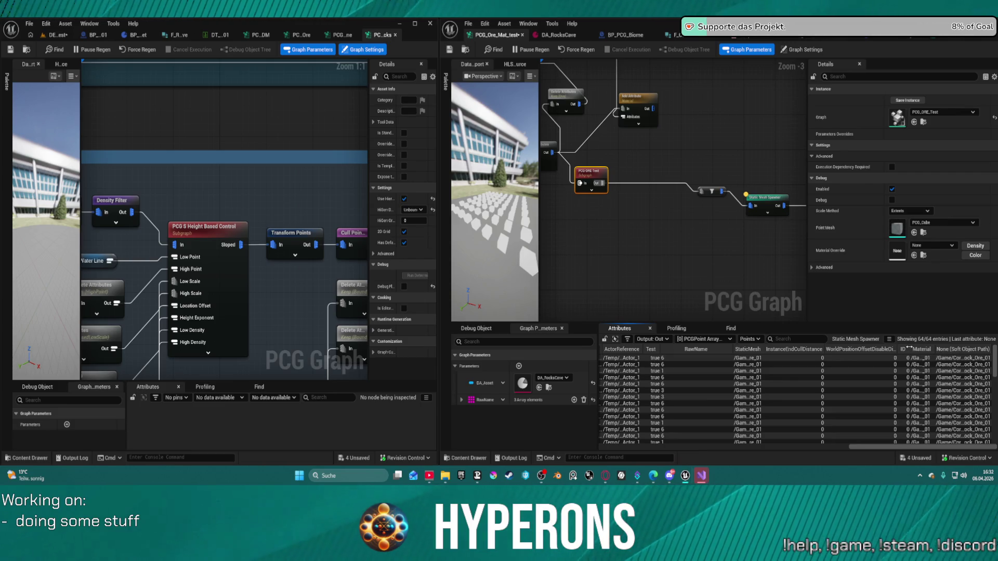
pyautogui.moveTo(909, 347); pyautogui.dragTo(854, 351)
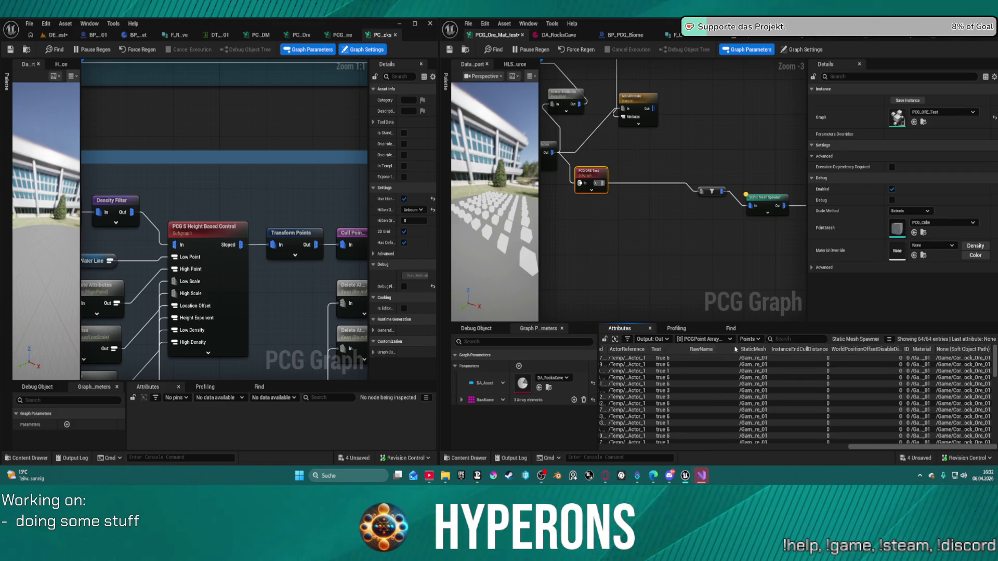
pyautogui.moveTo(736, 350); pyautogui.dragTo(702, 351)
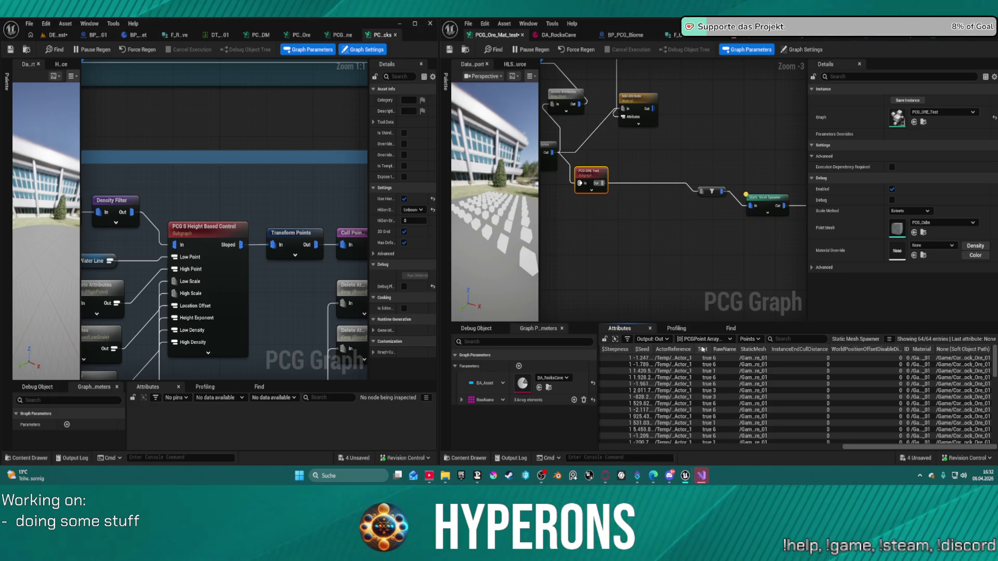
pyautogui.click(726, 350)
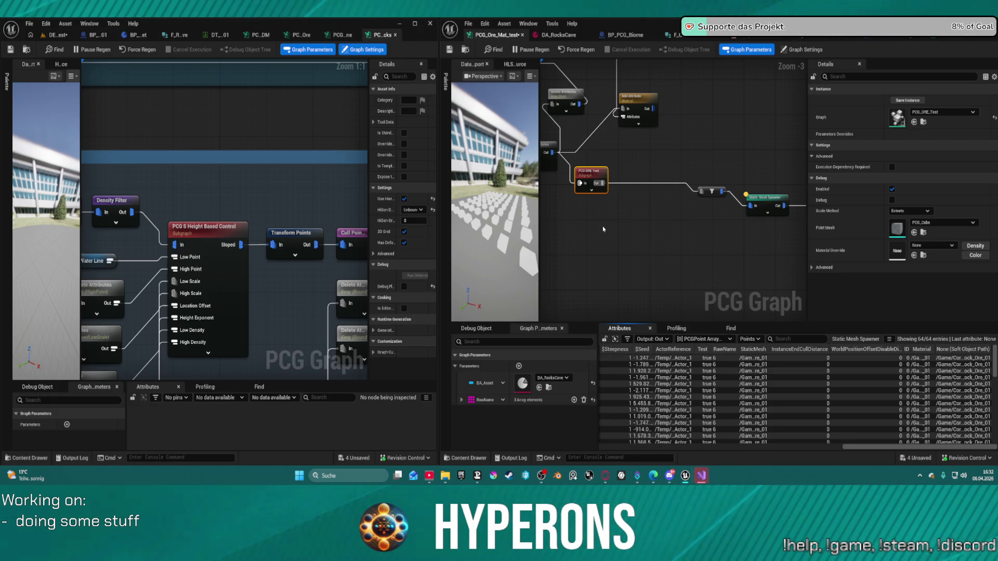
pyautogui.scroll(-4, 618, 289)
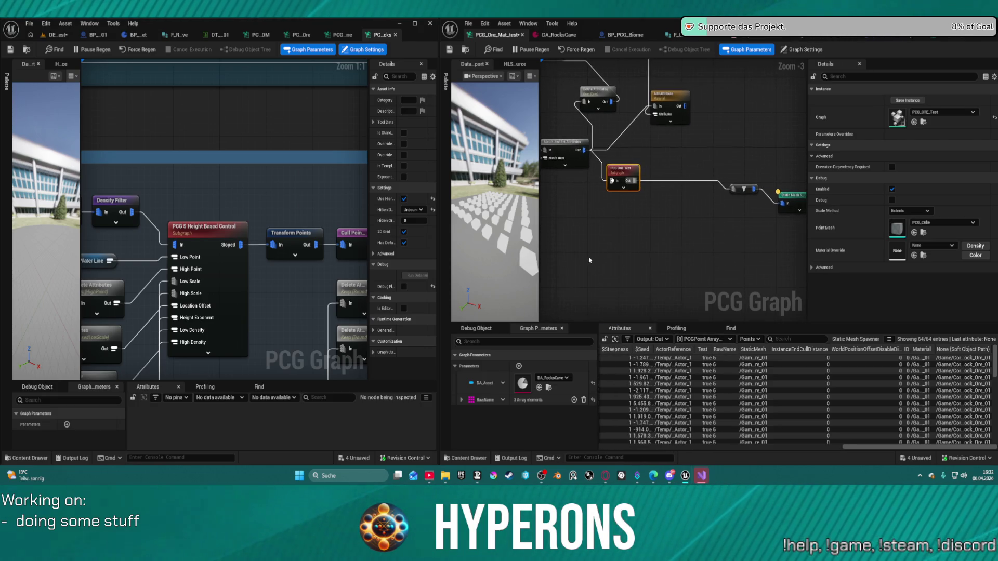
# Rename the RawName graph parameter to Ores
pyautogui.rightClick(497, 400)
pyautogui.click(536, 342)
pyautogui.write('s')
pyautogui.press('Return')
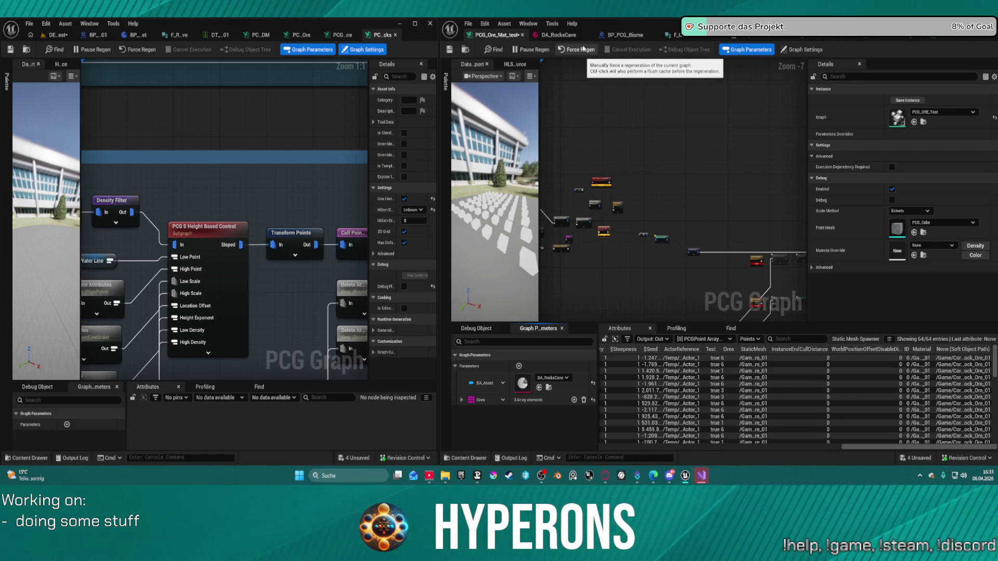
pyautogui.scroll(6, 603, 201)
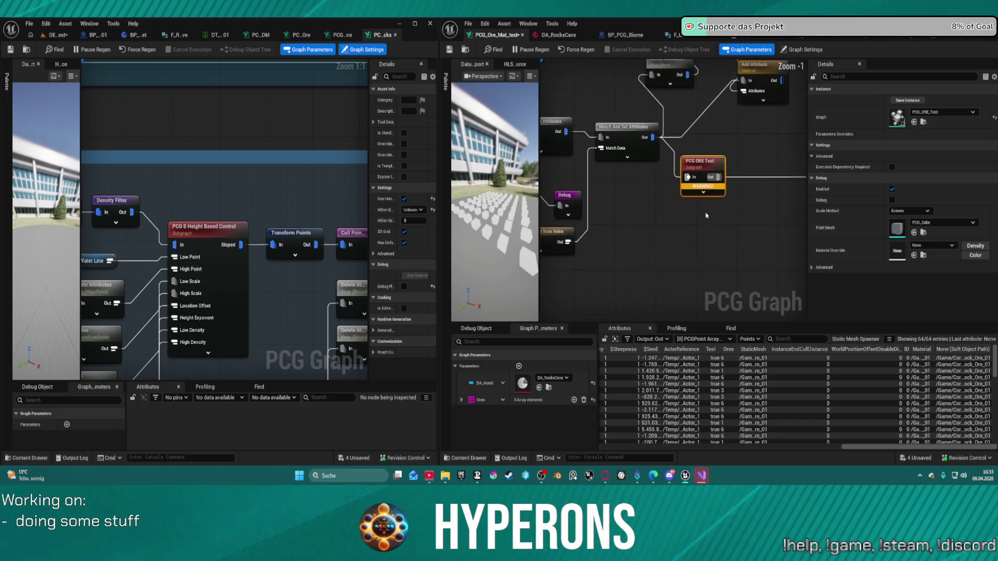
# Open the PCG ORE Test subgraph and inspect its Delete Attributes, Data Table Row and Add Attribute nodes
pyautogui.doubleClick(699, 161)
pyautogui.scroll(1, 604, 191)
pyautogui.scroll(2, 610, 148)
pyautogui.click(611, 148)
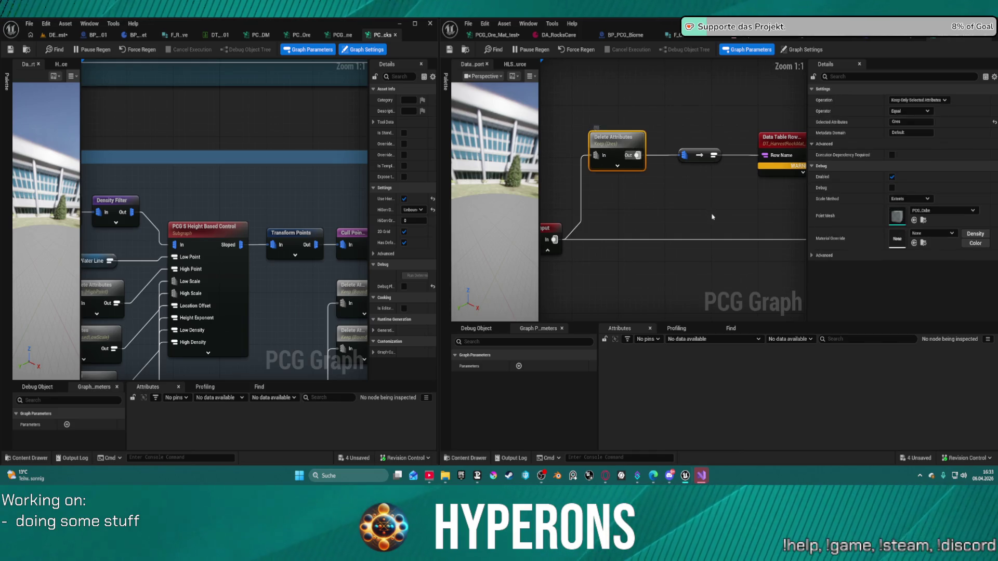
pyautogui.moveTo(780, 197); pyautogui.dragTo(683, 205)
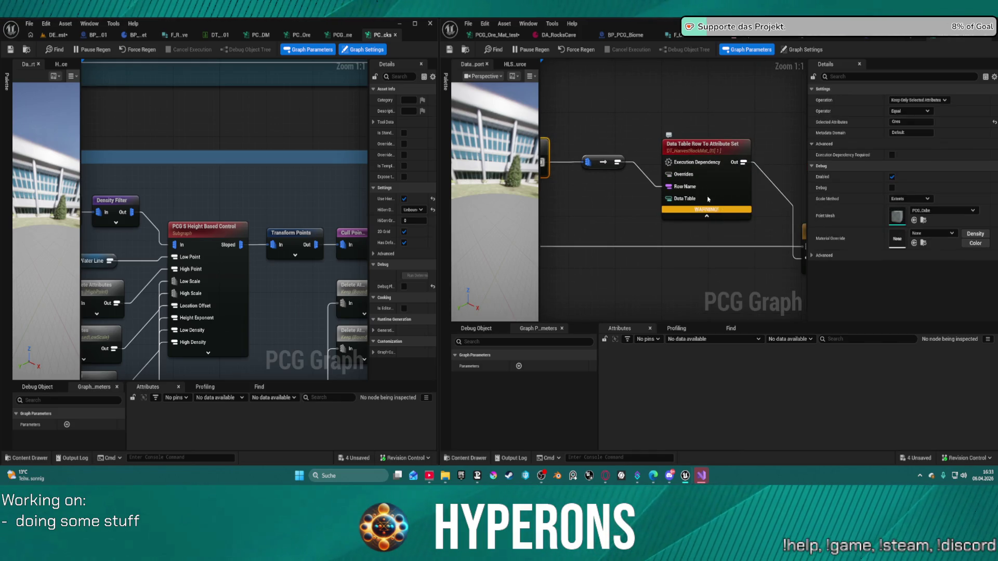
pyautogui.moveTo(687, 191)
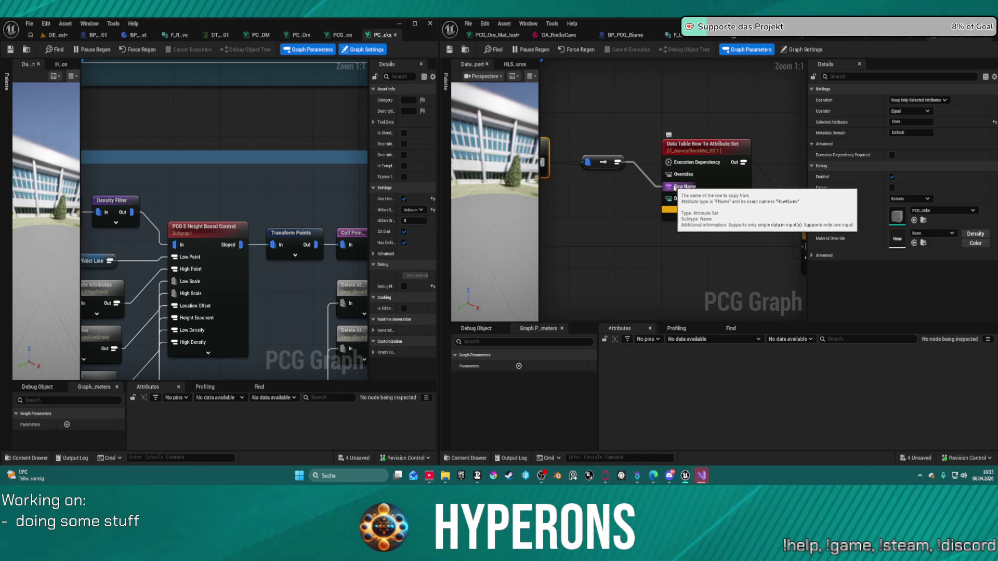
pyautogui.moveTo(616, 118); pyautogui.dragTo(712, 117)
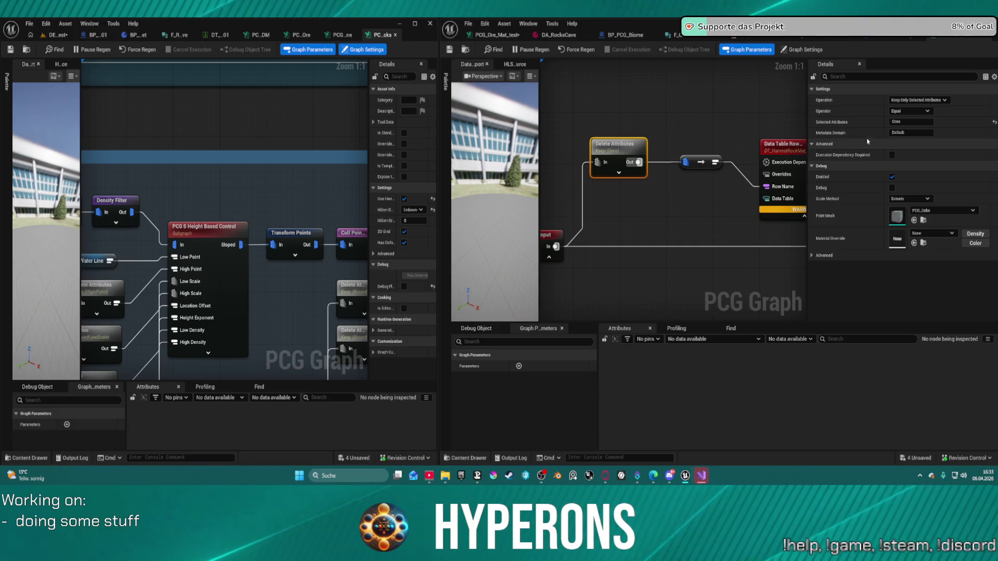
pyautogui.moveTo(763, 139); pyautogui.dragTo(689, 137)
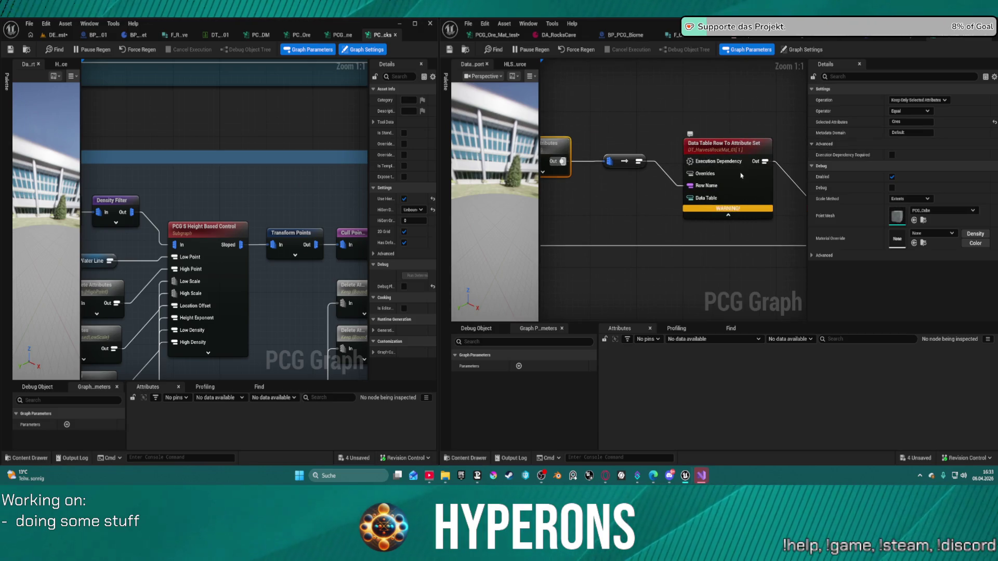
pyautogui.moveTo(748, 187)
pyautogui.mouseDown()
pyautogui.moveTo(744, 133)
pyautogui.moveTo(590, 156)
pyautogui.moveTo(638, 214)
pyautogui.mouseUp()
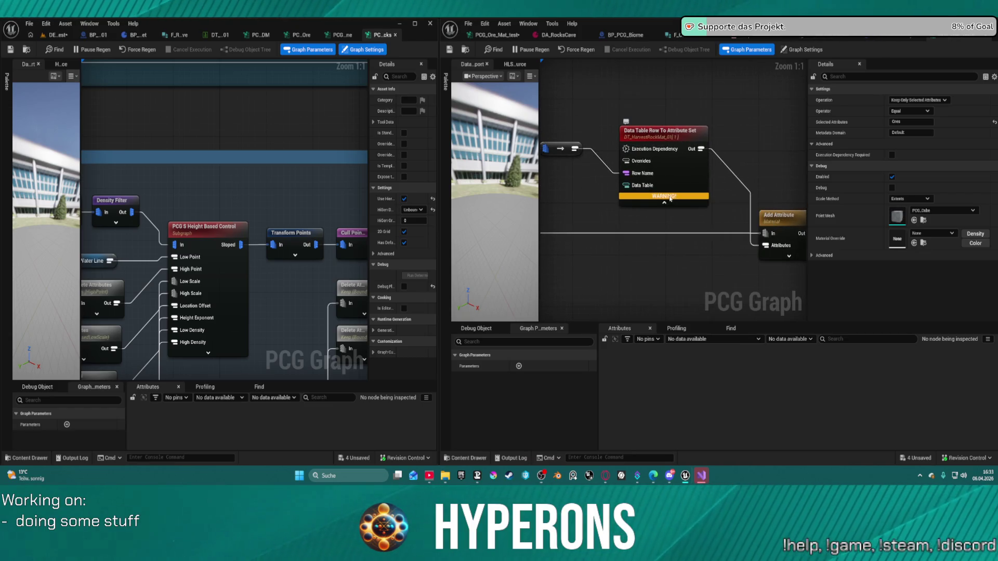
pyautogui.moveTo(671, 198)
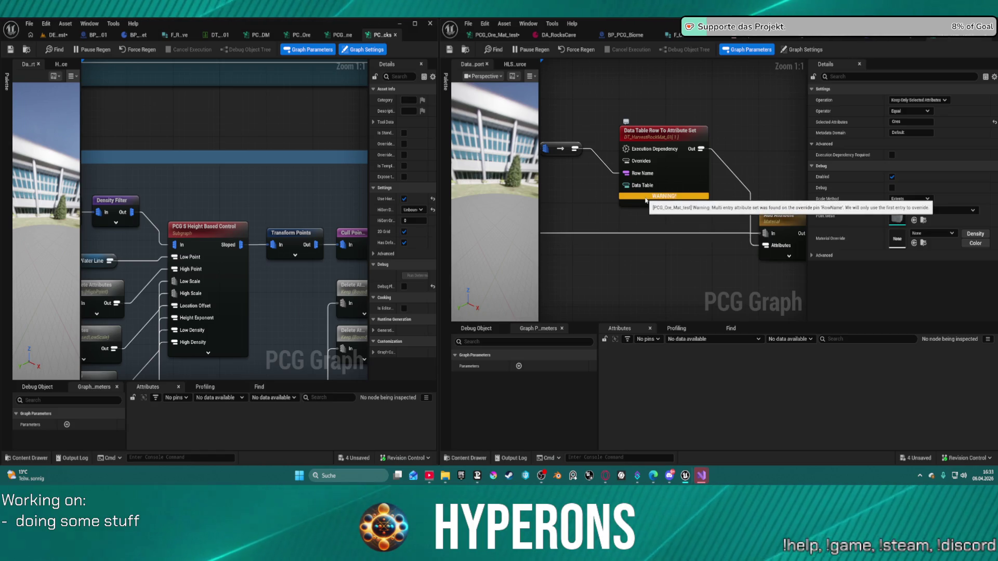
# Check the Delete Attributes operation options without changing them, then pull a new wire from Input
pyautogui.moveTo(598, 187)
pyautogui.mouseDown()
pyautogui.moveTo(764, 195)
pyautogui.moveTo(711, 199)
pyautogui.mouseUp()
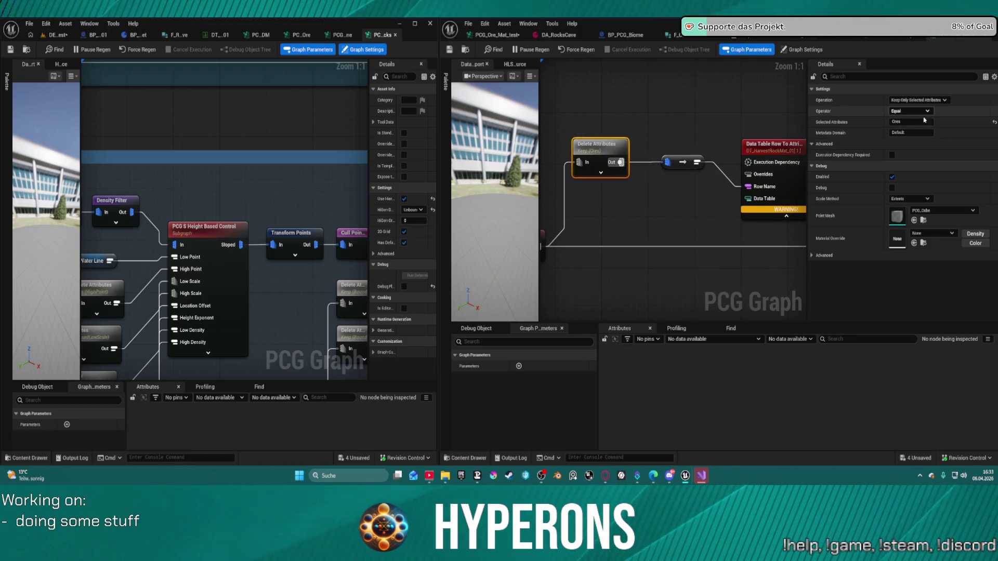
pyautogui.click(927, 100)
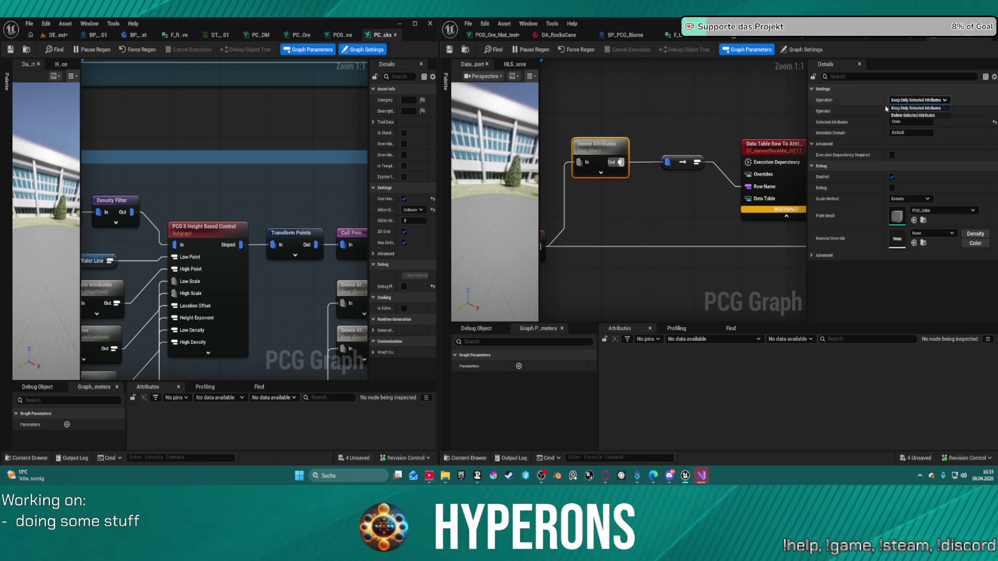
pyautogui.click(637, 212)
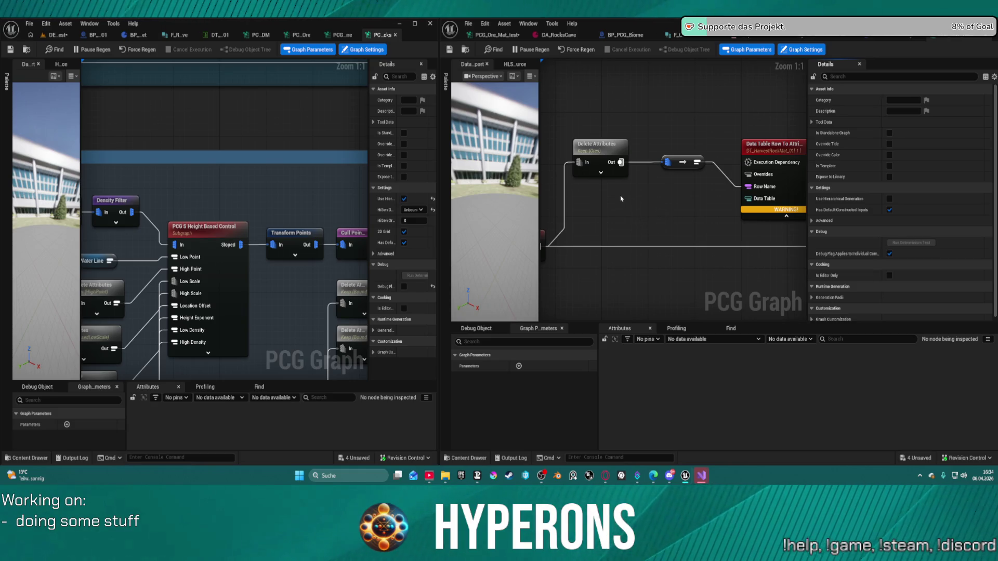
pyautogui.click(598, 158)
pyautogui.moveTo(561, 244); pyautogui.dragTo(649, 235)
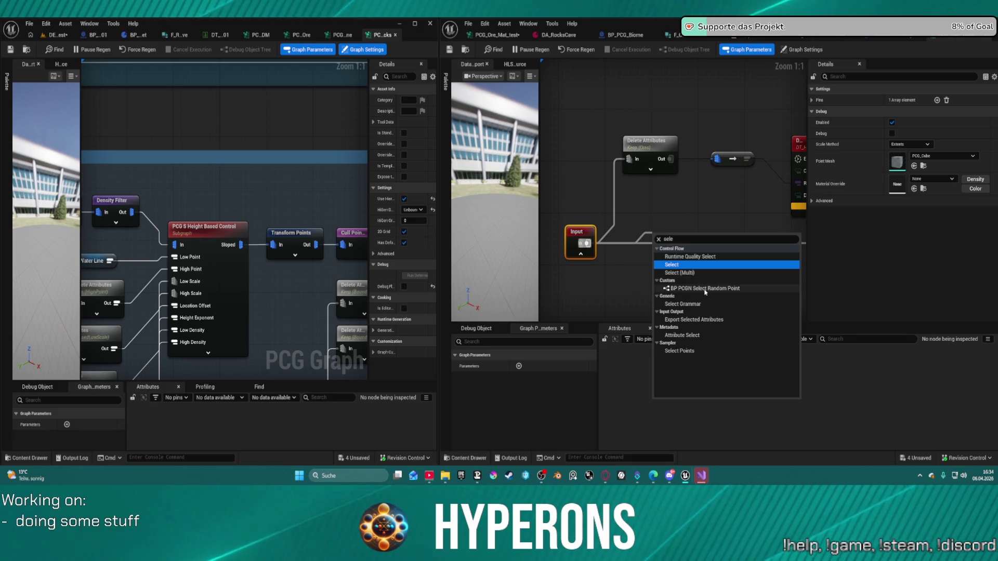
# Cancel the output directory chooser, delete the Export Selected Attributes node, and return to PCG_Ore_Mat_test
pyautogui.click(702, 321)
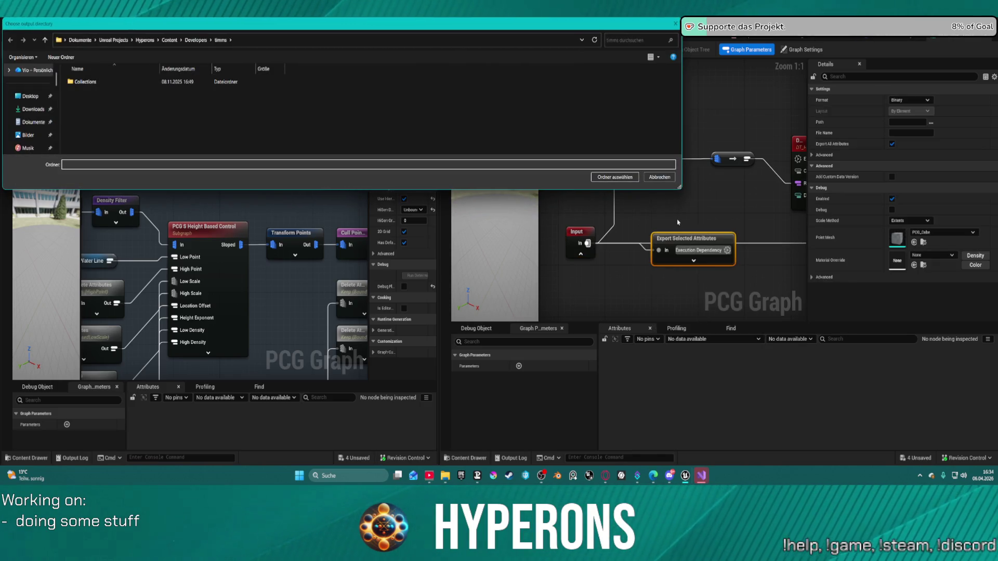
pyautogui.click(659, 177)
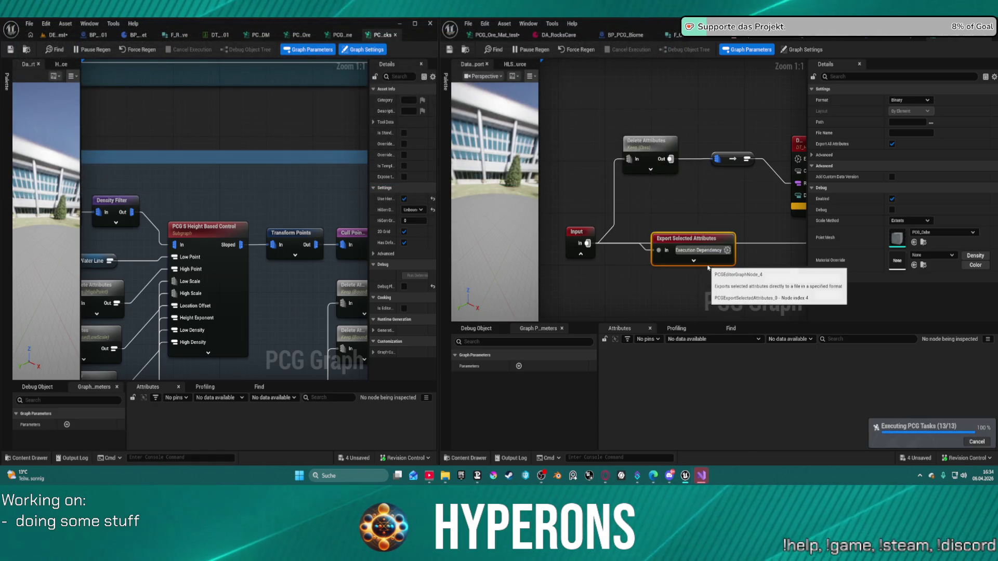
pyautogui.press('Delete')
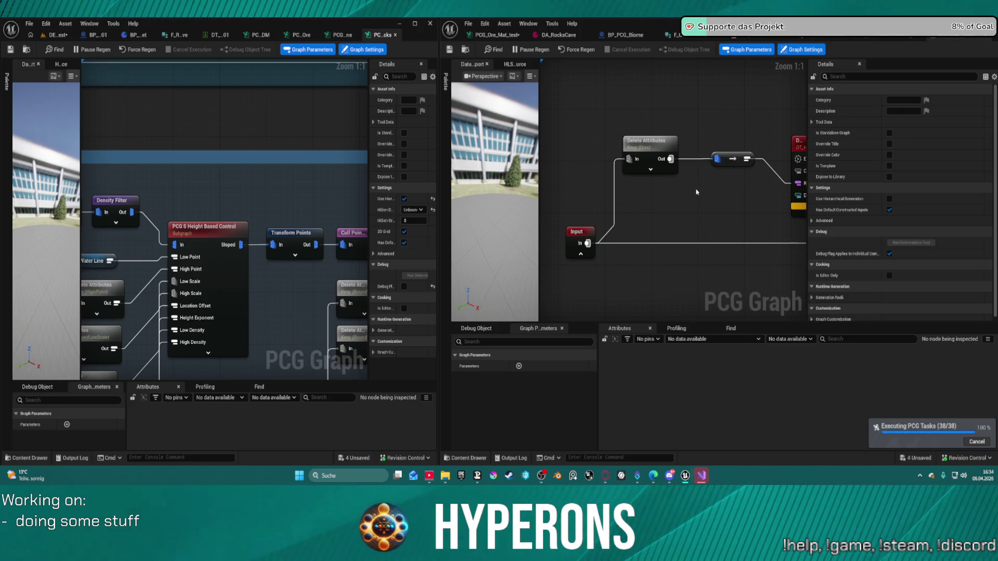
pyautogui.click(625, 35)
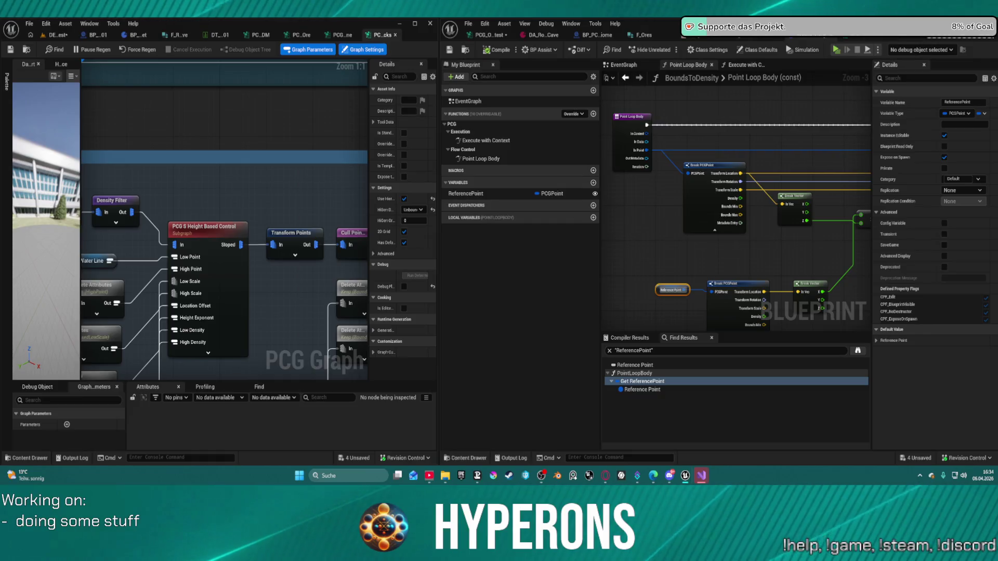
pyautogui.click(496, 35)
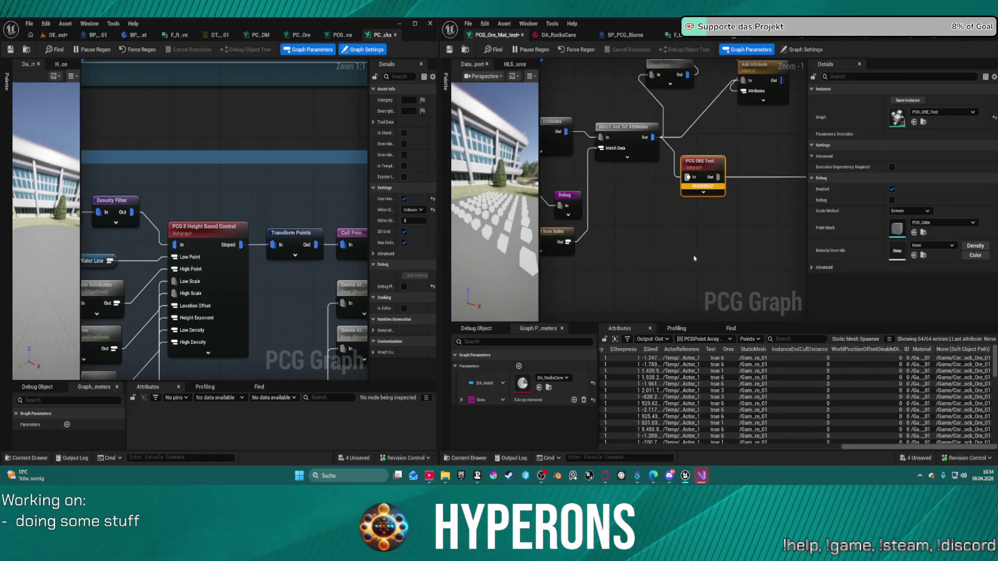
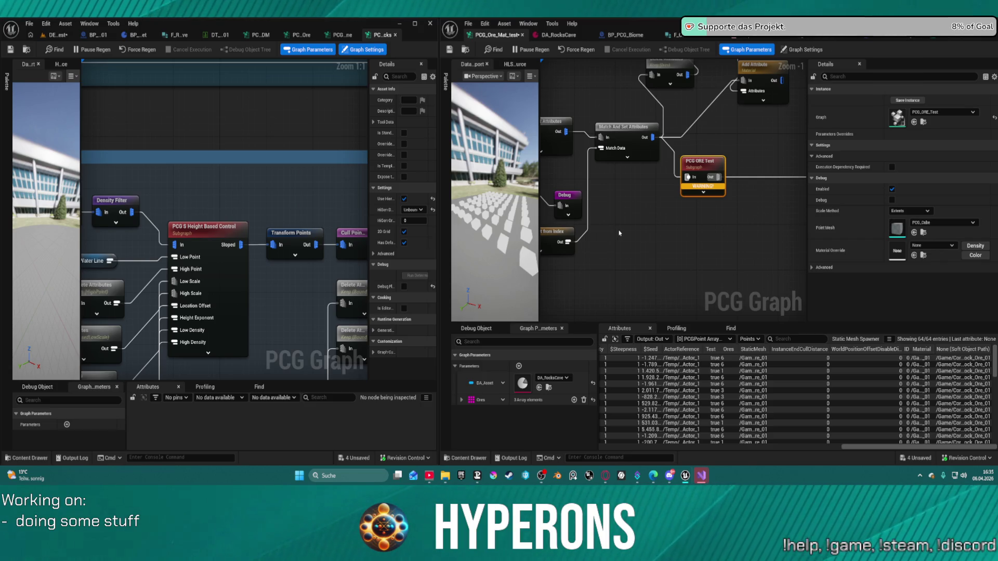
# Pan and zoom through the rock graph to survey the SLOPE ROCKS, CLIFFS Top Rocks and Allow Generation groups
pyautogui.scroll(-3, 332, 267)
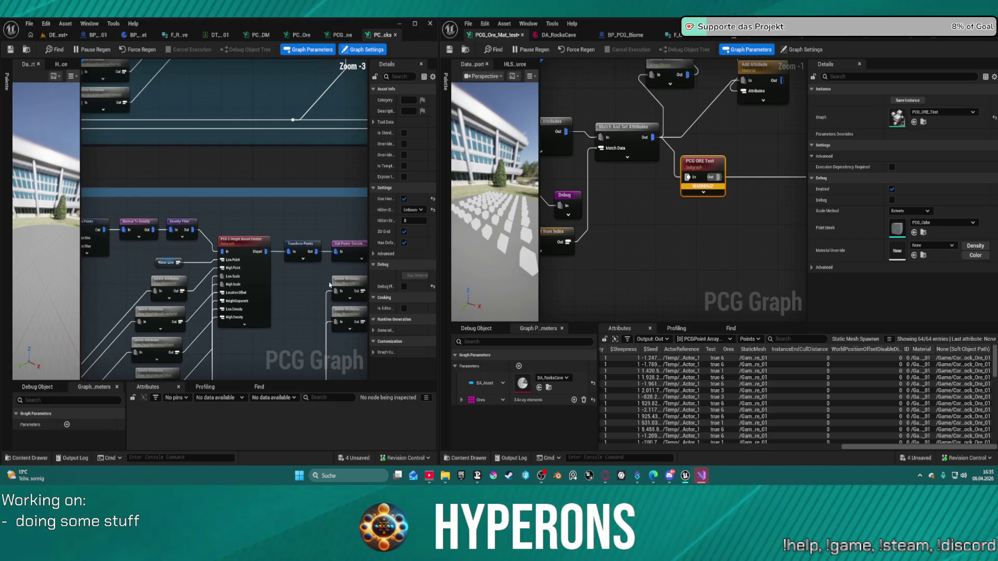
pyautogui.moveTo(217, 255); pyautogui.dragTo(431, 208)
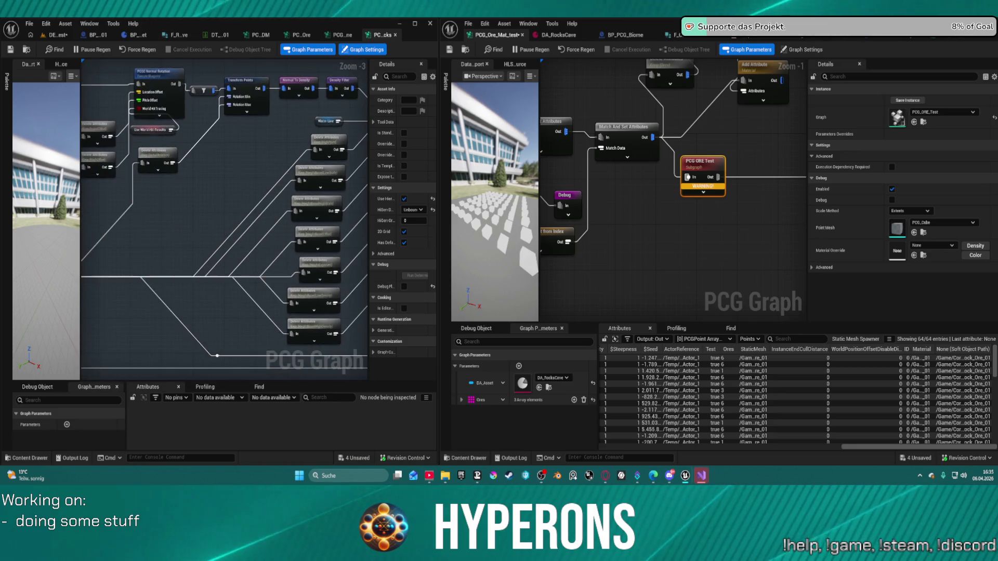
pyautogui.moveTo(218, 223); pyautogui.dragTo(332, 270)
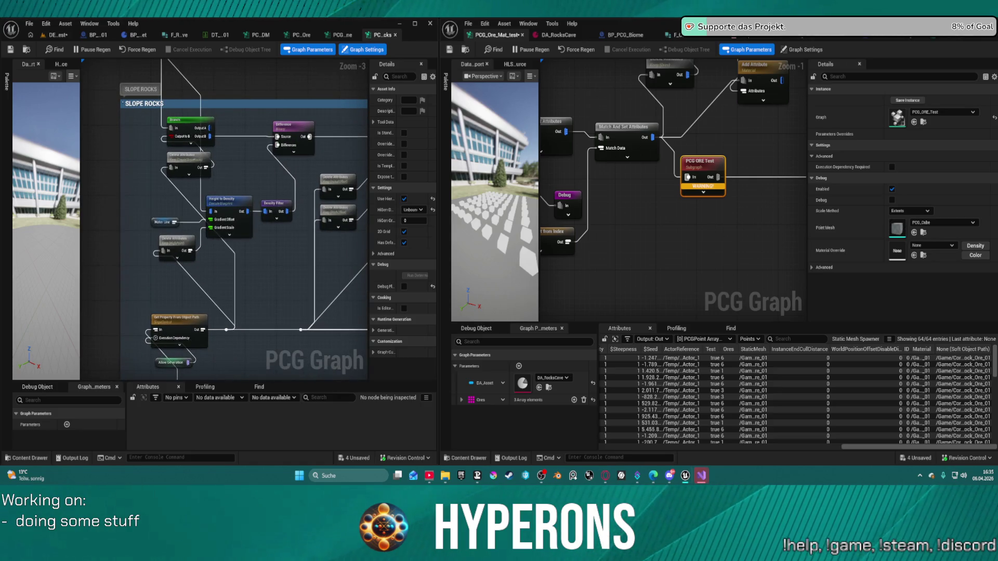
pyautogui.scroll(-7, 224, 218)
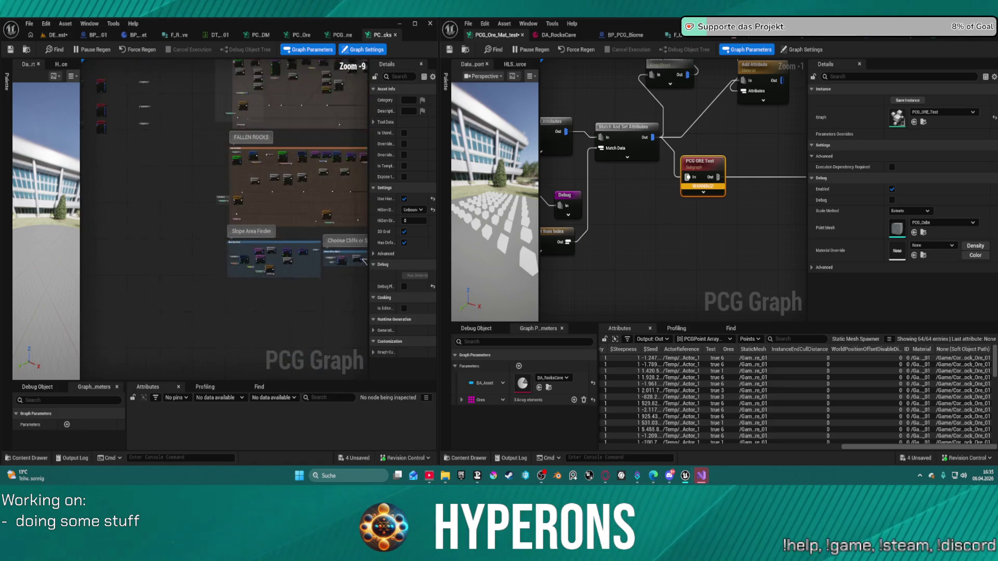
pyautogui.scroll(9, 231, 184)
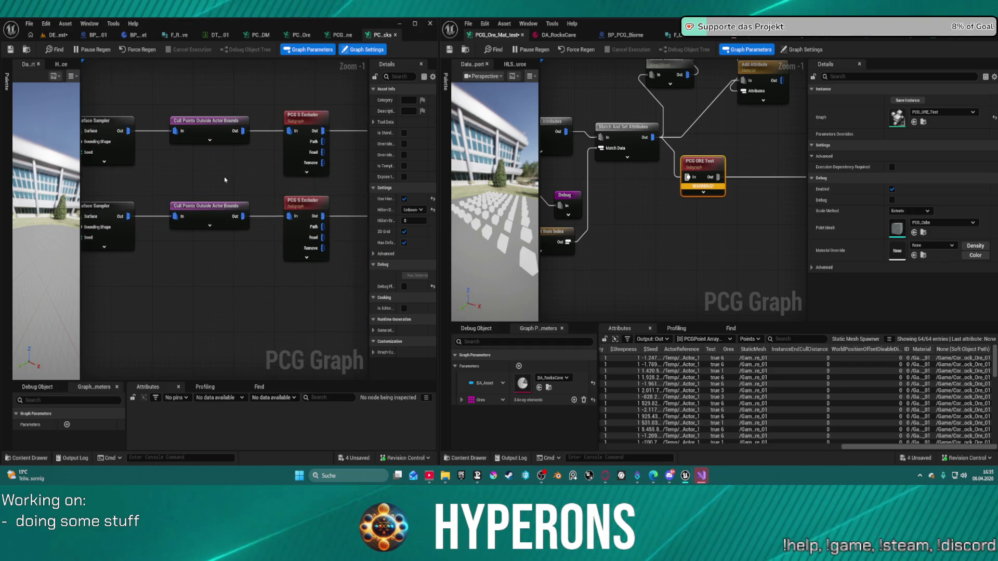
pyautogui.scroll(-2, 217, 176)
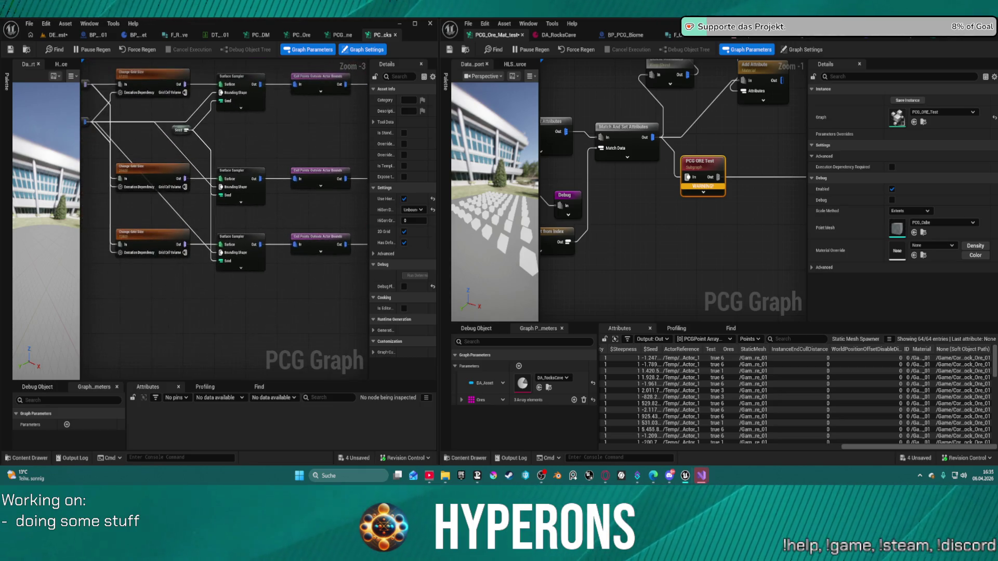
pyautogui.scroll(-5, 130, 329)
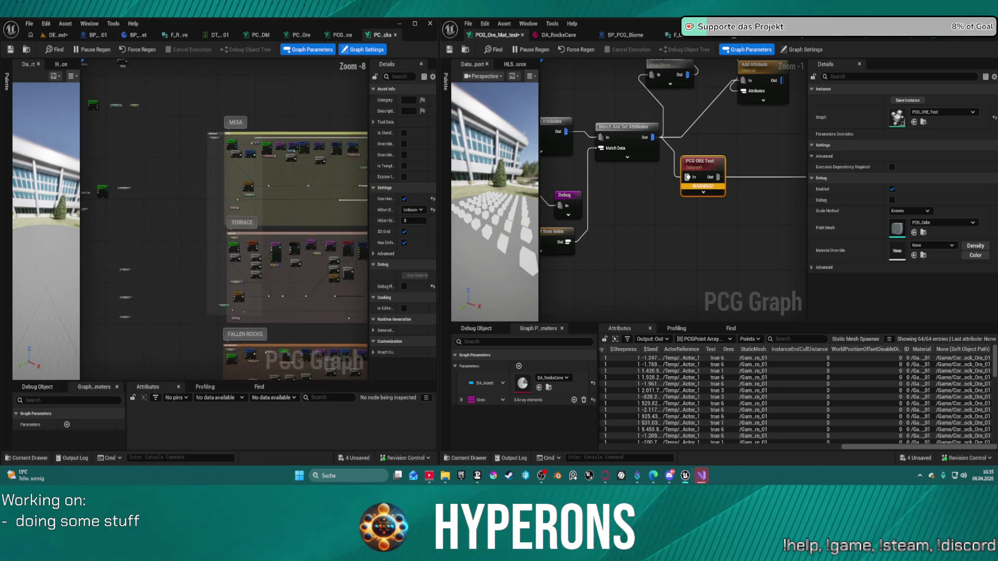
pyautogui.moveTo(260, 323)
pyautogui.mouseDown()
pyautogui.moveTo(111, 105)
pyautogui.moveTo(94, 104)
pyautogui.mouseUp()
pyautogui.moveTo(224, 224); pyautogui.dragTo(155, 216)
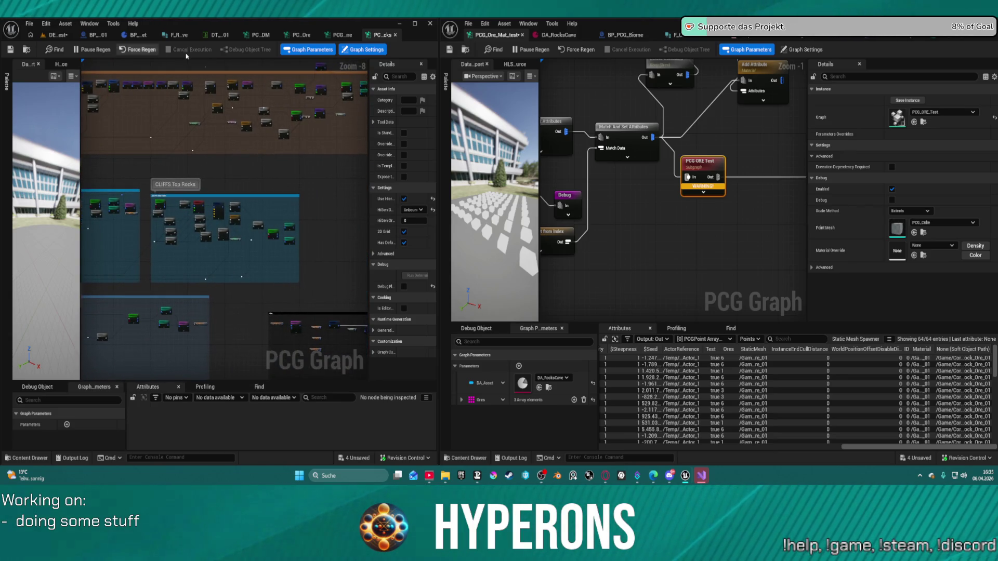
pyautogui.scroll(1, 207, 203)
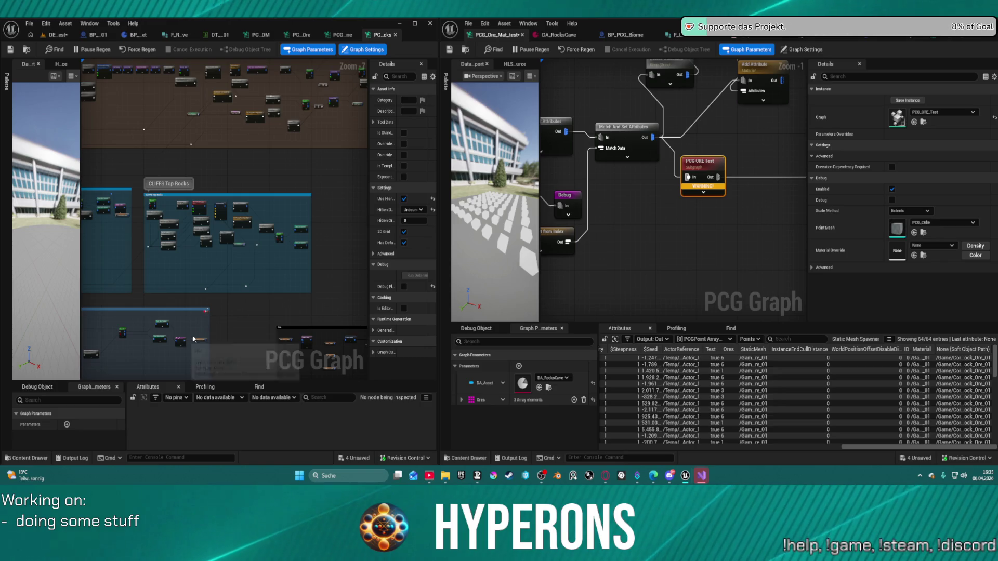
pyautogui.scroll(6, 279, 253)
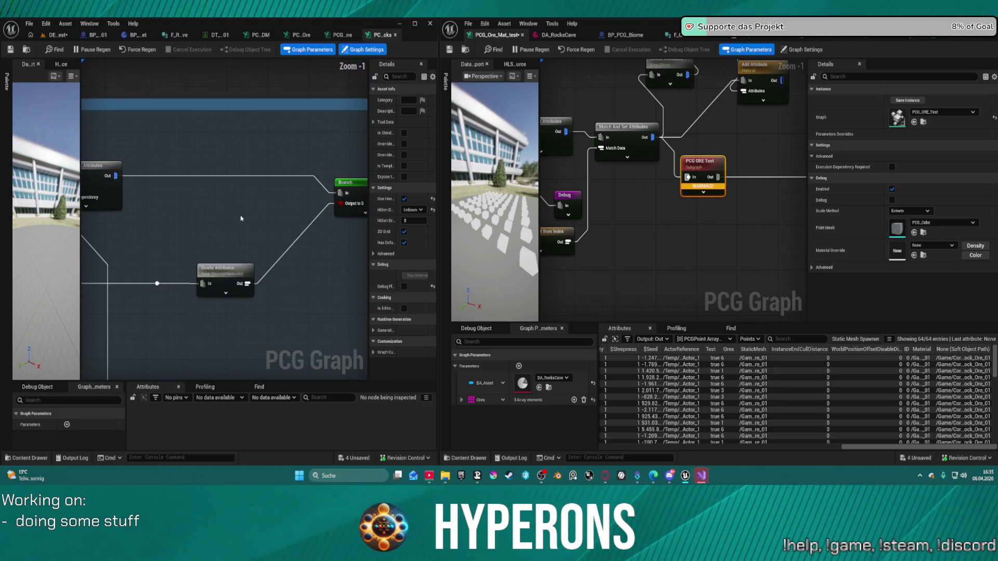
pyautogui.moveTo(197, 207); pyautogui.dragTo(19, 237)
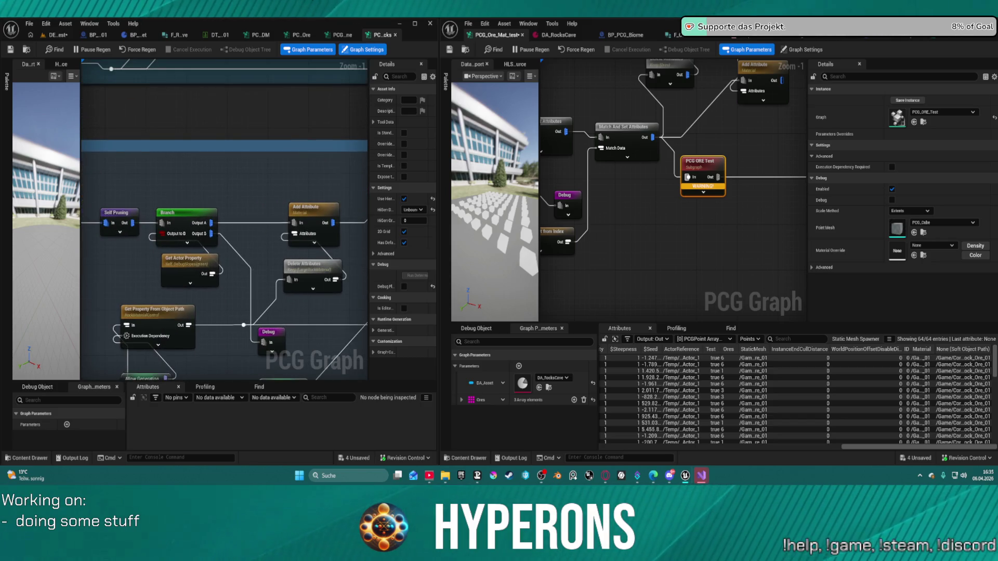
pyautogui.moveTo(370, 255); pyautogui.dragTo(363, 179)
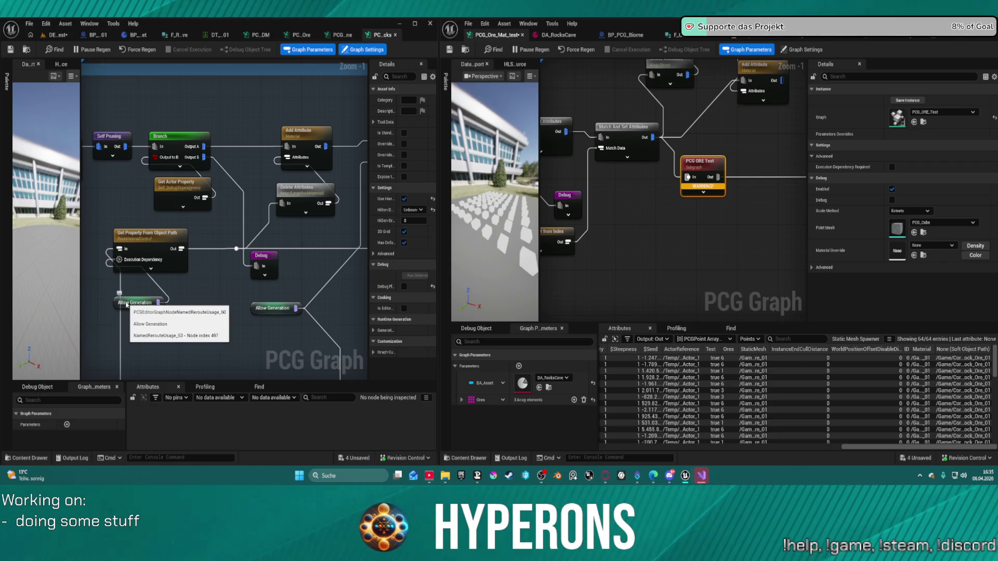
# Open the PCG ORE Test subgraph and inspect its Get Property From Object Path settings
pyautogui.moveTo(735, 227); pyautogui.dragTo(601, 229)
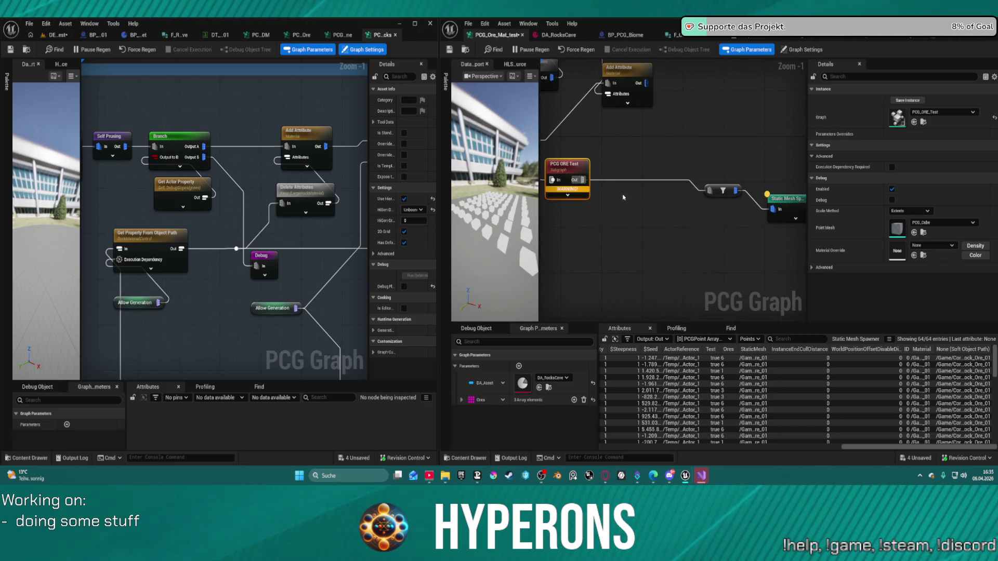
pyautogui.doubleClick(575, 165)
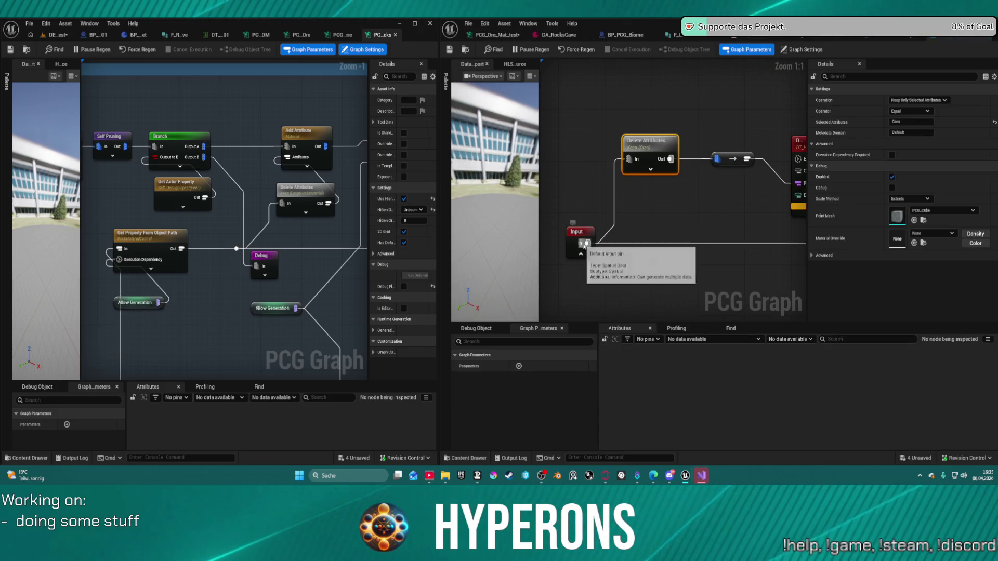
pyautogui.click(152, 236)
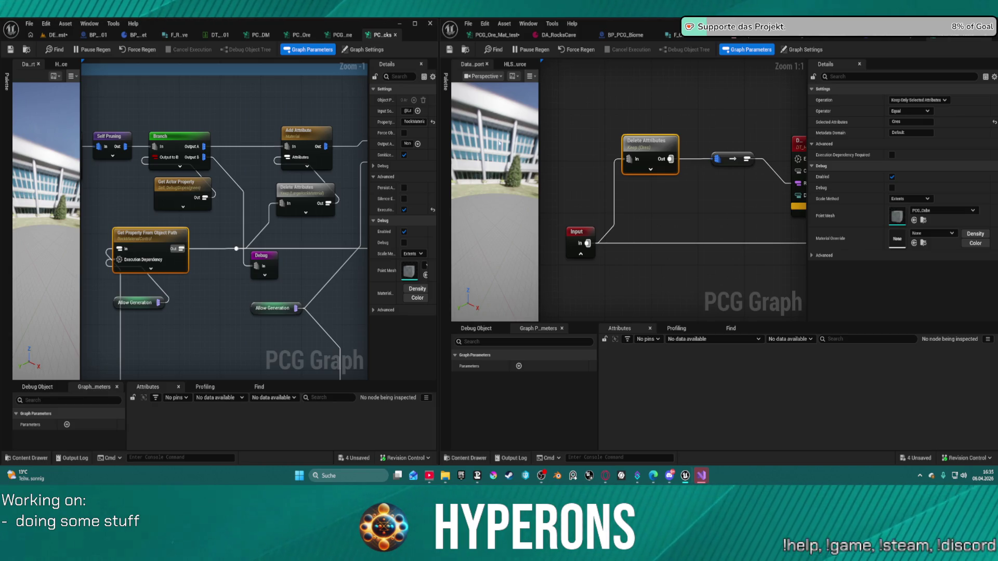
pyautogui.click(497, 35)
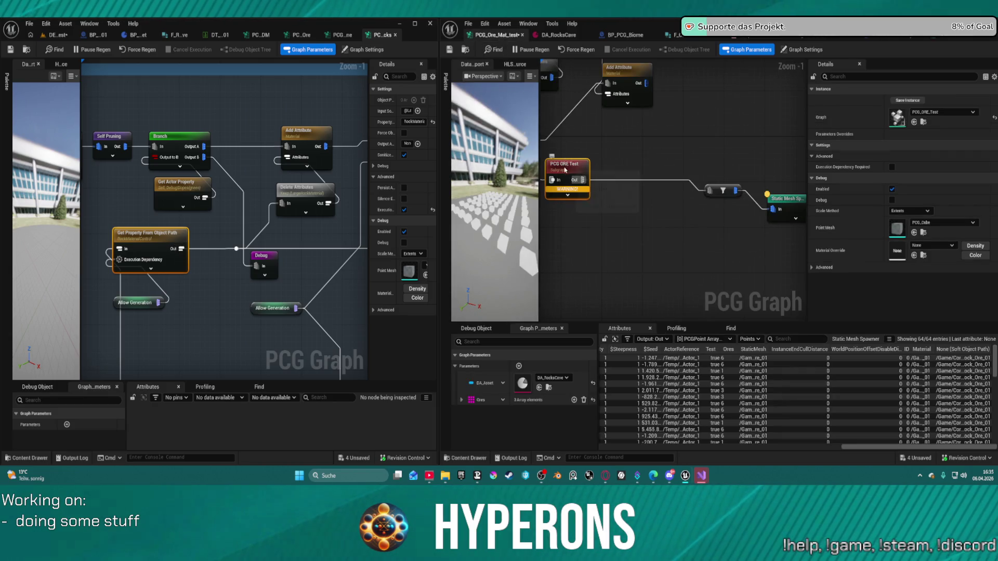
# Delete the PCG ORE Test node and wire Add Attribute's output into the Static Mesh Spawner
pyautogui.press('Delete')
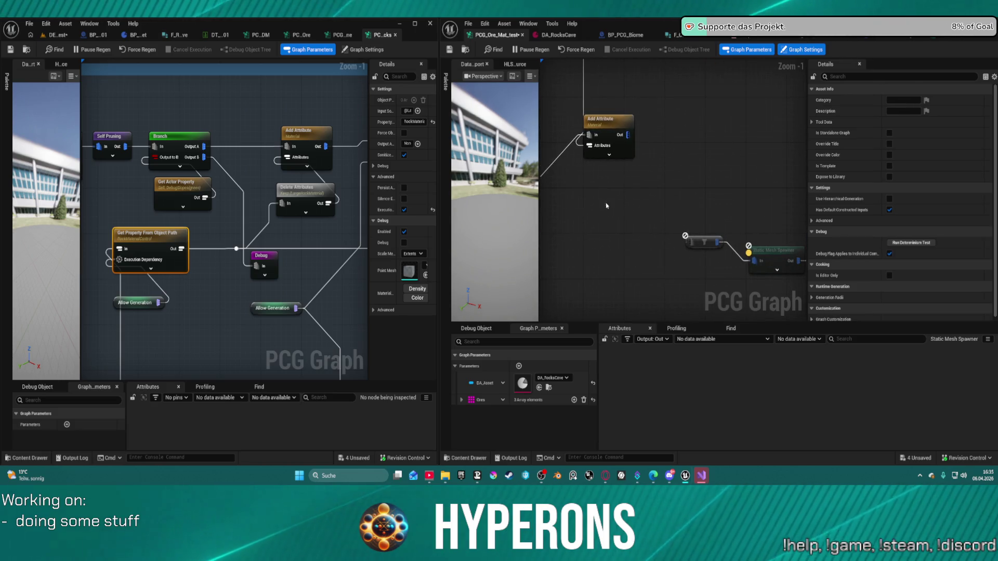
pyautogui.moveTo(624, 134)
pyautogui.mouseDown()
pyautogui.moveTo(679, 244)
pyautogui.moveTo(754, 261)
pyautogui.mouseUp()
pyautogui.moveTo(672, 264); pyautogui.dragTo(668, 281)
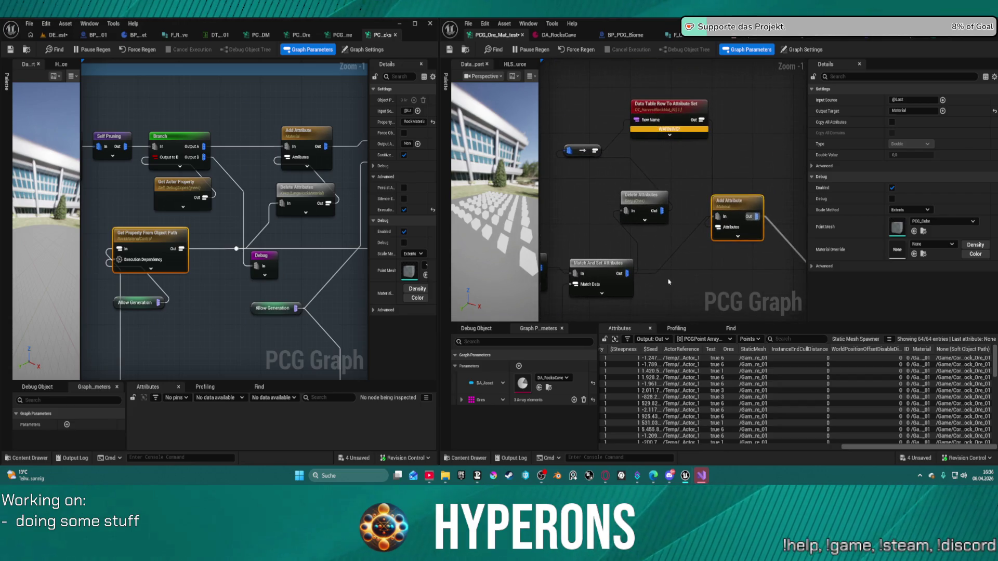
pyautogui.moveTo(635, 246); pyautogui.dragTo(672, 235)
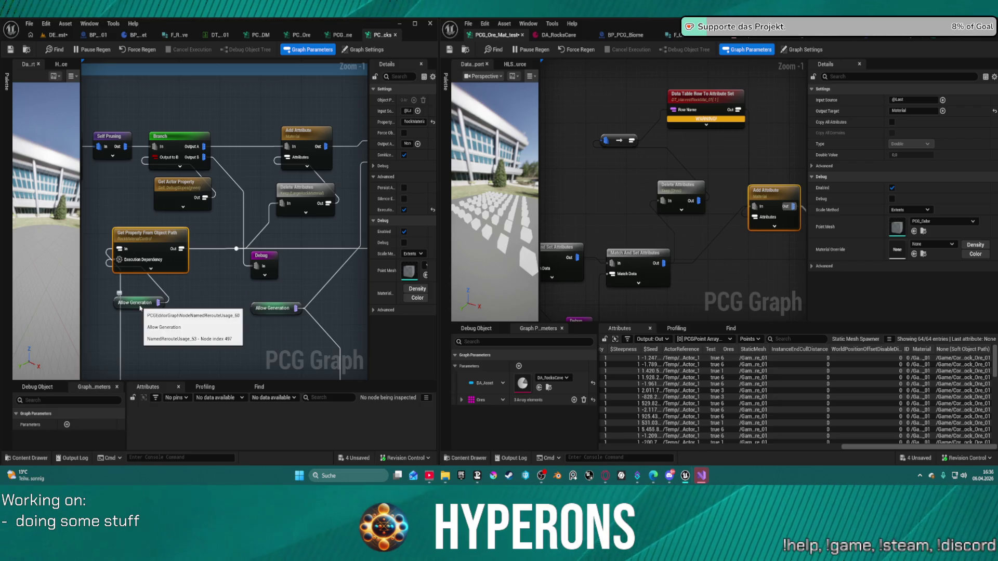
pyautogui.rightClick(578, 174)
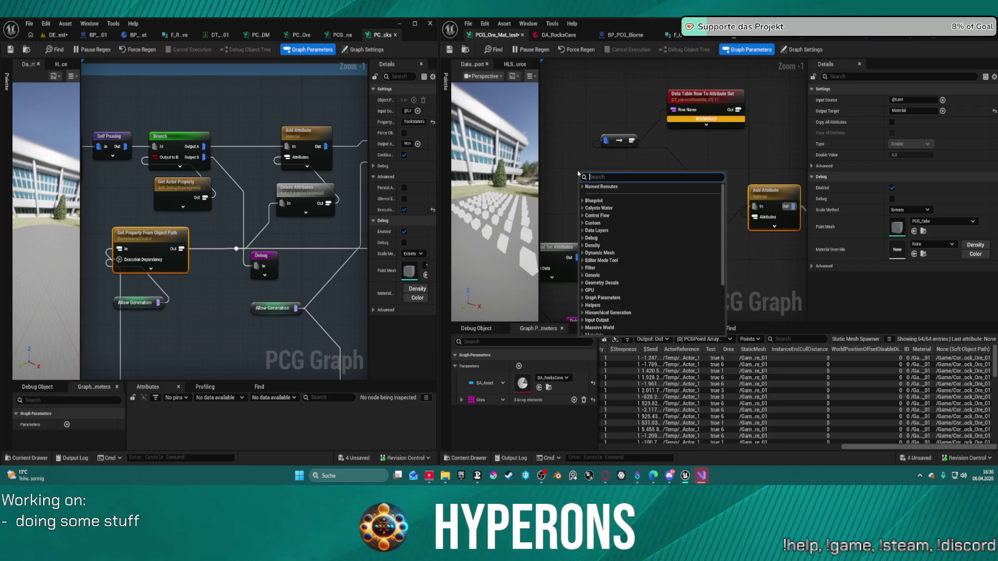
# Add a Get Tool Data node from a 'data' search, then delete it again
pyautogui.write('get')
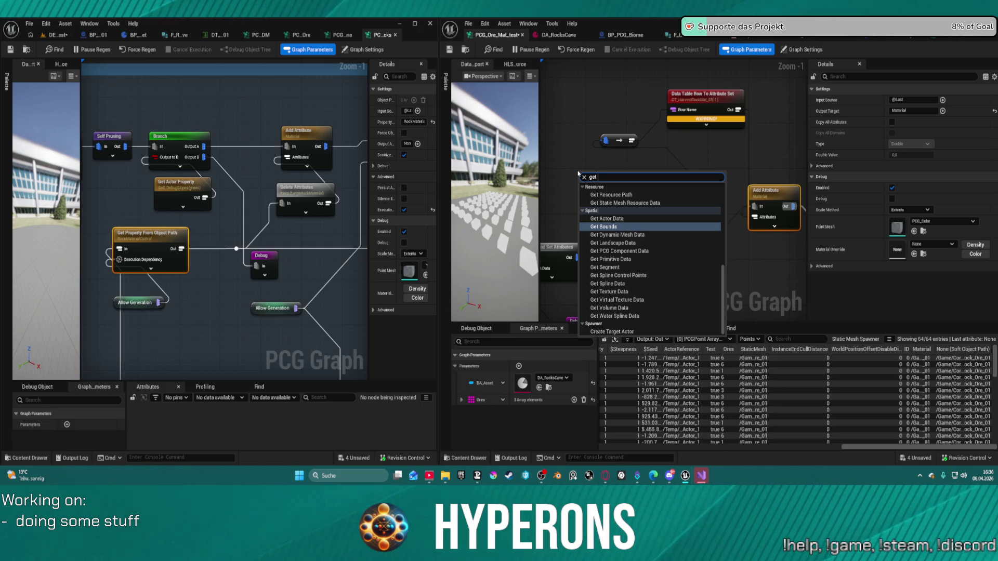
pyautogui.write('data')
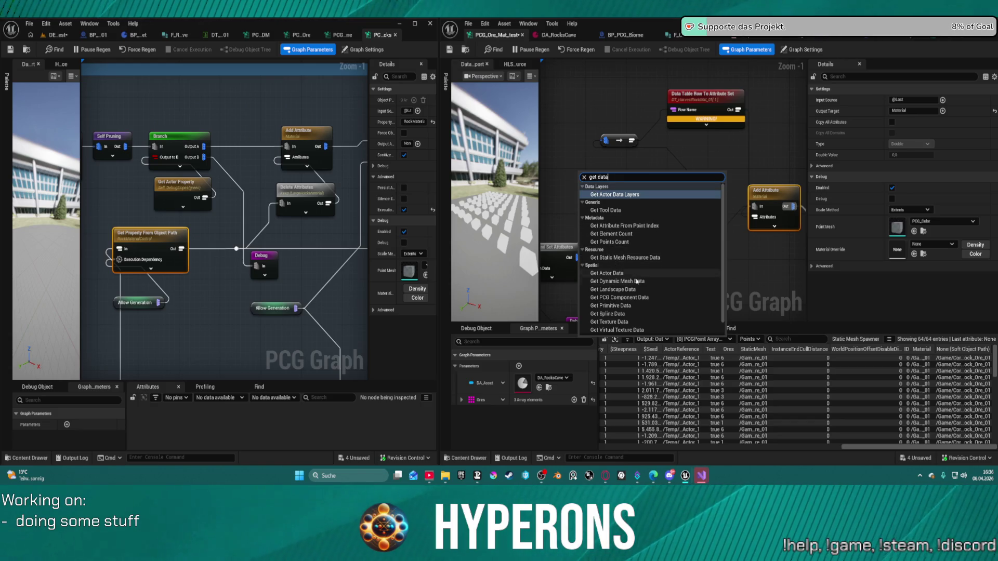
pyautogui.scroll(-1, 637, 295)
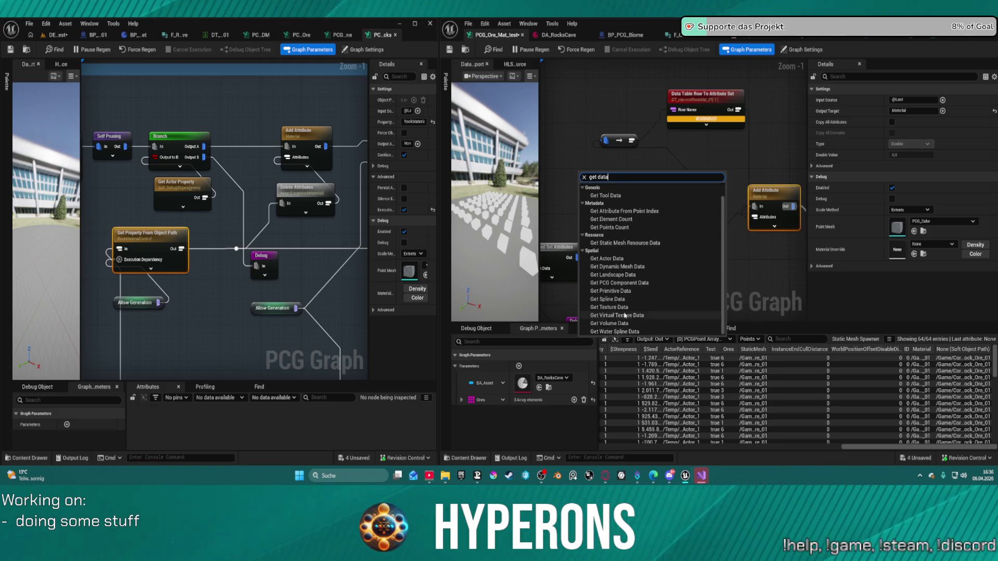
pyautogui.scroll(1, 626, 293)
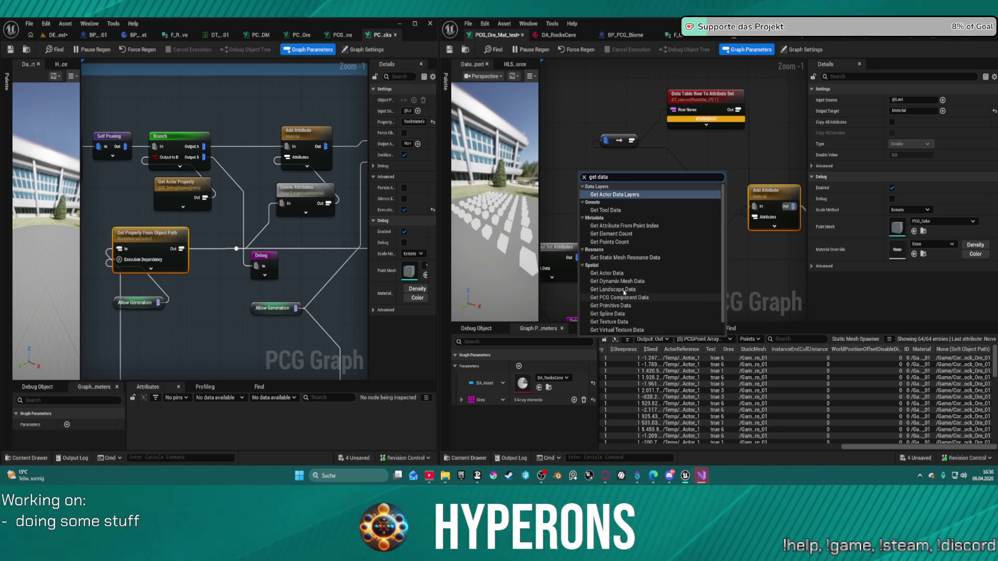
pyautogui.click(602, 209)
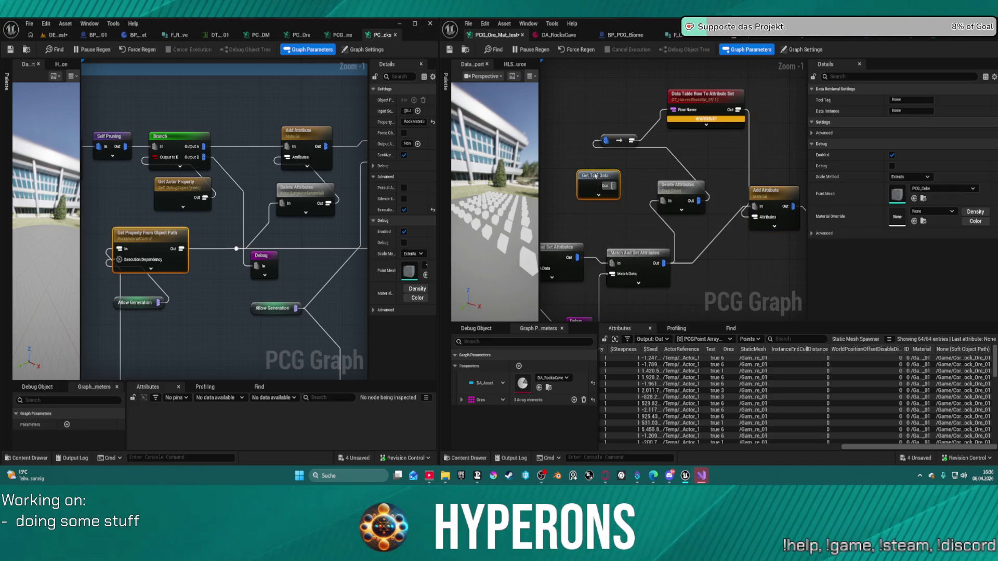
pyautogui.press('Delete')
# Search 'get pr' and place a Get Property From Object Path node
pyautogui.rightClick(600, 178)
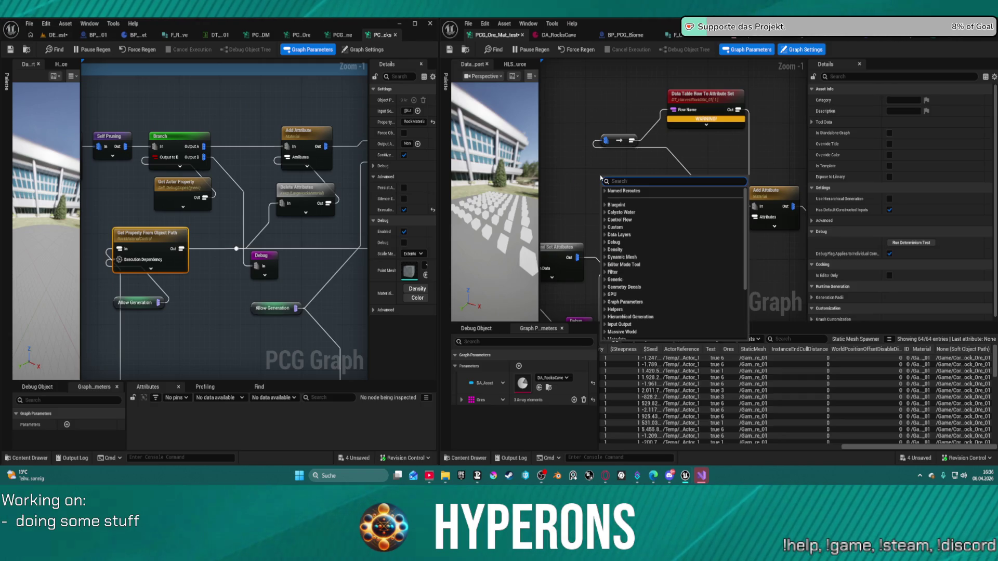
pyautogui.write('get')
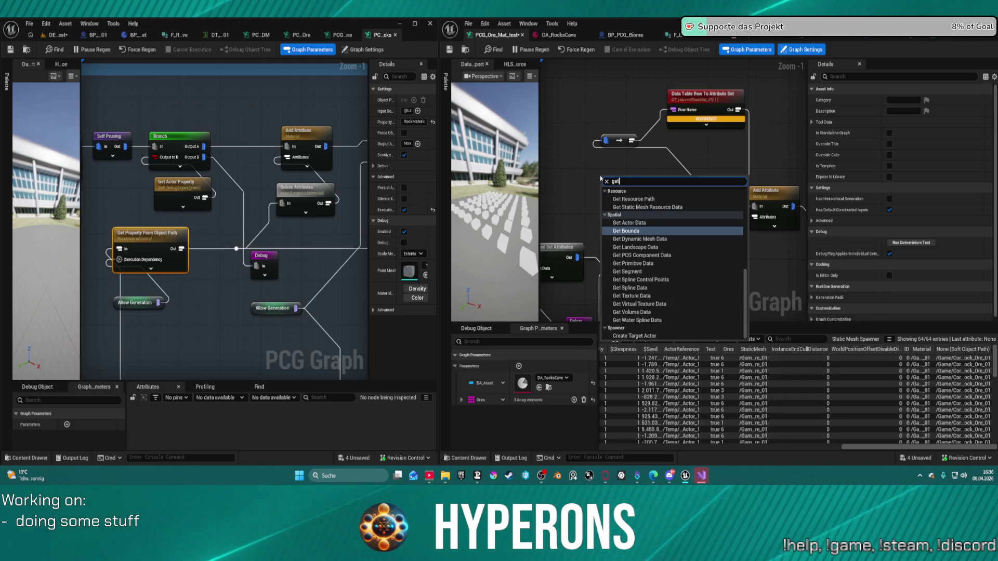
pyautogui.write(' pr')
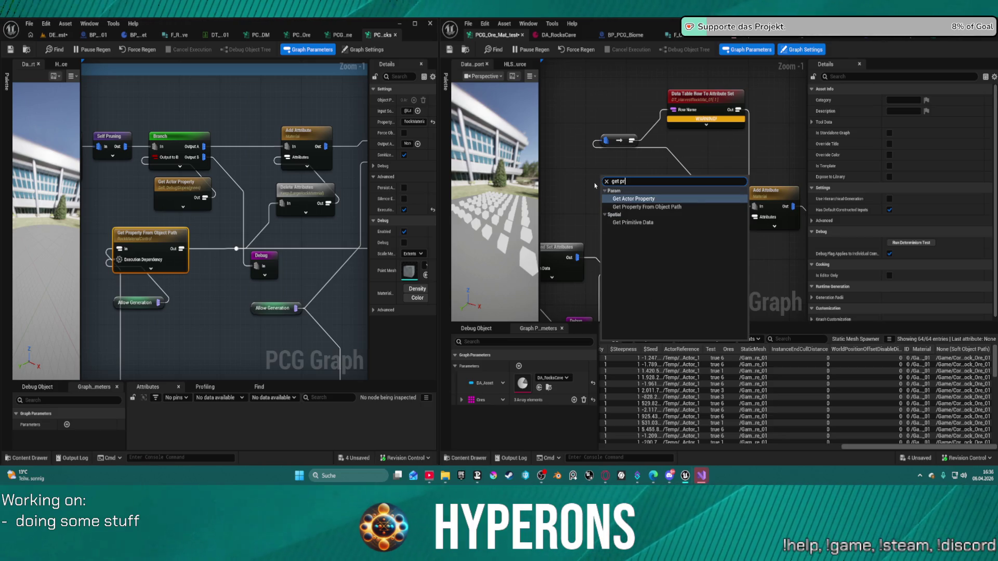
pyautogui.click(653, 207)
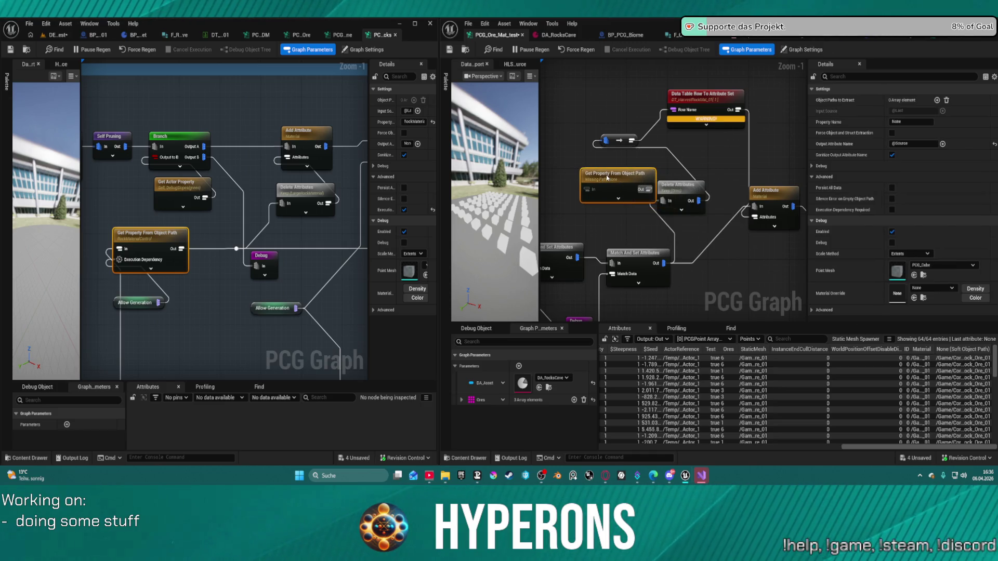
# Shift the new node left and reposition the Match And Set Attributes node
pyautogui.moveTo(607, 177); pyautogui.dragTo(590, 177)
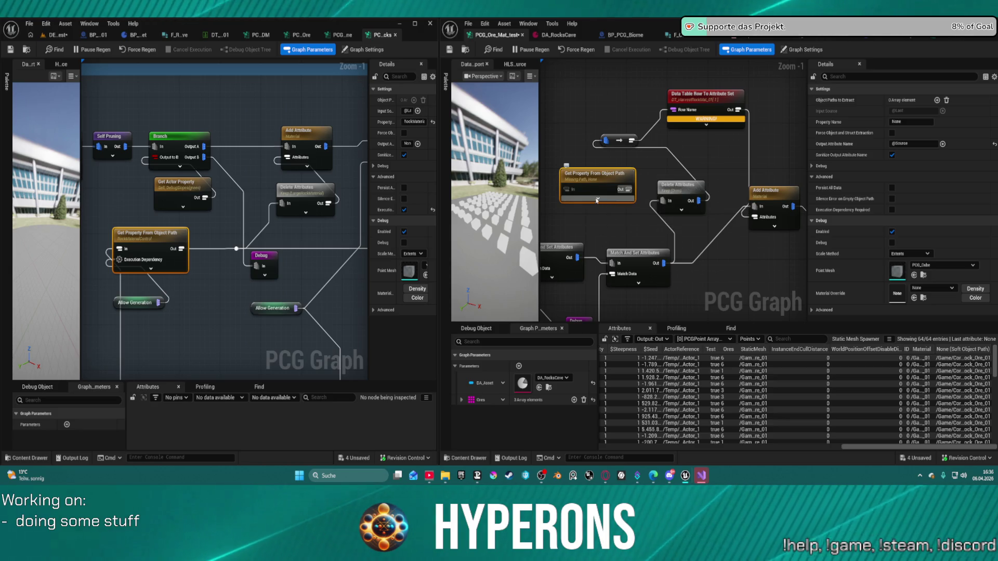
pyautogui.moveTo(604, 216); pyautogui.dragTo(630, 221)
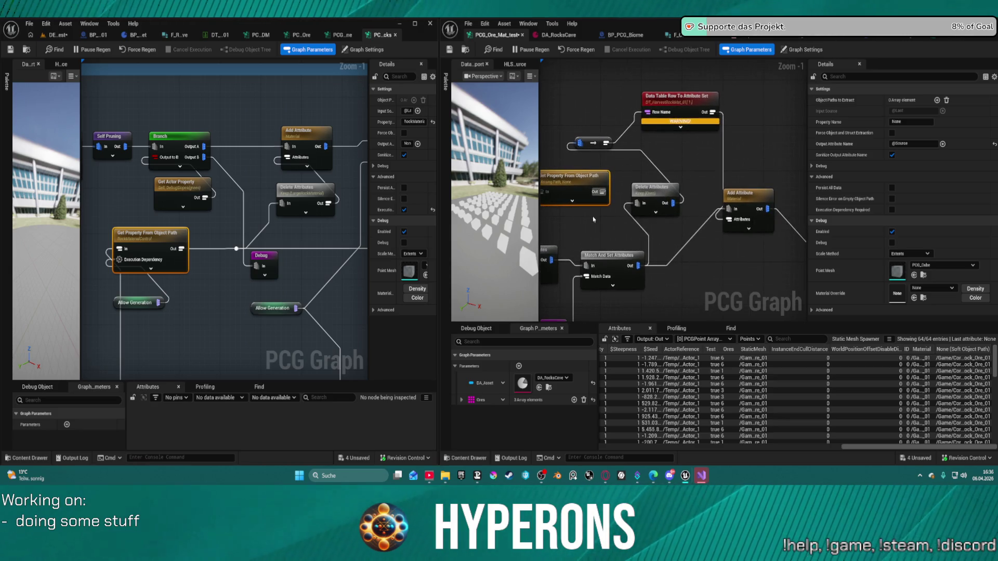
pyautogui.click(670, 259)
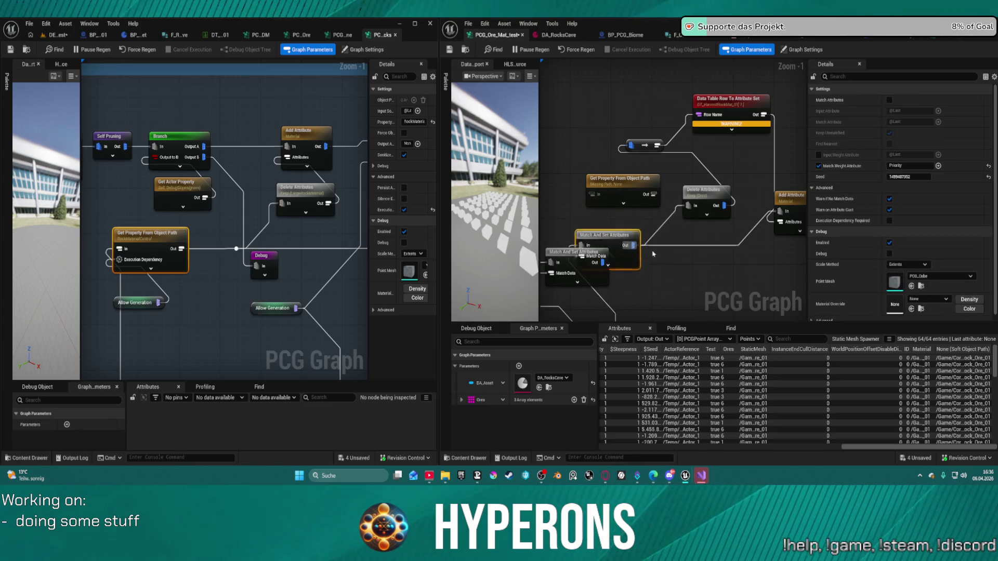
pyautogui.moveTo(689, 267)
pyautogui.mouseDown()
pyautogui.moveTo(593, 194)
pyautogui.moveTo(701, 211)
pyautogui.moveTo(691, 206)
pyautogui.mouseUp()
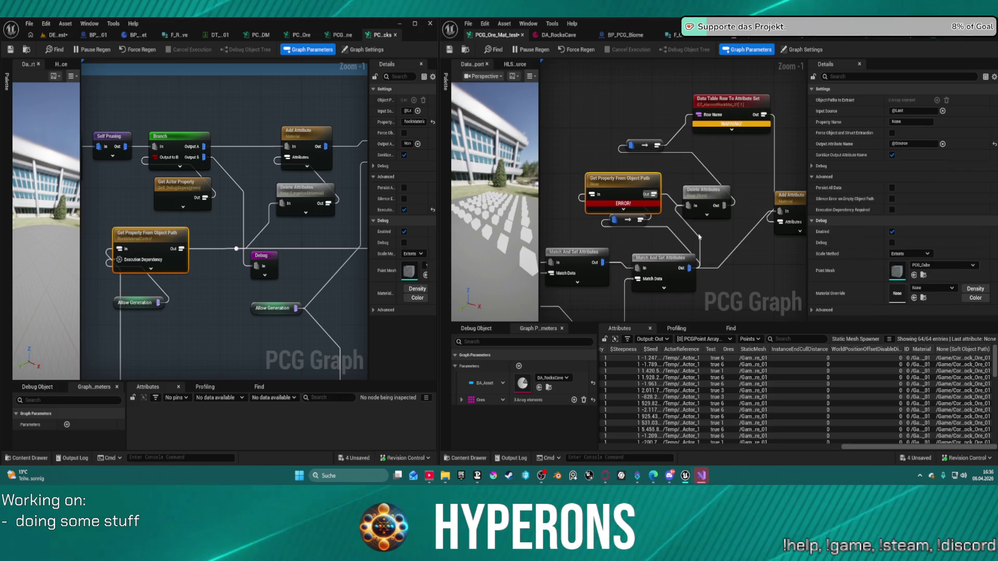
pyautogui.click(686, 259)
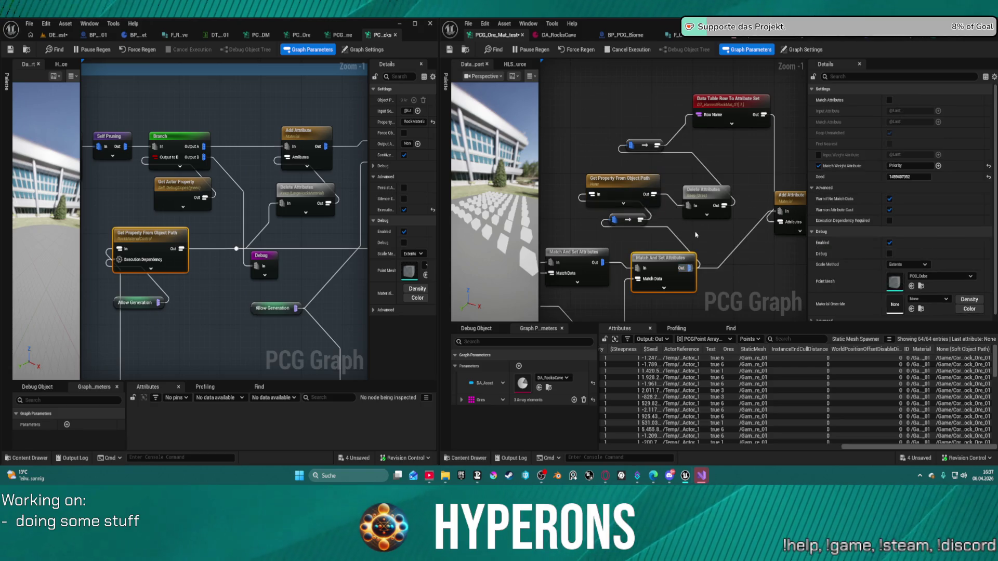
# Set the Get Property node's Property Name to Ores and move it up slightly
pyautogui.click(635, 191)
pyautogui.write('Ore')
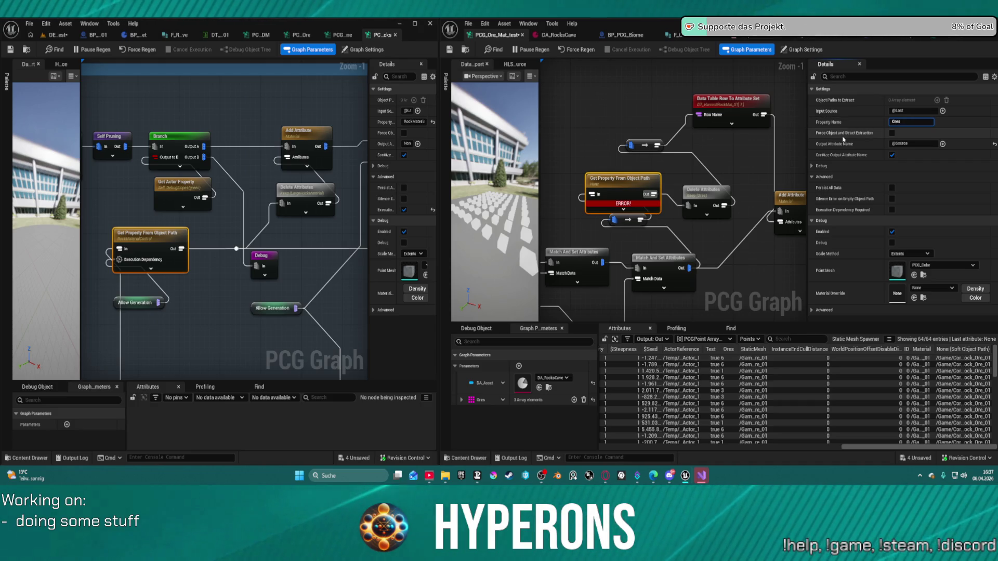
pyautogui.write('s')
pyautogui.press('Return')
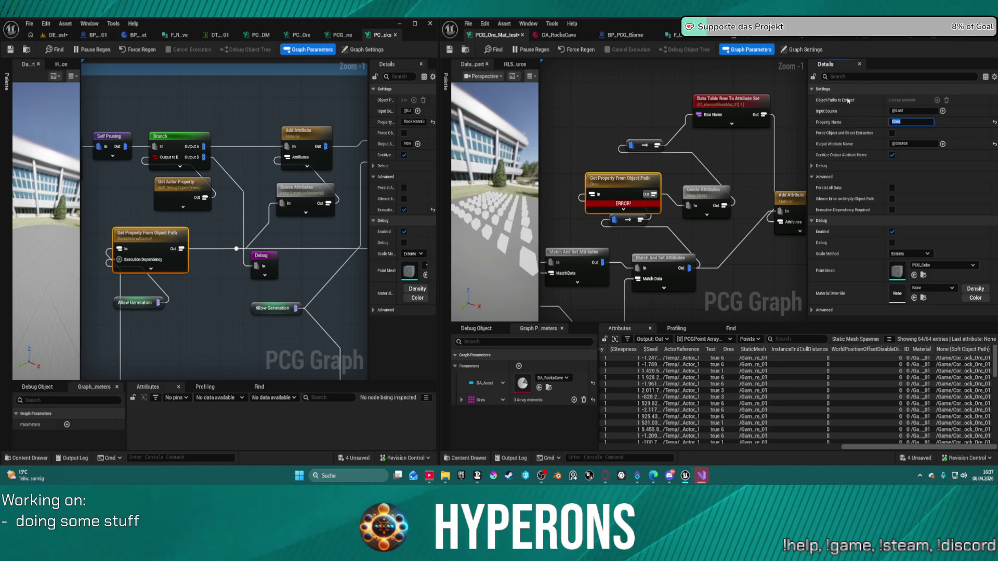
pyautogui.moveTo(629, 186); pyautogui.dragTo(627, 172)
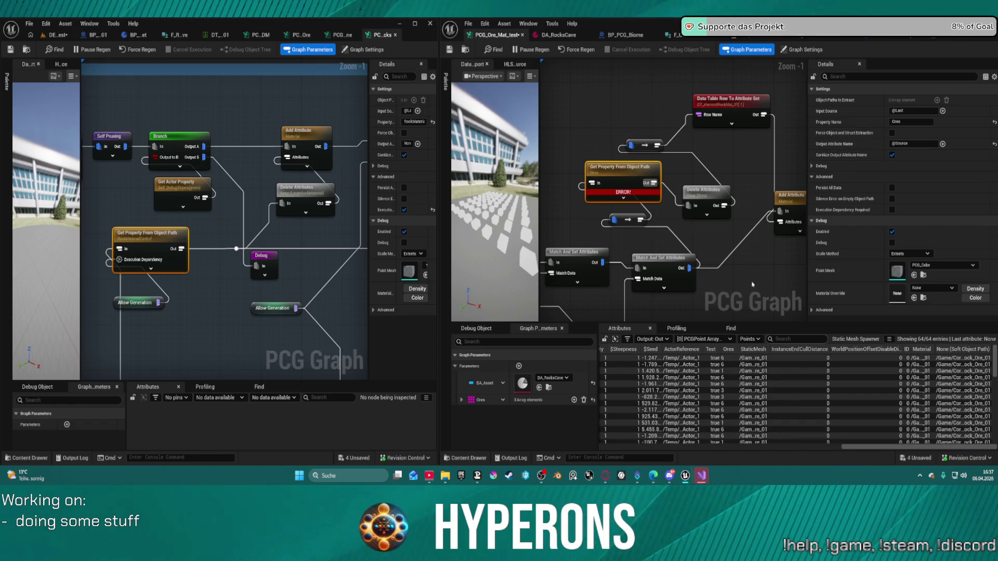
pyautogui.moveTo(638, 193)
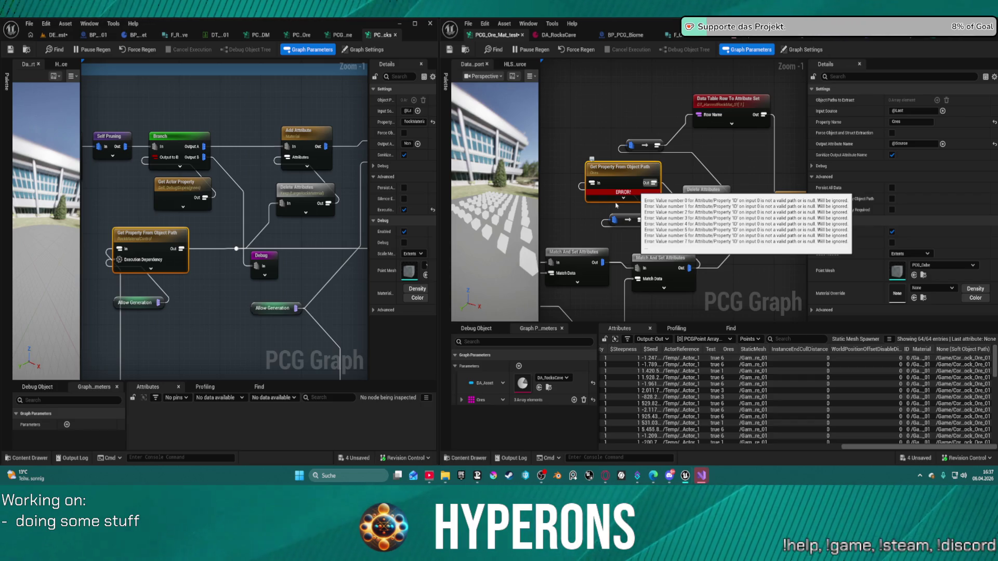
pyautogui.click(502, 400)
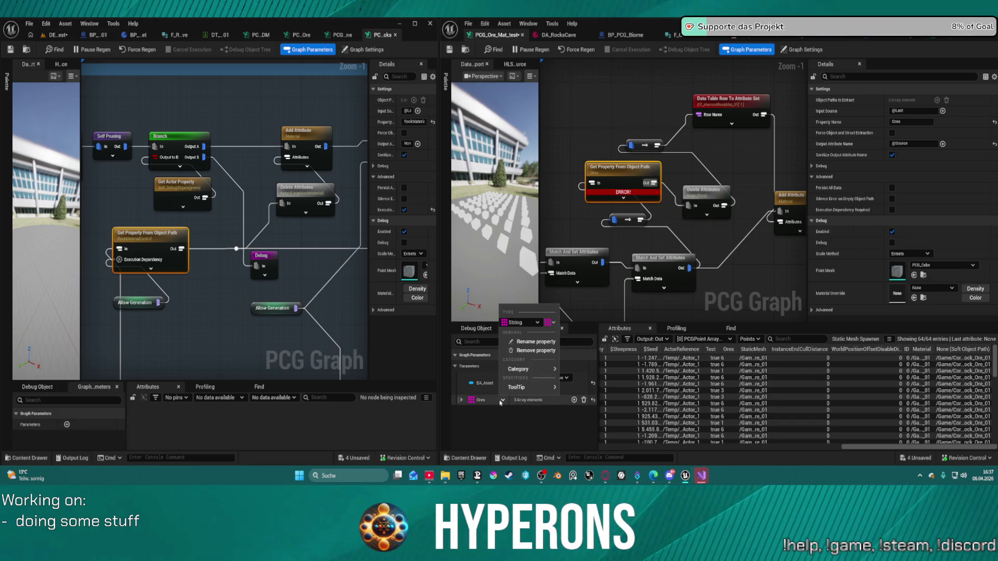
# Expand the Ores array in Graph Parameters to show its values 1, 3 and 6
pyautogui.click(500, 402)
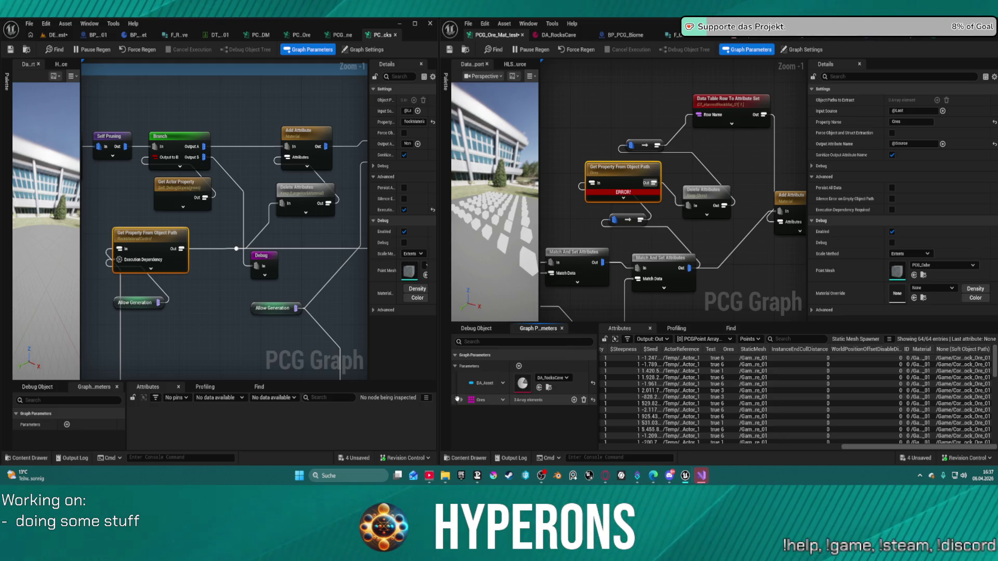
pyautogui.click(458, 400)
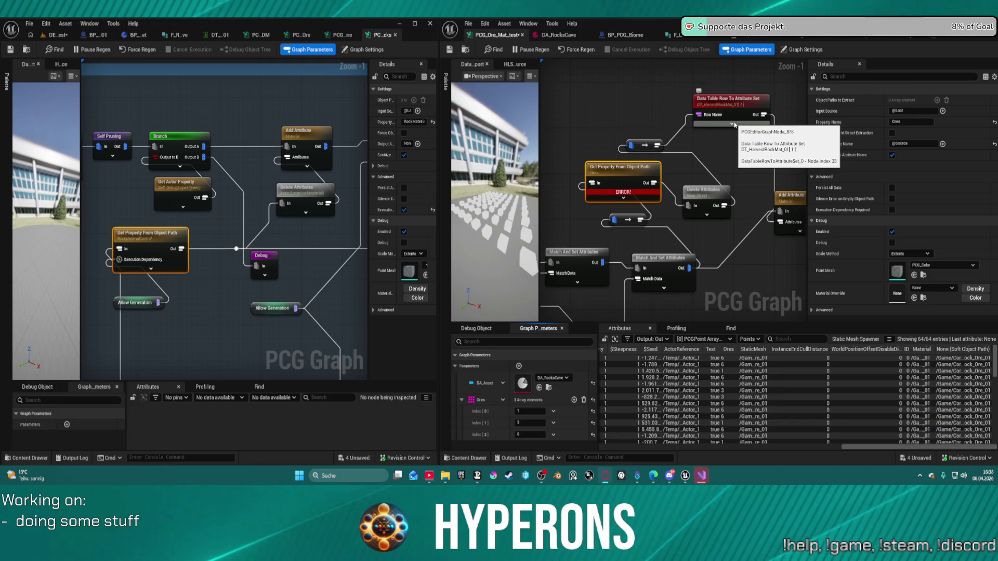
pyautogui.moveTo(688, 206)
pyautogui.mouseDown()
pyautogui.moveTo(660, 205)
pyautogui.moveTo(672, 211)
pyautogui.moveTo(641, 220)
pyautogui.mouseUp()
# Delete the erroring Get Property From Object Path node and view the level's spawned rocks
pyautogui.click(626, 166)
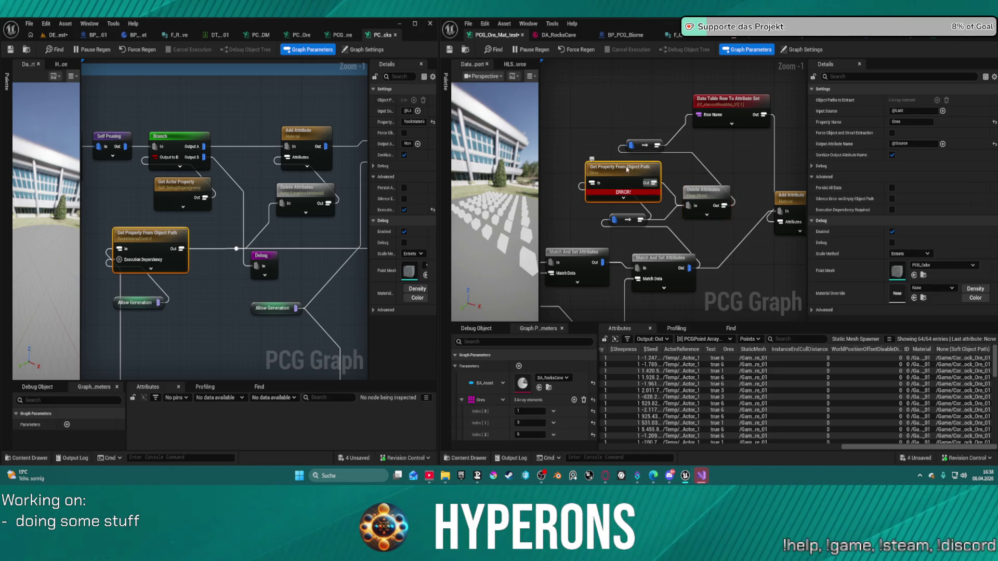
pyautogui.press('Delete')
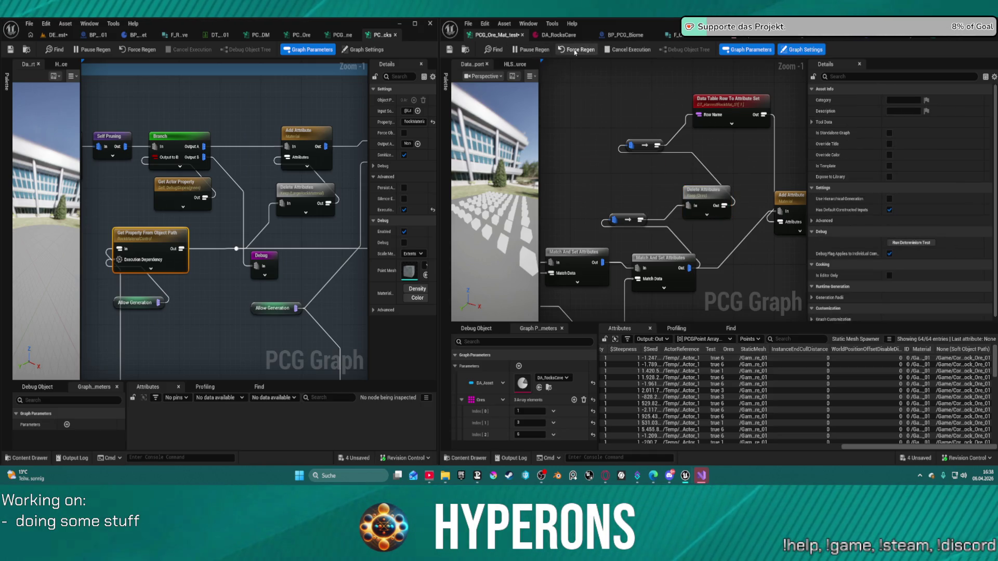
pyautogui.click(49, 35)
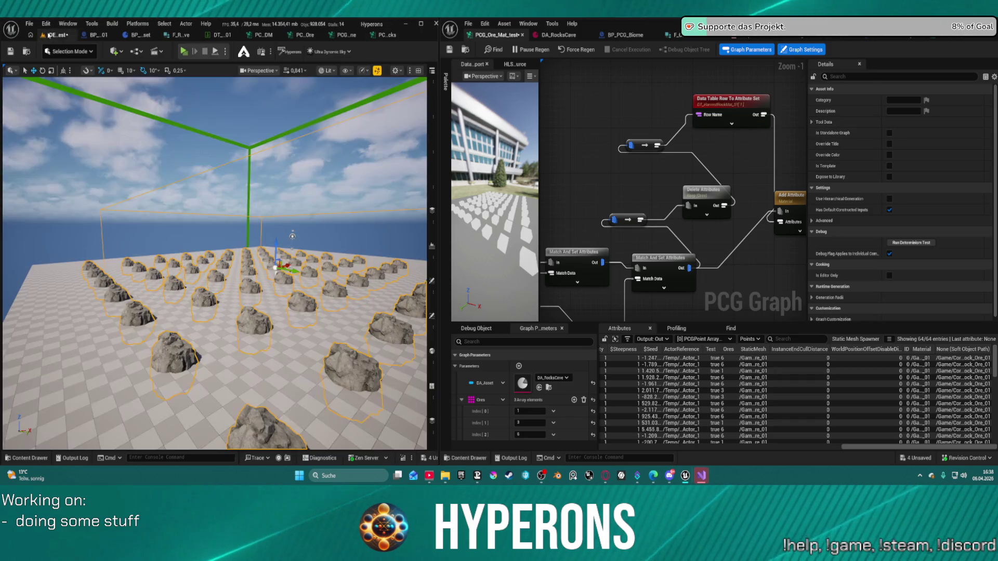
# Place Delete Attributes with the reroute point beside it, then save the graph
pyautogui.click(731, 123)
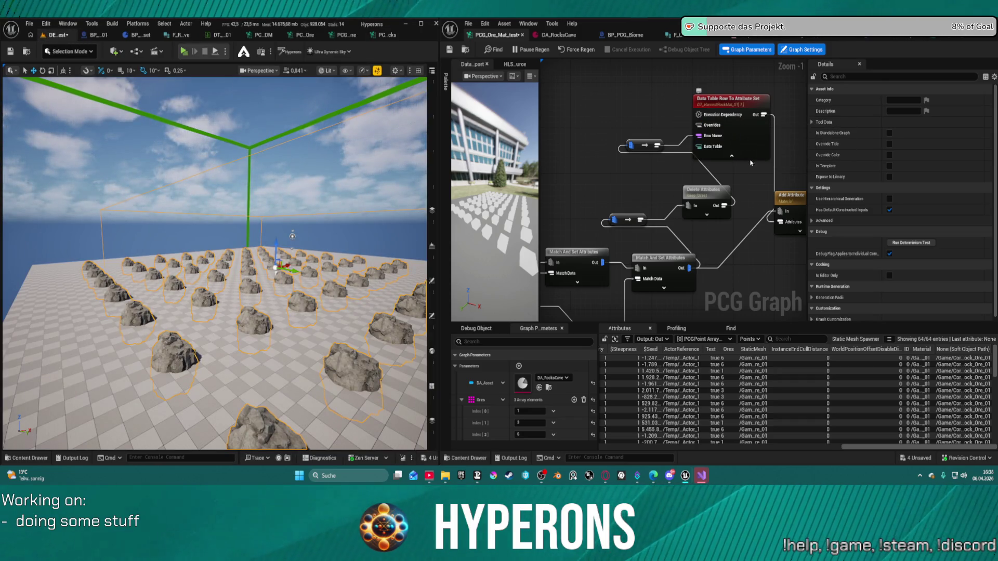
pyautogui.moveTo(693, 196); pyautogui.dragTo(626, 173)
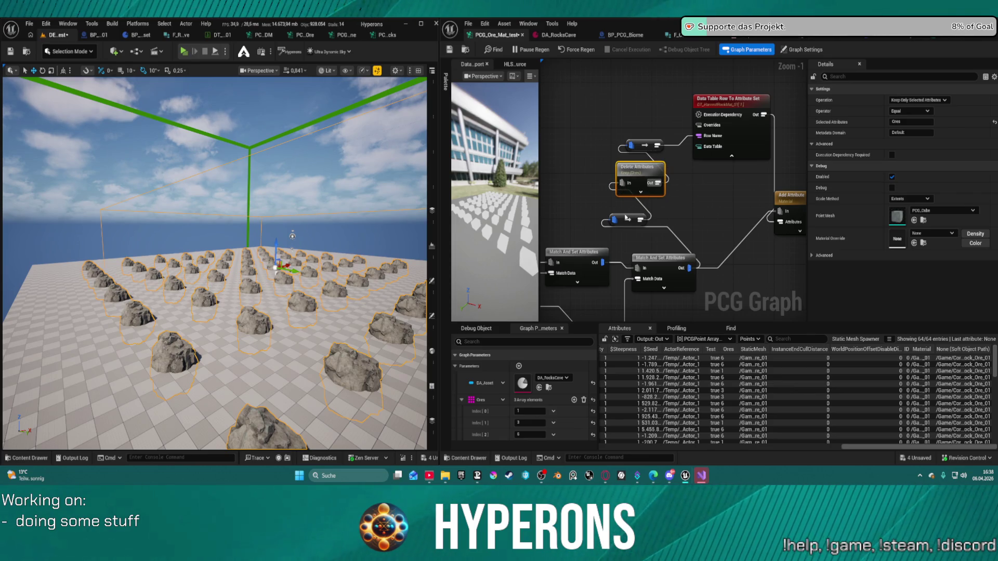
pyautogui.moveTo(627, 218); pyautogui.dragTo(604, 183)
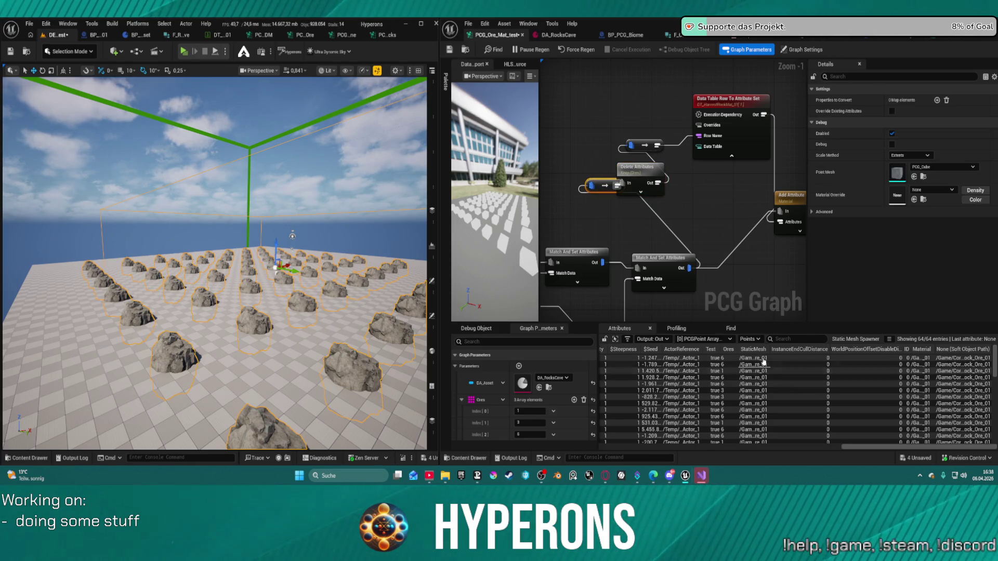
pyautogui.moveTo(643, 165); pyautogui.dragTo(653, 165)
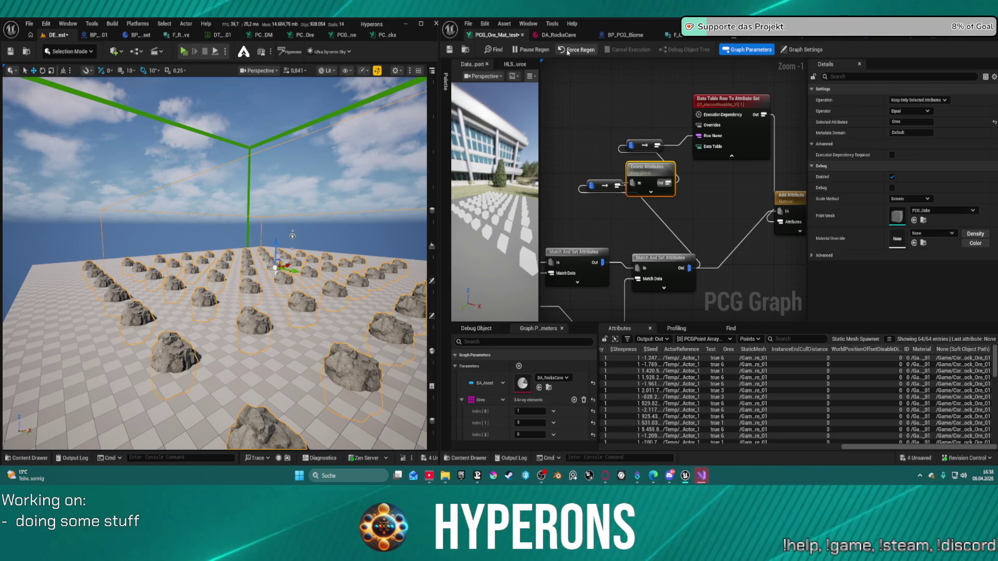
pyautogui.click(448, 49)
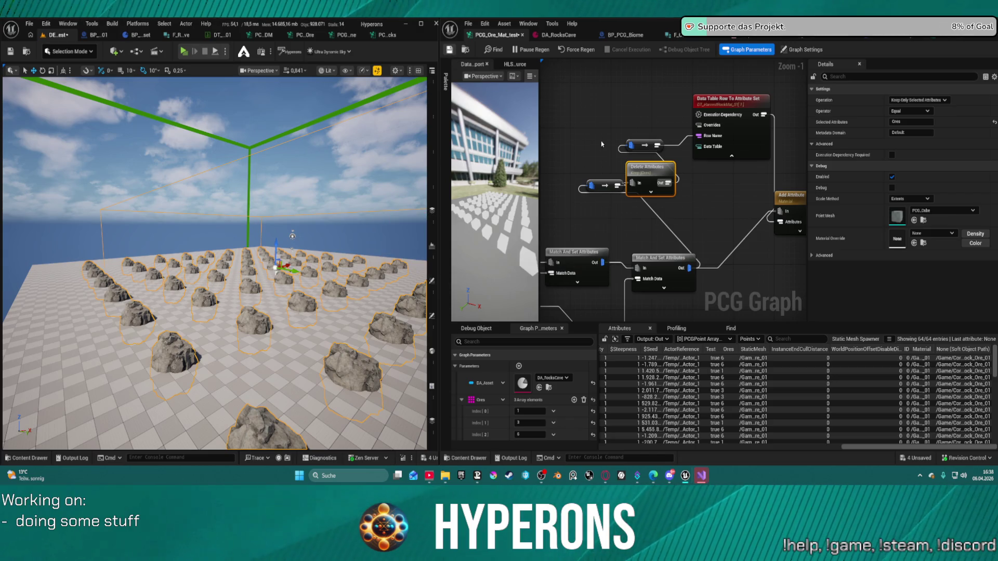
# Move the Add Attribute node down-right and try swapping the first two Ores values
pyautogui.moveTo(714, 219); pyautogui.dragTo(591, 239)
pyautogui.moveTo(676, 215); pyautogui.dragTo(710, 266)
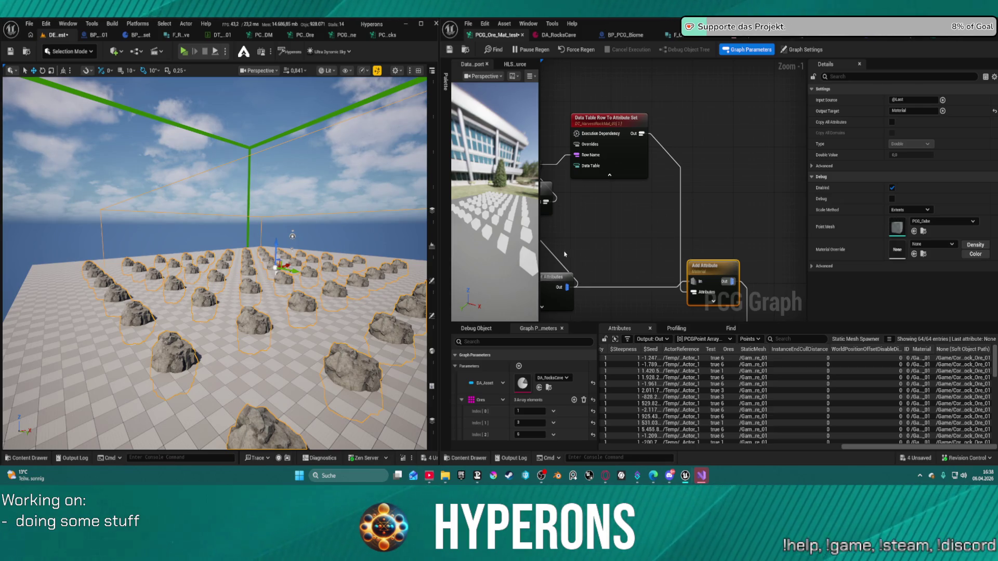
pyautogui.moveTo(676, 208); pyautogui.dragTo(768, 191)
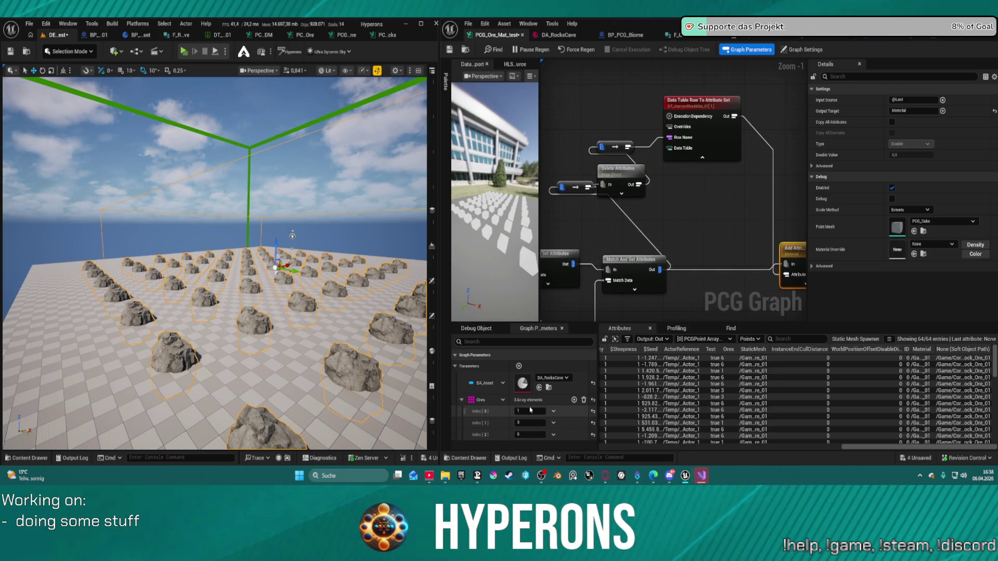
pyautogui.moveTo(464, 423)
pyautogui.mouseDown()
pyautogui.moveTo(464, 410)
pyautogui.moveTo(465, 422)
pyautogui.mouseUp()
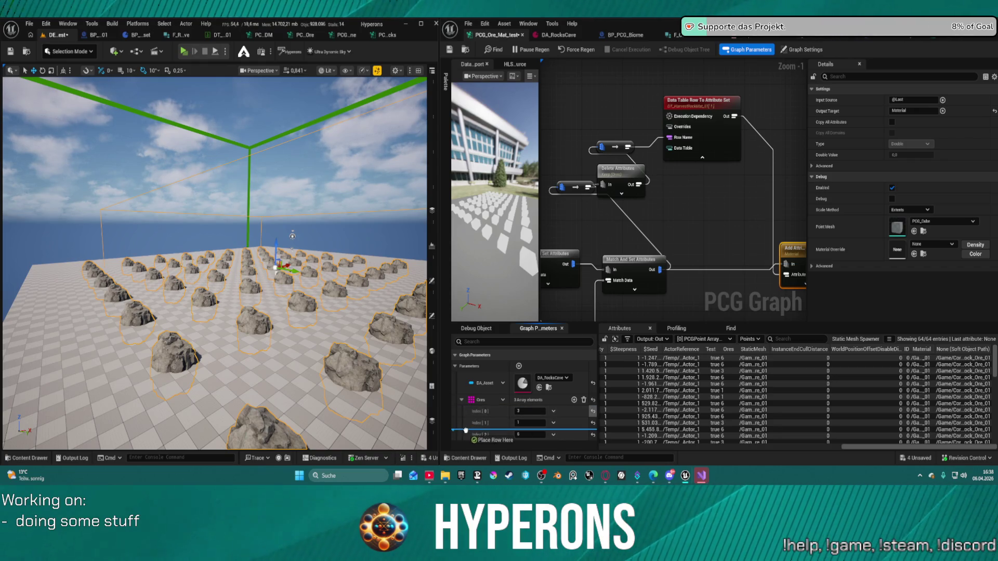
pyautogui.scroll(-4, 743, 181)
pyautogui.scroll(4, 670, 189)
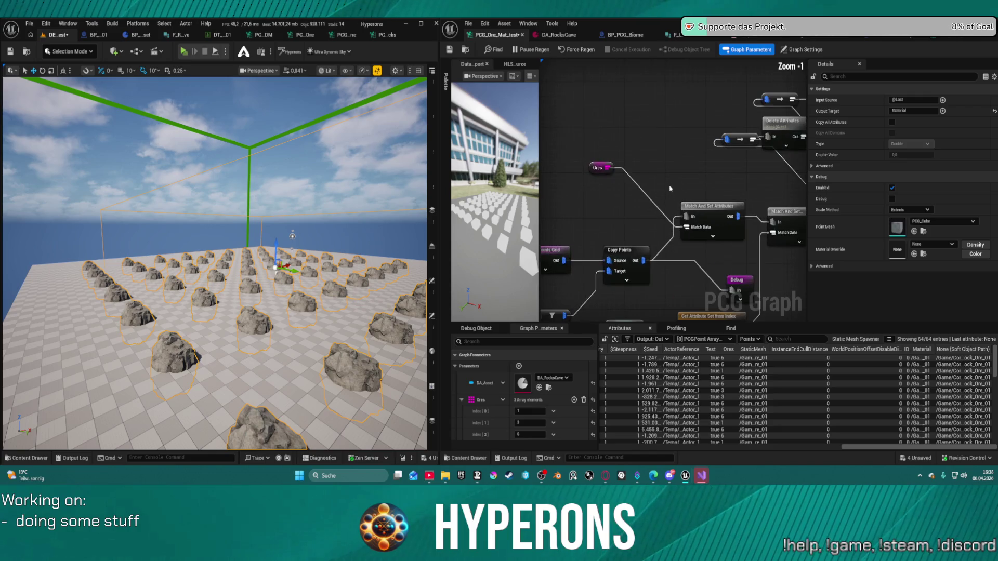
# Rearrange Ore Meshes, Get Attribute Set from Index, both Match And Set Attributes and Add Attribute nodes
pyautogui.moveTo(683, 194); pyautogui.dragTo(664, 113)
pyautogui.moveTo(695, 274); pyautogui.dragTo(585, 229)
pyautogui.moveTo(691, 235)
pyautogui.mouseDown()
pyautogui.moveTo(691, 69)
pyautogui.moveTo(683, 101)
pyautogui.moveTo(707, 163)
pyautogui.moveTo(608, 119)
pyautogui.mouseUp()
pyautogui.moveTo(602, 156)
pyautogui.mouseDown()
pyautogui.moveTo(602, 196)
pyautogui.moveTo(578, 256)
pyautogui.mouseUp()
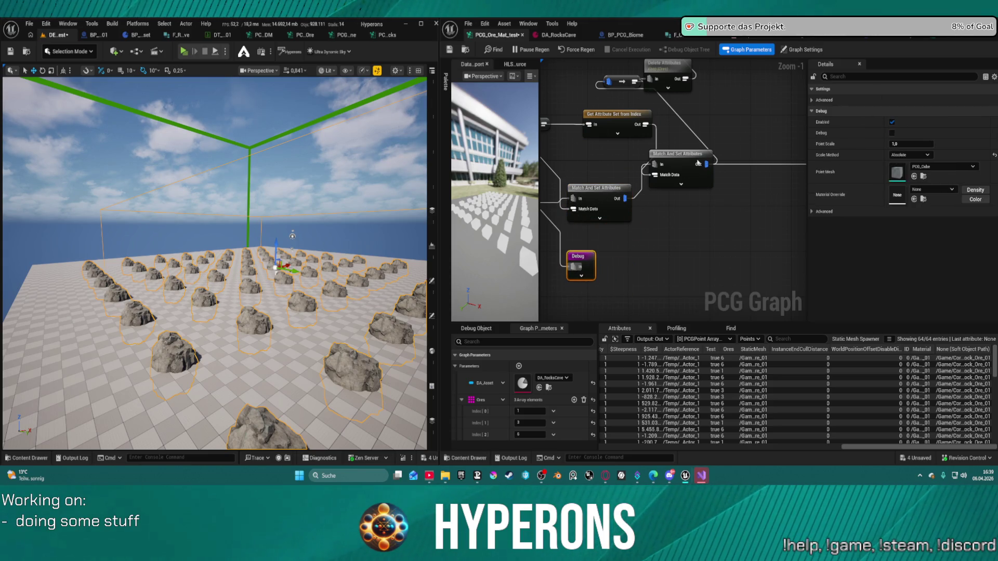
pyautogui.click(690, 187)
pyautogui.moveTo(690, 187); pyautogui.dragTo(685, 204)
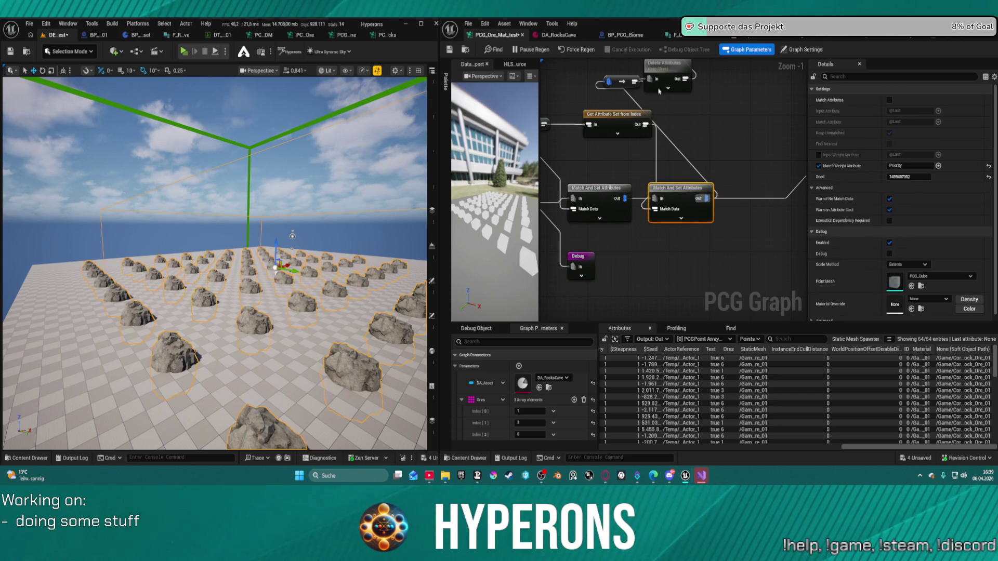
pyautogui.moveTo(659, 73)
pyautogui.mouseDown()
pyautogui.moveTo(615, 167)
pyautogui.moveTo(645, 182)
pyautogui.mouseUp()
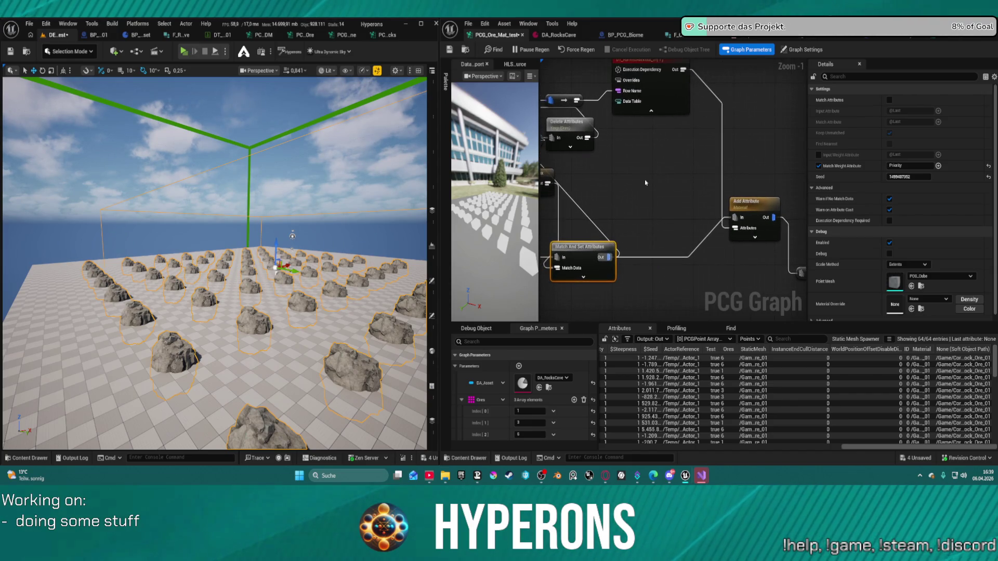
pyautogui.moveTo(749, 203); pyautogui.dragTo(749, 249)
# Inspect the data table row node, then wire Match And Set Attributes Out into Delete Attributes In
pyautogui.click(667, 103)
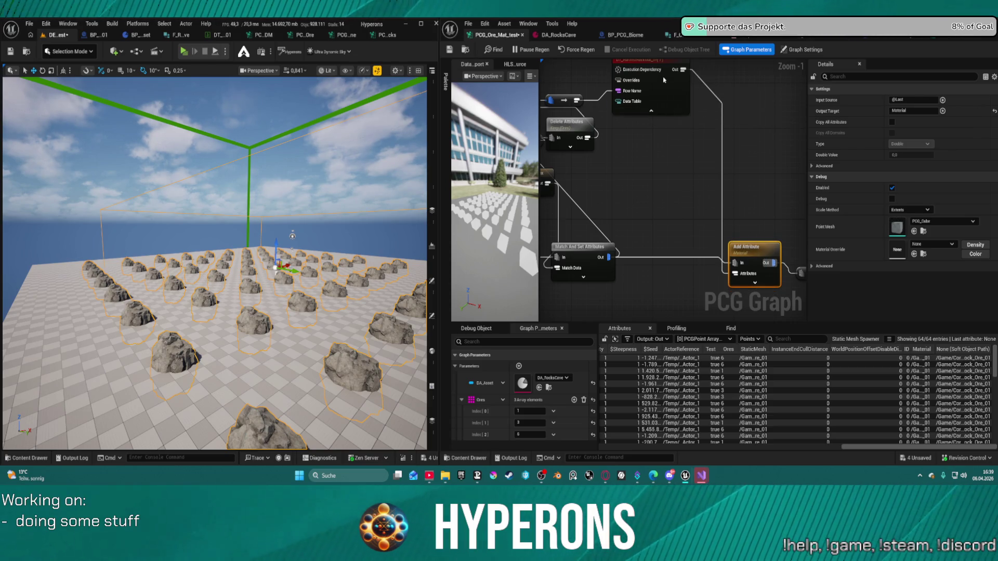
pyautogui.moveTo(667, 103); pyautogui.dragTo(811, 169)
pyautogui.click(705, 167)
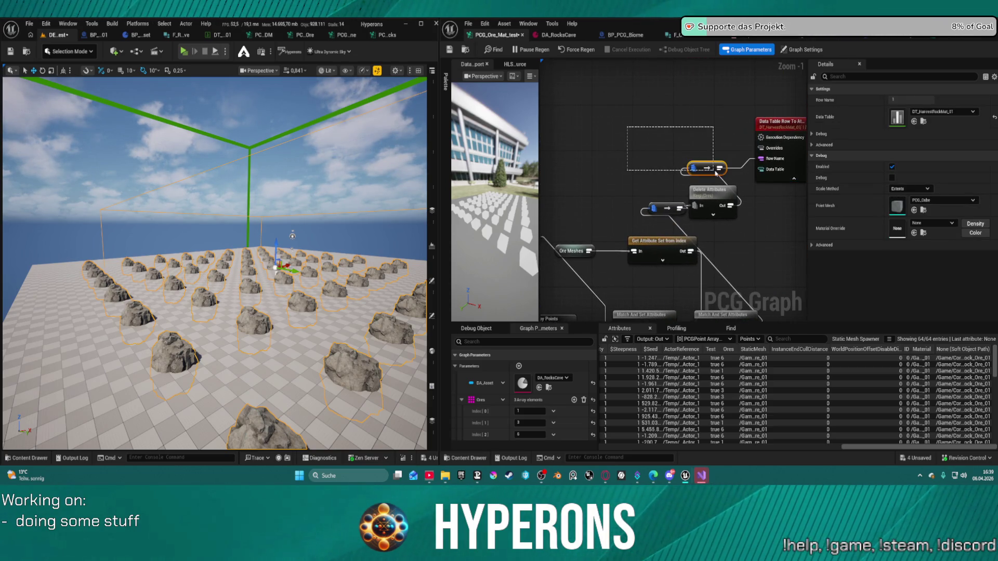
pyautogui.click(655, 178)
pyautogui.moveTo(780, 291)
pyautogui.mouseDown()
pyautogui.moveTo(645, 213)
pyautogui.moveTo(692, 241)
pyautogui.mouseUp()
pyautogui.moveTo(655, 274)
pyautogui.mouseDown()
pyautogui.moveTo(671, 224)
pyautogui.moveTo(608, 156)
pyautogui.moveTo(640, 154)
pyautogui.moveTo(666, 107)
pyautogui.mouseUp()
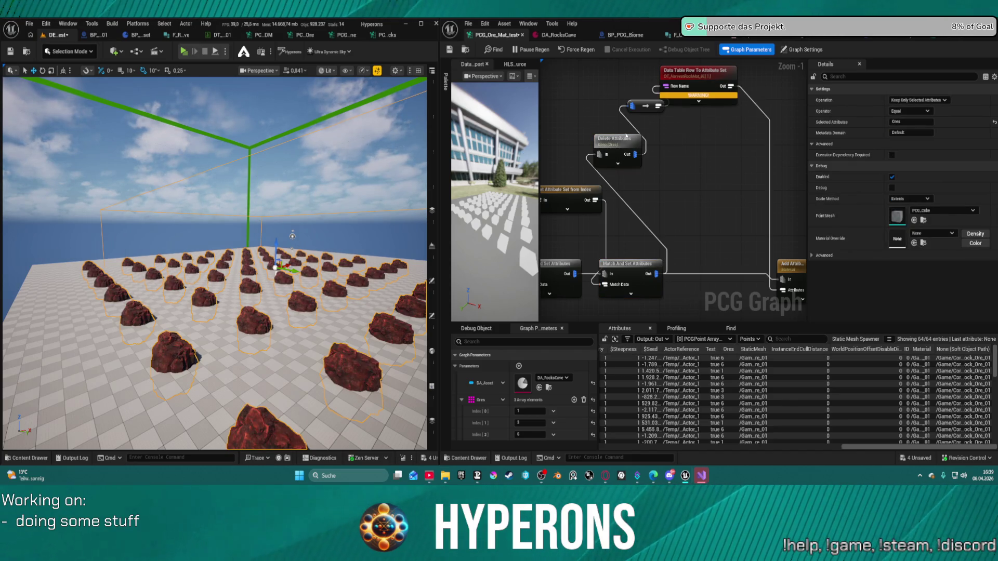
# Nudge Delete Attributes right and drag Ores array elements to reorder them
pyautogui.moveTo(627, 136); pyautogui.dragTo(662, 142)
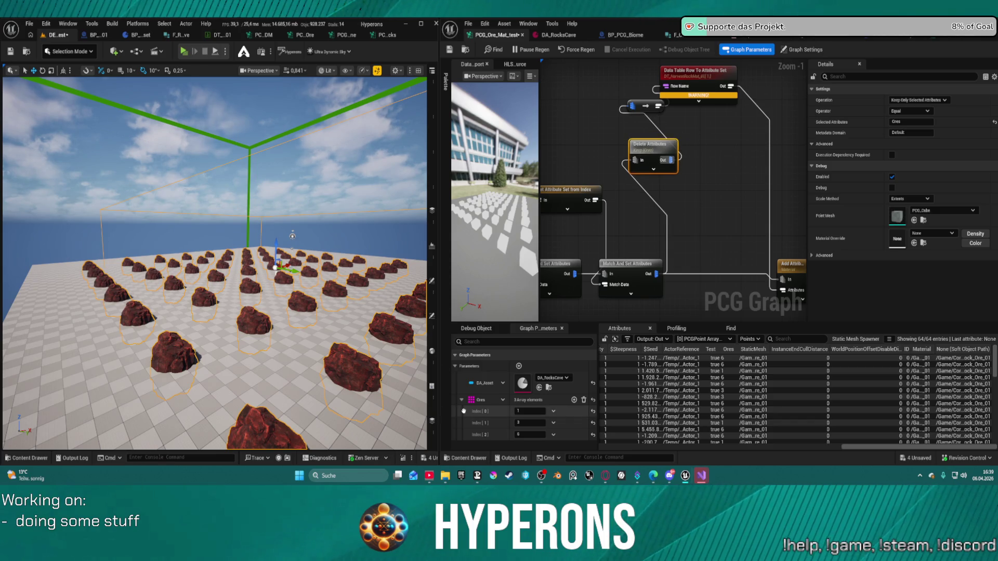
pyautogui.moveTo(464, 414)
pyautogui.mouseDown()
pyautogui.moveTo(467, 429)
pyautogui.moveTo(463, 411)
pyautogui.mouseUp()
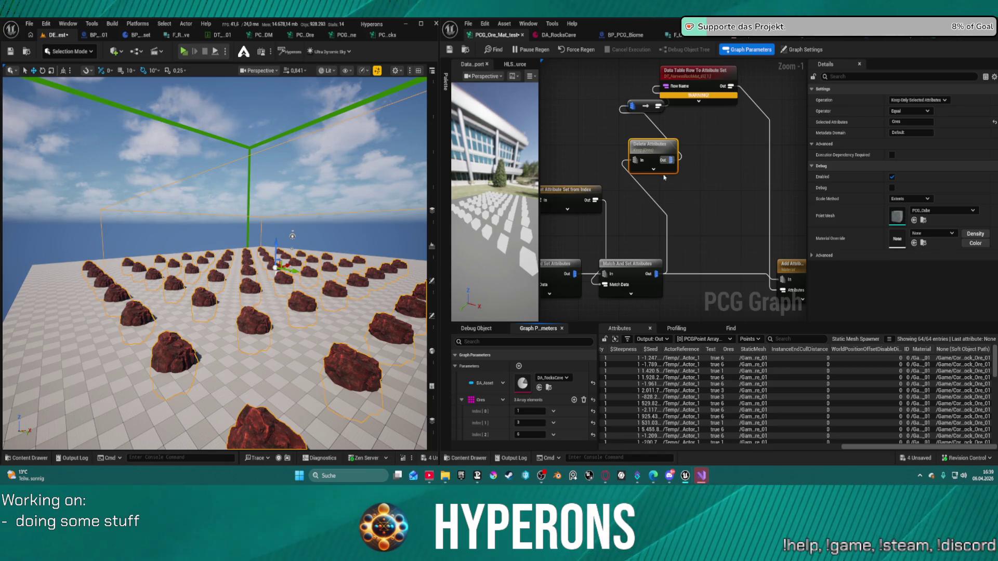
pyautogui.moveTo(701, 95)
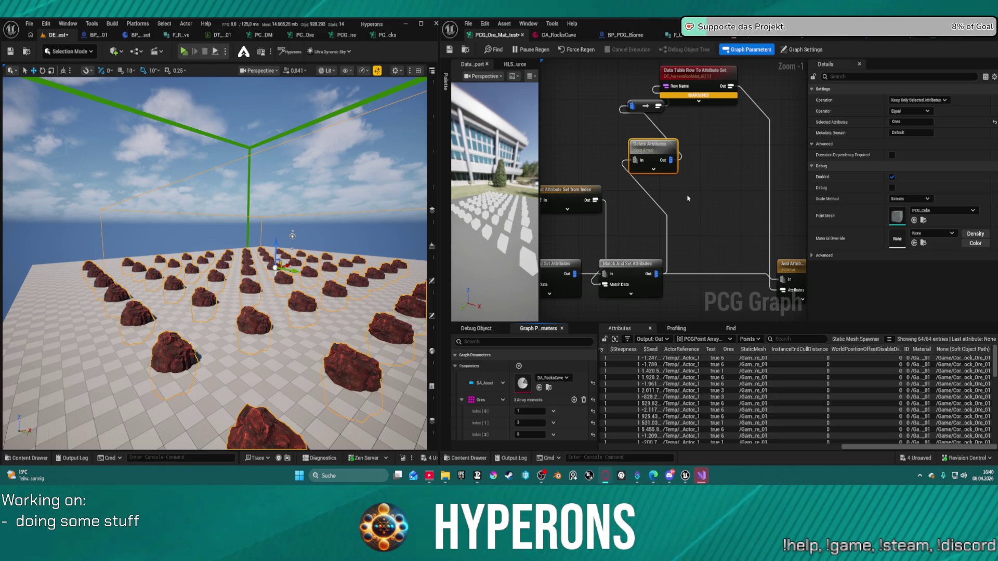
pyautogui.moveTo(653, 223)
pyautogui.mouseDown()
pyautogui.moveTo(773, 208)
pyautogui.moveTo(756, 203)
pyautogui.mouseUp()
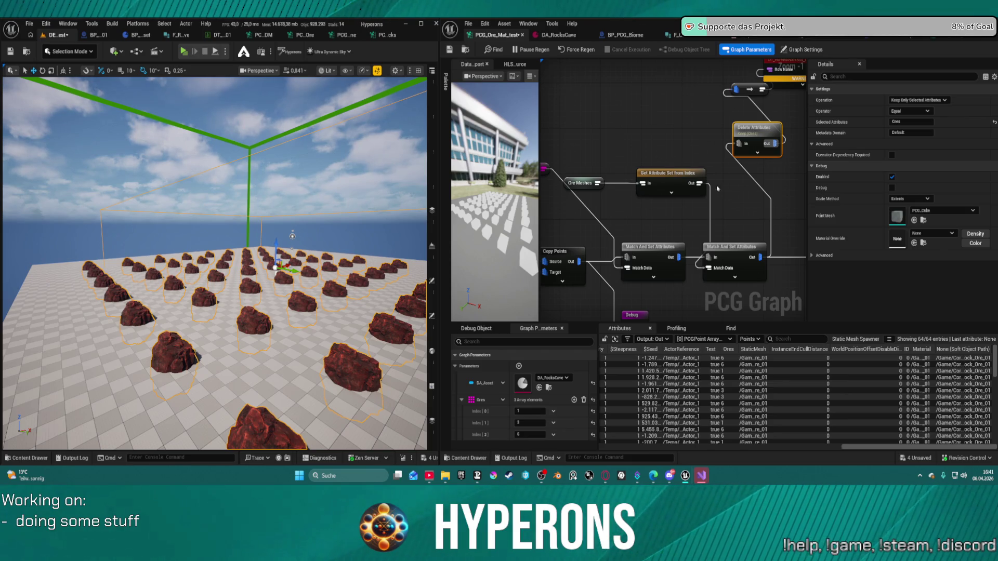
pyautogui.moveTo(673, 247); pyautogui.dragTo(702, 206)
# Add a Copy Attributes node after Match And Set Attributes with Input Source set to Ores
pyautogui.write('cop')
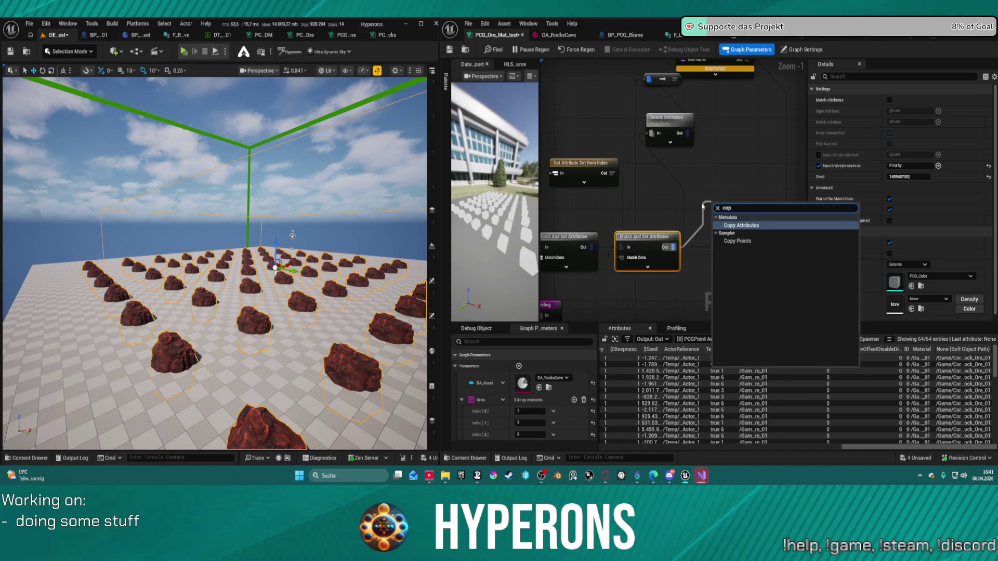
pyautogui.press('Return')
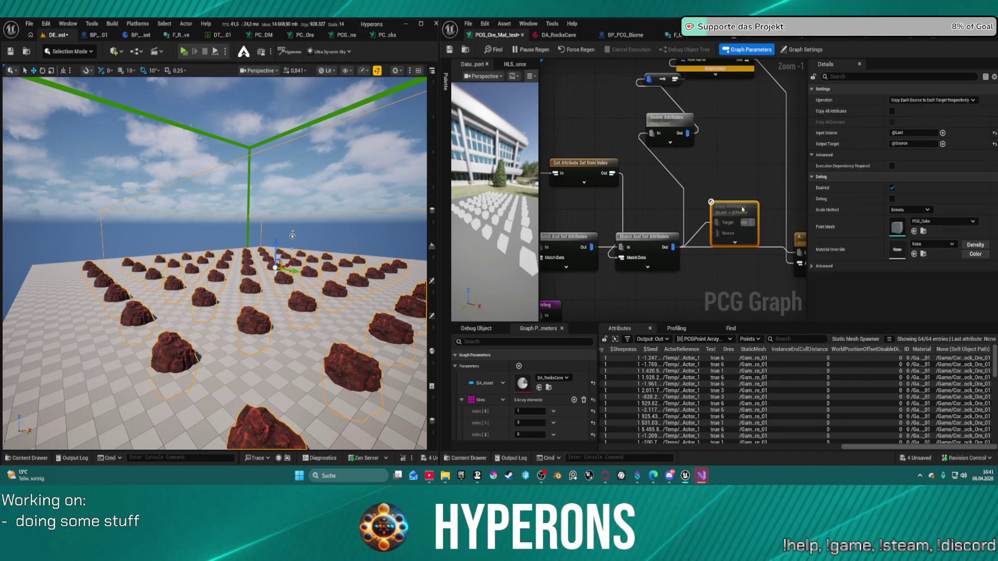
pyautogui.moveTo(737, 206); pyautogui.dragTo(723, 168)
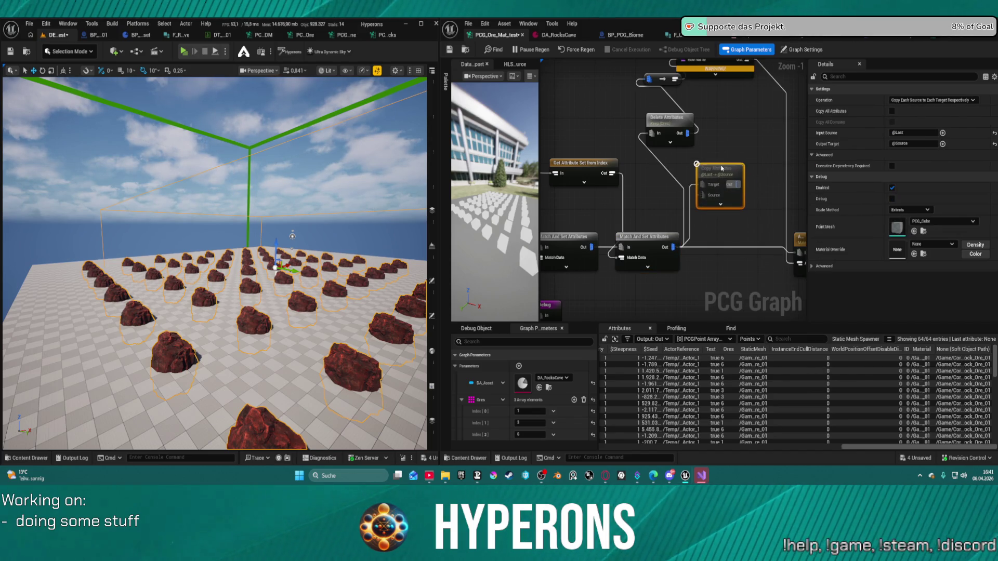
pyautogui.click(912, 134)
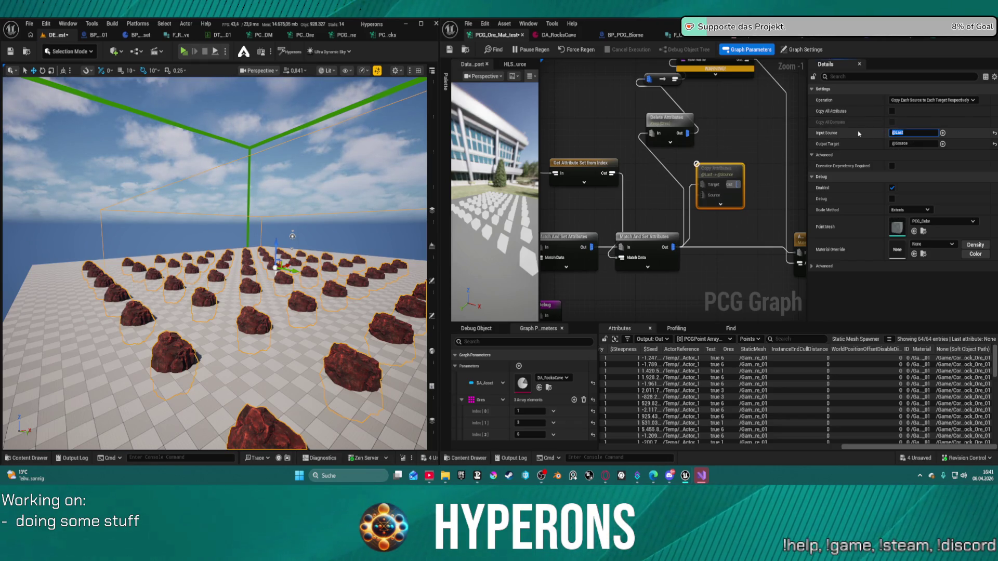
pyautogui.write('Ores')
pyautogui.press('Return')
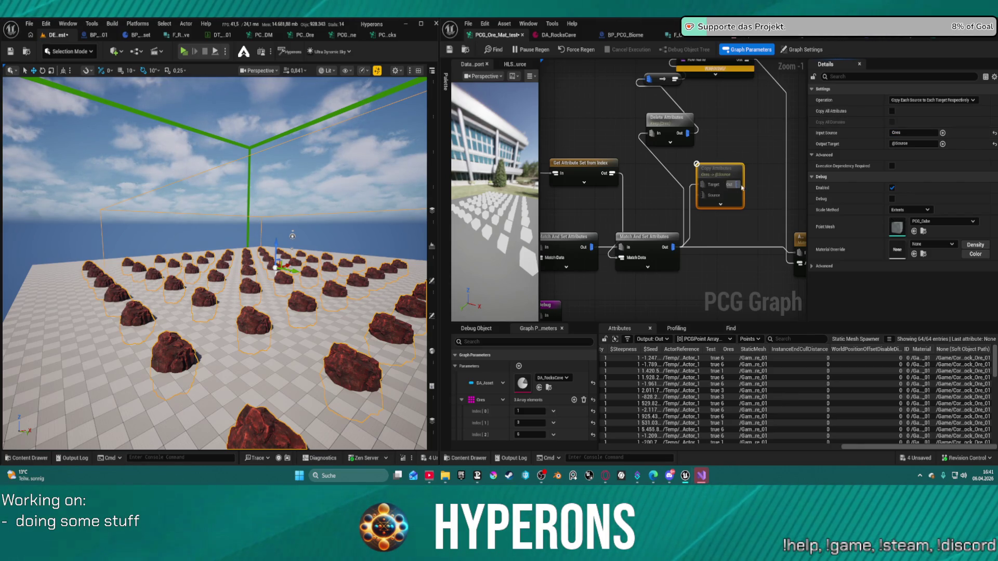
pyautogui.moveTo(742, 188)
pyautogui.mouseDown()
pyautogui.moveTo(734, 134)
pyautogui.moveTo(700, 154)
pyautogui.mouseUp()
pyautogui.click(713, 238)
# Wire the Ores parameter node into the Copy Attributes node
pyautogui.click(699, 288)
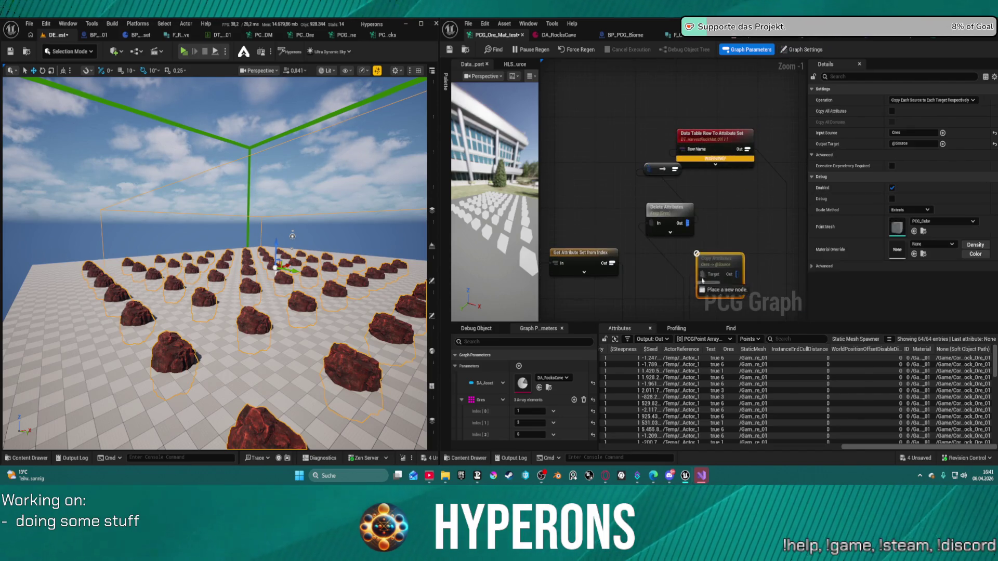
pyautogui.moveTo(654, 222); pyautogui.dragTo(734, 220)
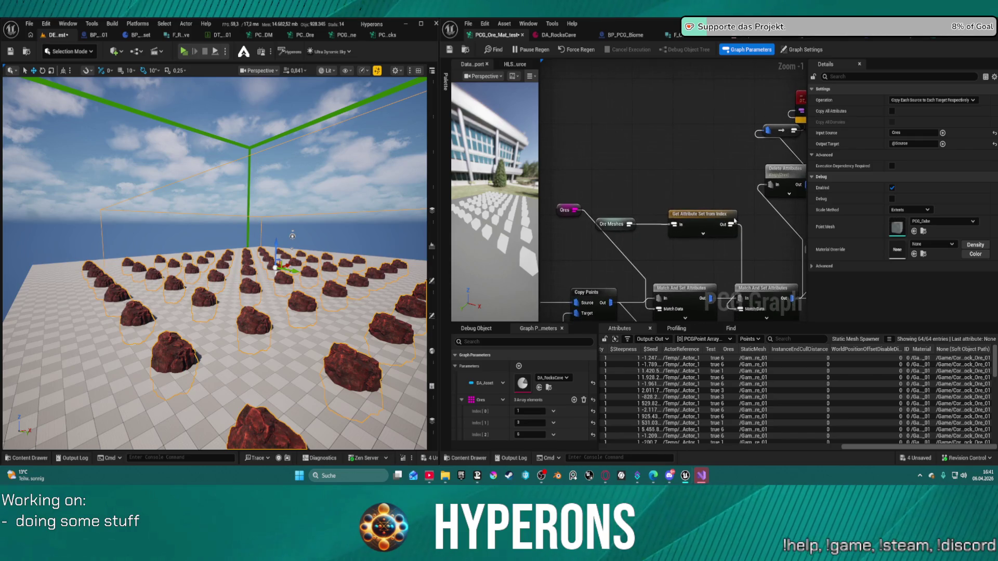
pyautogui.moveTo(568, 207)
pyautogui.mouseDown()
pyautogui.moveTo(647, 244)
pyautogui.moveTo(795, 202)
pyautogui.moveTo(764, 252)
pyautogui.moveTo(781, 246)
pyautogui.mouseUp()
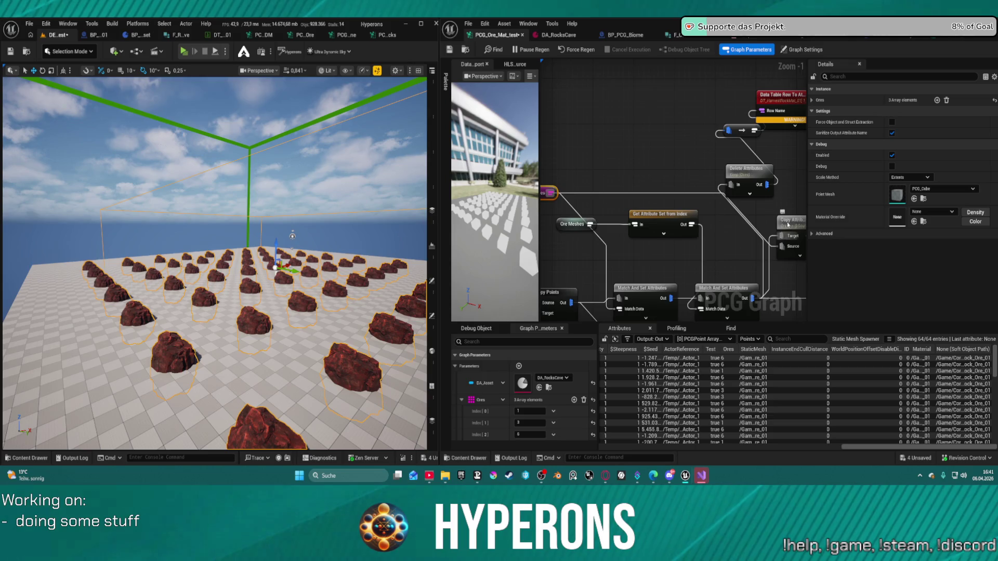
pyautogui.click(727, 218)
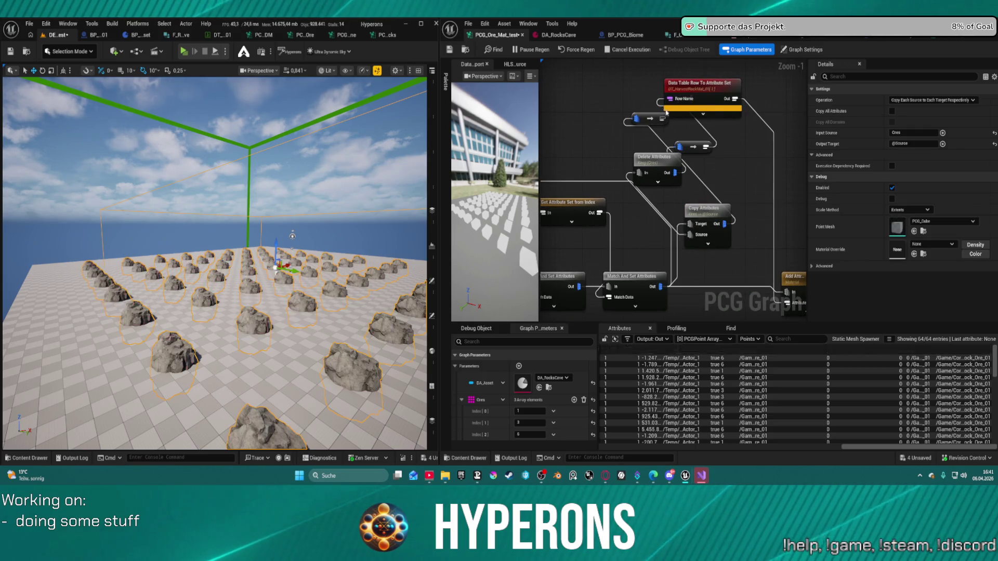
# Reposition Delete Attributes and Copy Attributes, then inspect Copy Attributes' output in the attribute table
pyautogui.moveTo(649, 156); pyautogui.dragTo(582, 123)
pyautogui.moveTo(688, 167); pyautogui.dragTo(700, 163)
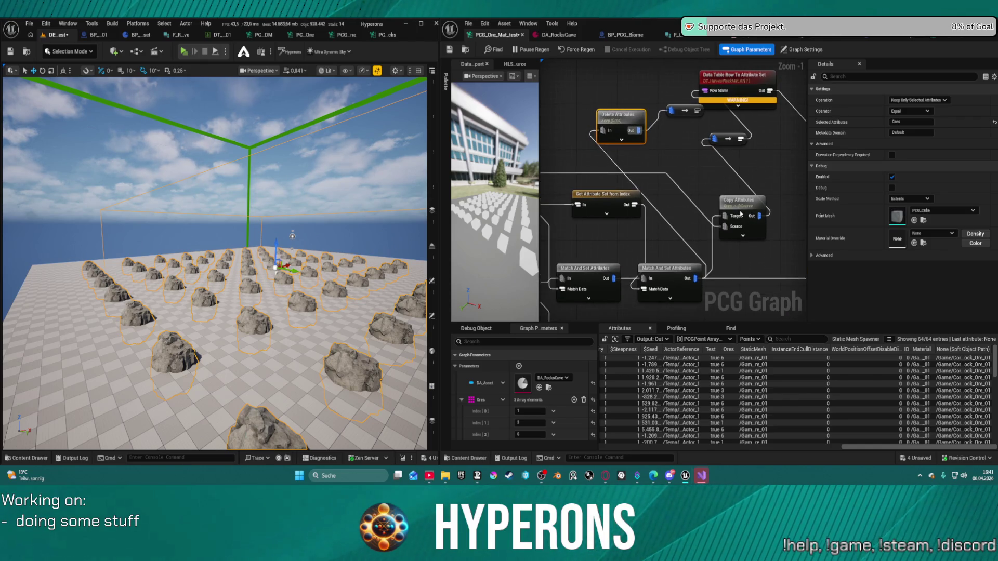
pyautogui.moveTo(745, 210)
pyautogui.mouseDown()
pyautogui.moveTo(641, 193)
pyautogui.moveTo(634, 204)
pyautogui.mouseUp()
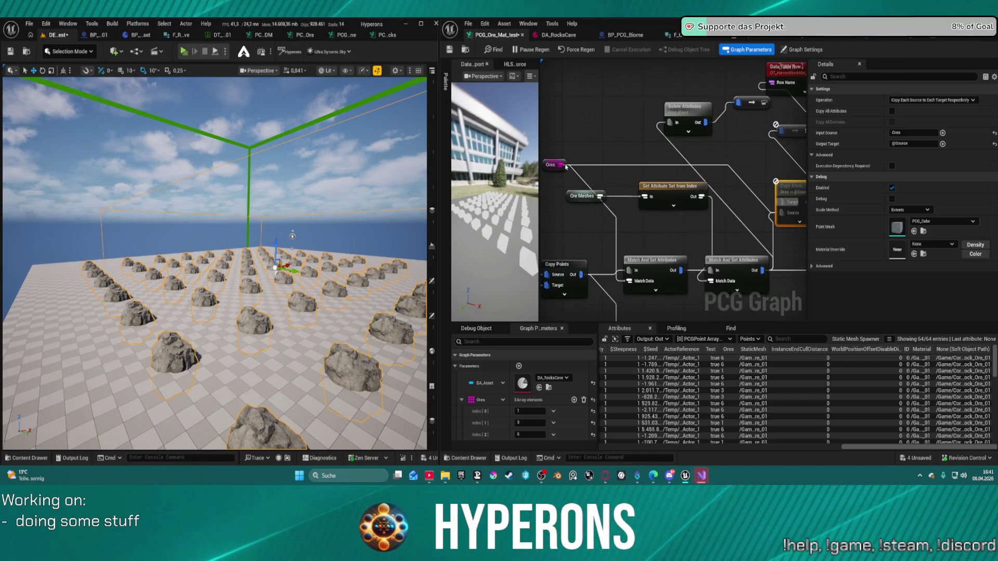
pyautogui.click(551, 164)
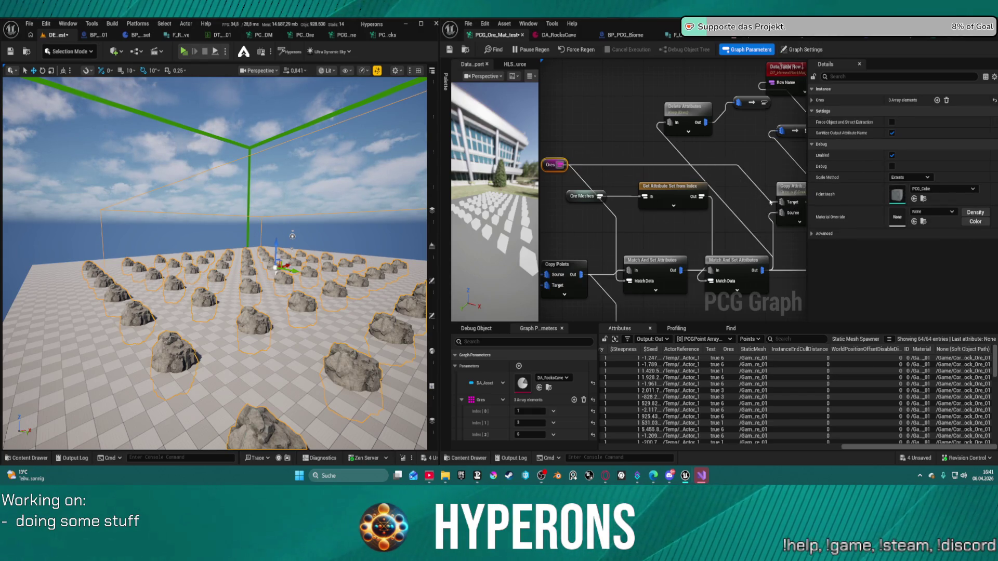
pyautogui.click(787, 186)
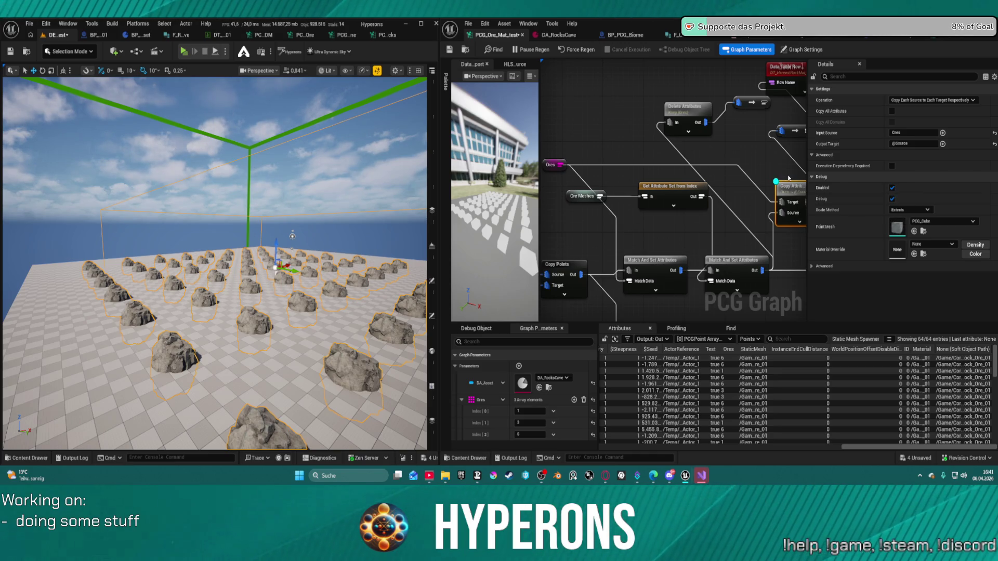
pyautogui.moveTo(769, 149); pyautogui.dragTo(658, 134)
pyautogui.press('d')
pyautogui.press('a')
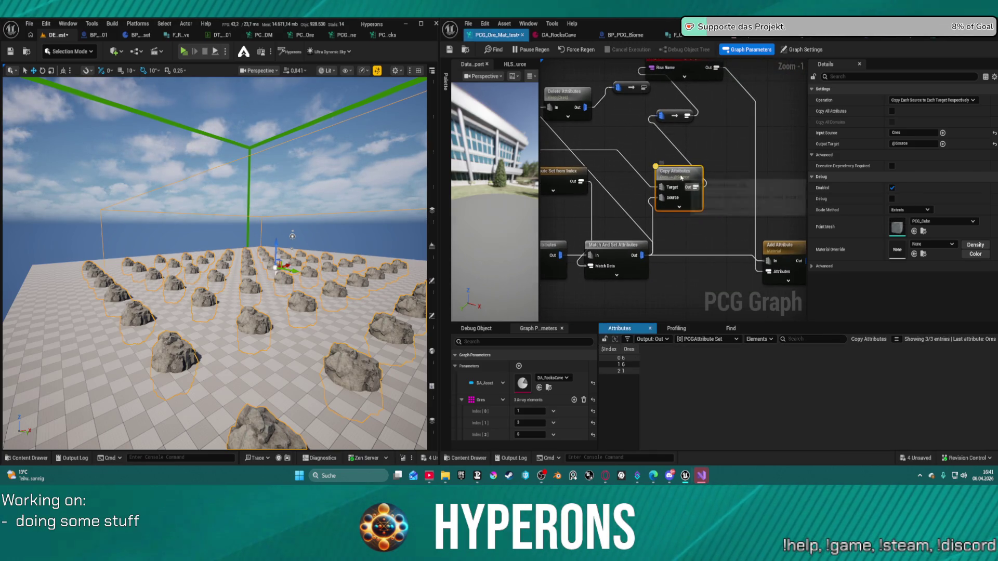
# In Add Attribute's table, fit the Ores column and narrow ID to reveal Material paths
pyautogui.click(766, 248)
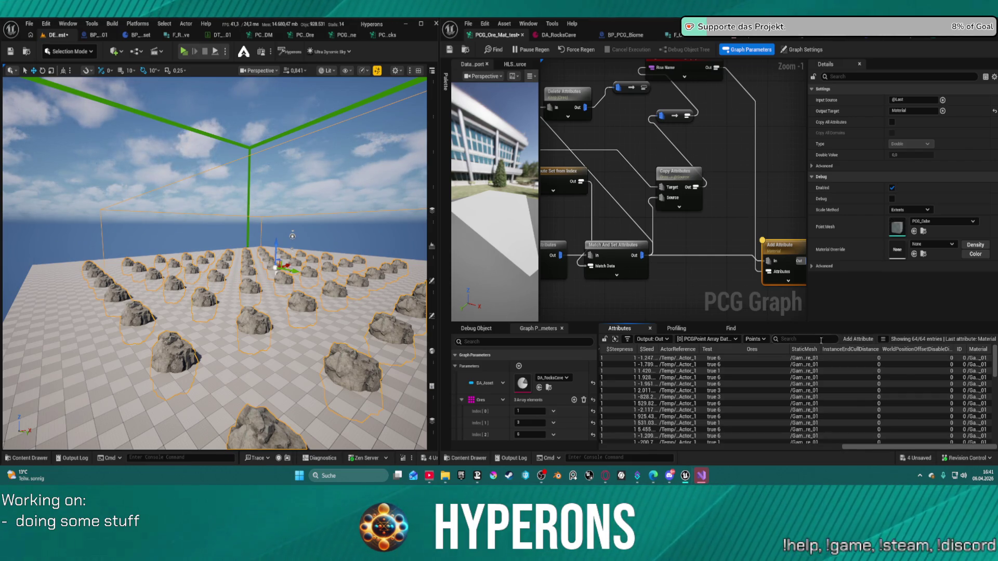
pyautogui.moveTo(788, 347); pyautogui.dragTo(748, 350)
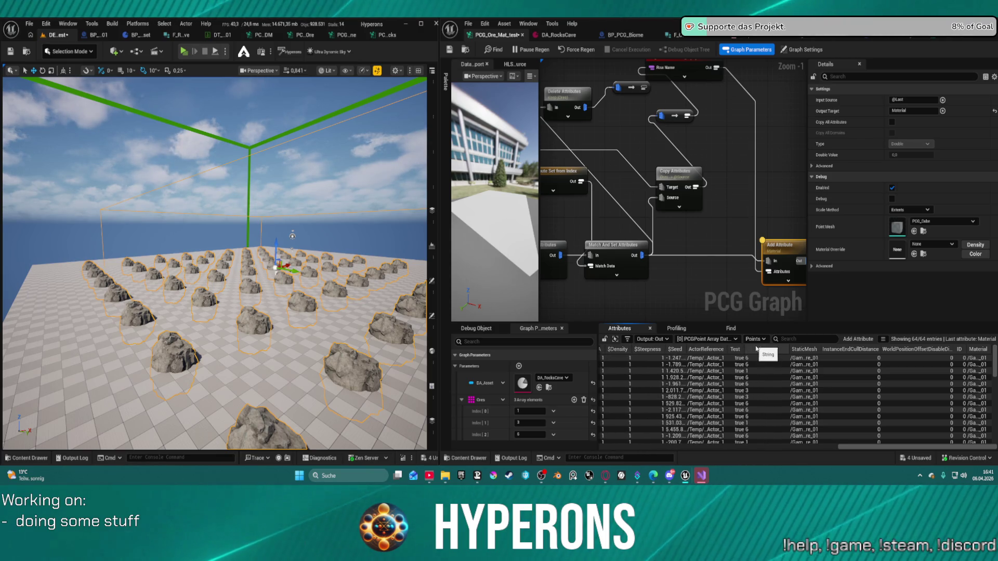
pyautogui.rightClick(759, 350)
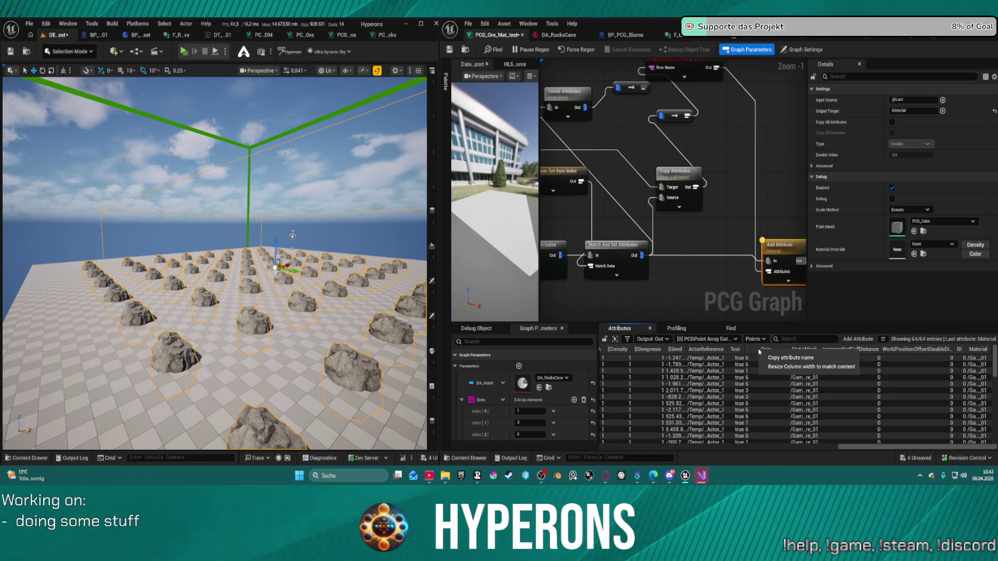
pyautogui.click(779, 368)
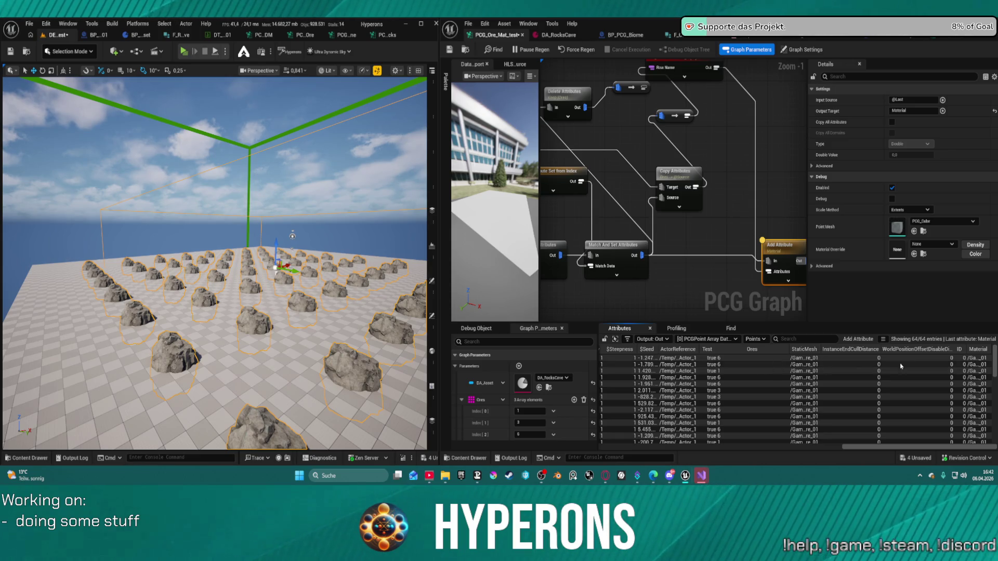
pyautogui.moveTo(969, 354); pyautogui.dragTo(977, 351)
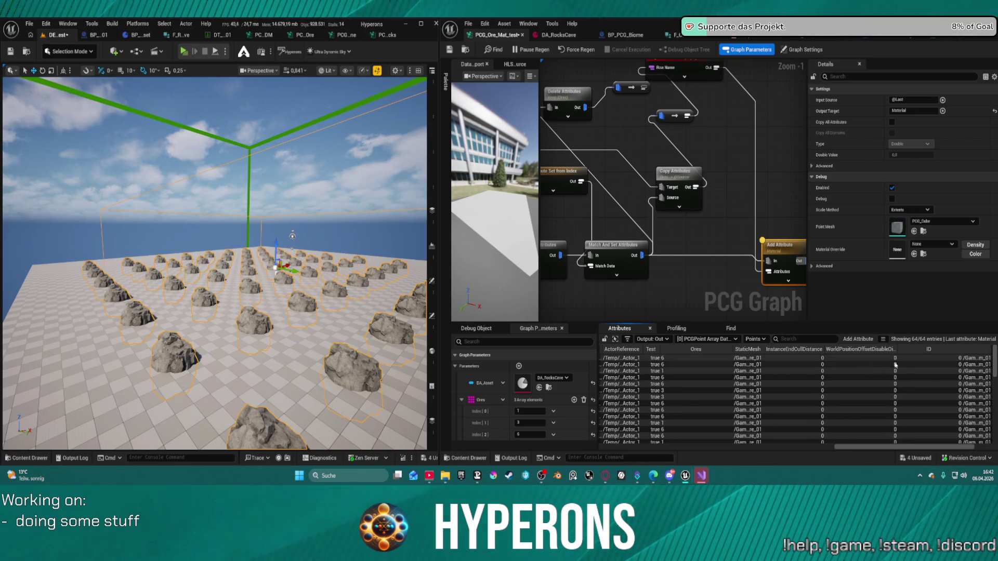
pyautogui.moveTo(962, 346); pyautogui.dragTo(915, 347)
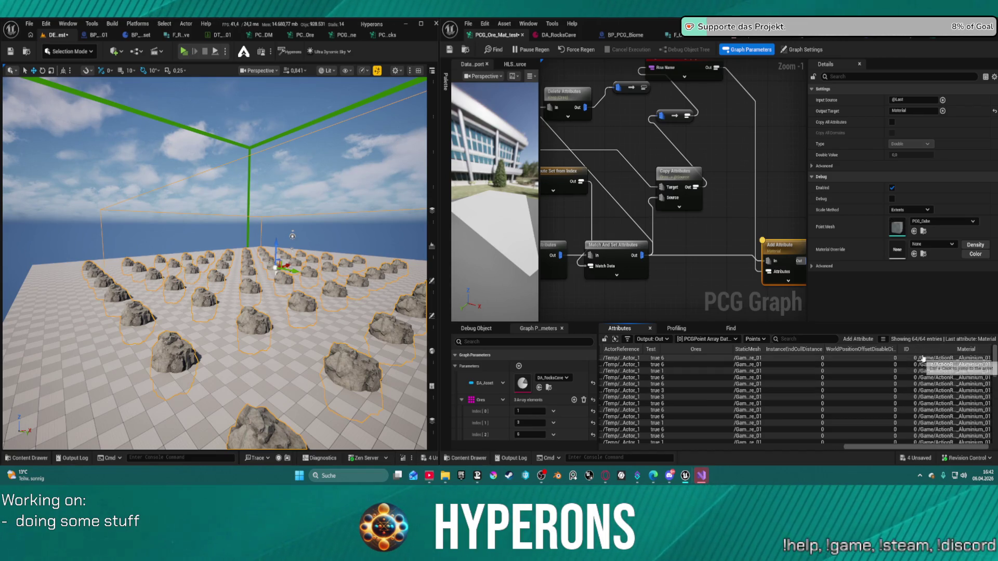
pyautogui.moveTo(695, 186)
pyautogui.mouseDown()
pyautogui.moveTo(736, 108)
pyautogui.moveTo(755, 125)
pyautogui.mouseUp()
pyautogui.click(719, 222)
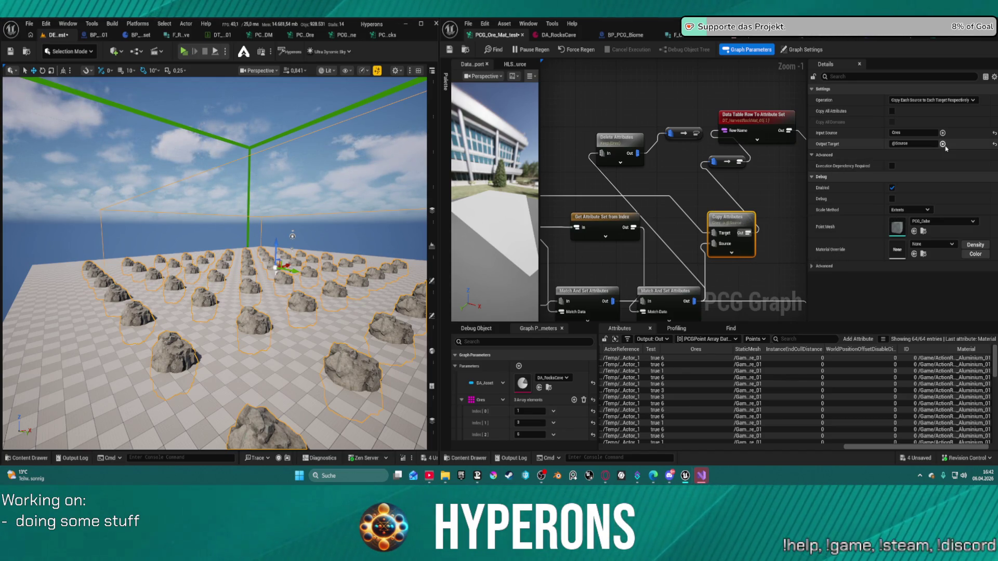
# Reset Copy Attributes' Output Target to None and delete the Copy Attributes node
pyautogui.click(994, 145)
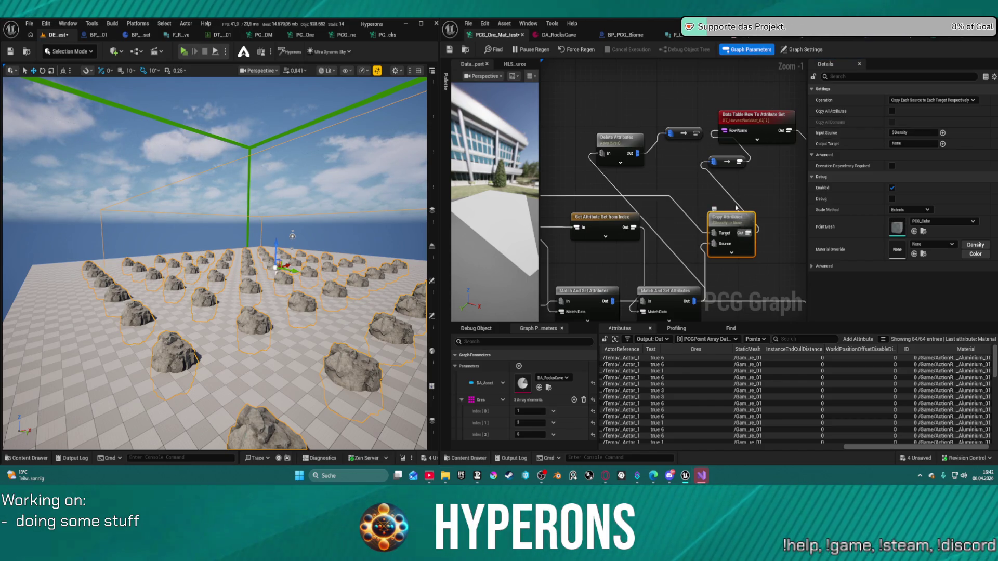
pyautogui.press('Delete')
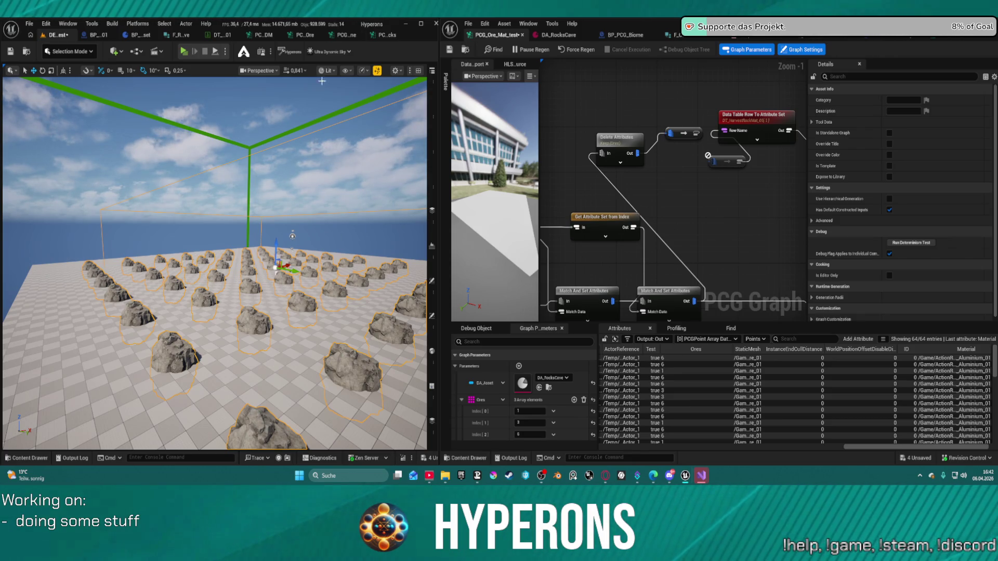
# Switch to the rock-cliffs PCG graph and select a Static Mesh Spawner node to inspect its settings
pyautogui.click(384, 34)
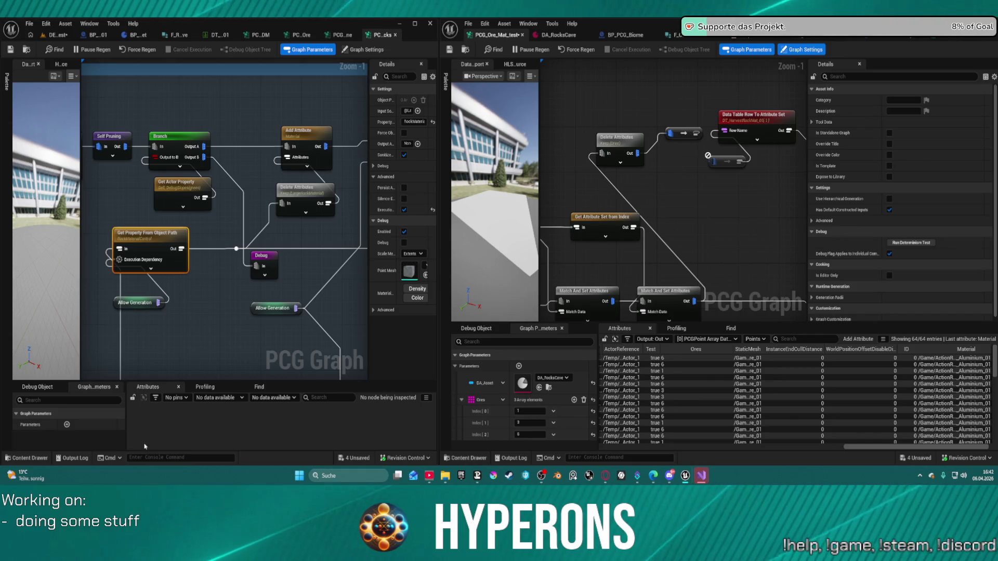
pyautogui.scroll(2, 227, 292)
pyautogui.scroll(-3, 253, 207)
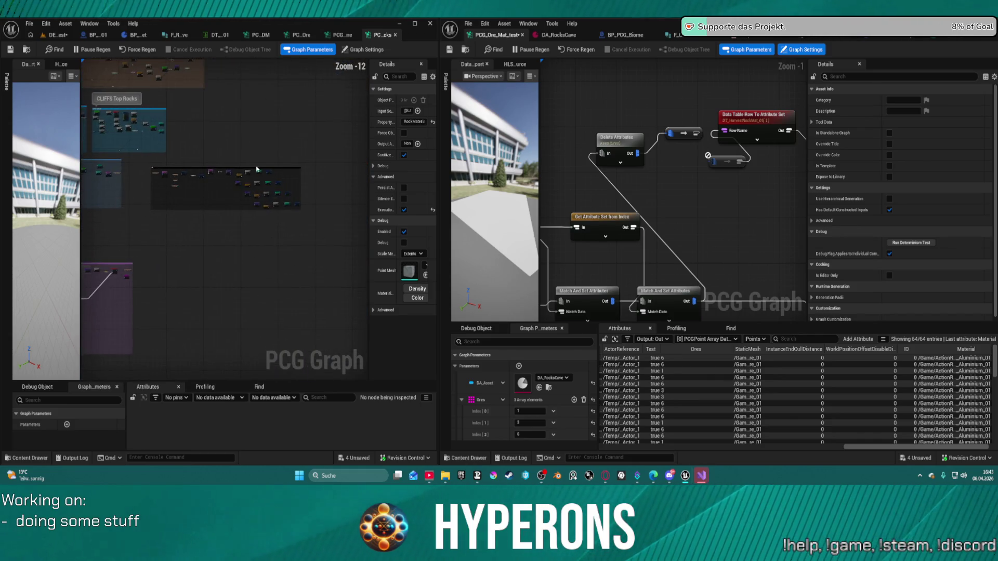
pyautogui.scroll(6, 253, 207)
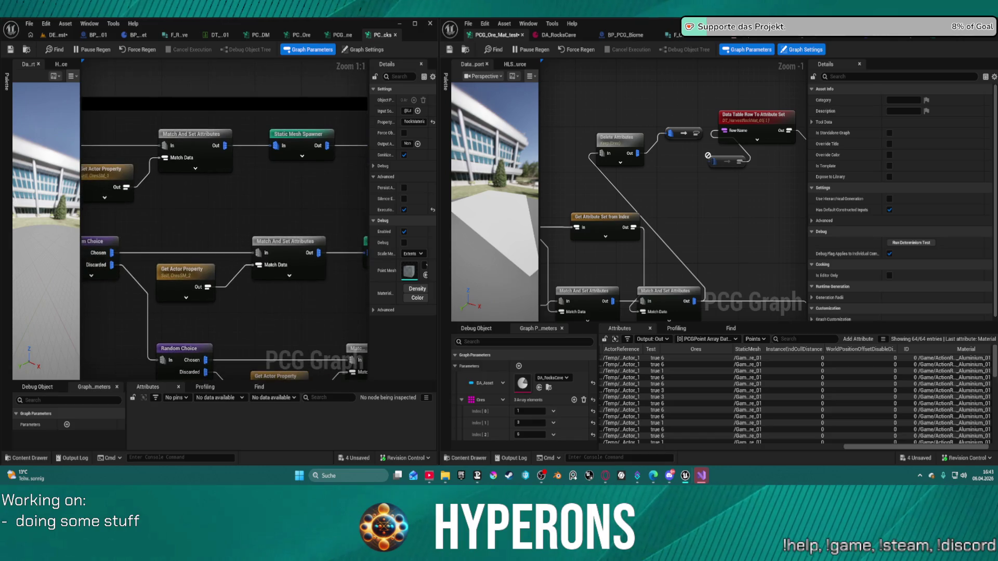
pyautogui.moveTo(385, 252); pyautogui.dragTo(241, 254)
pyautogui.click(230, 246)
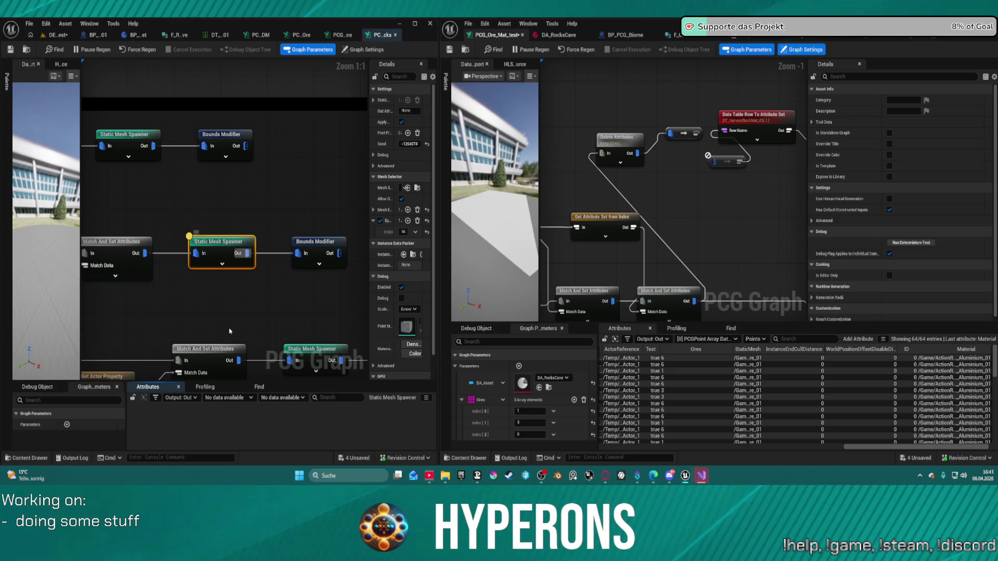
# Survey the spawner chain through to the Merge Points and output nodes
pyautogui.scroll(-6, 211, 333)
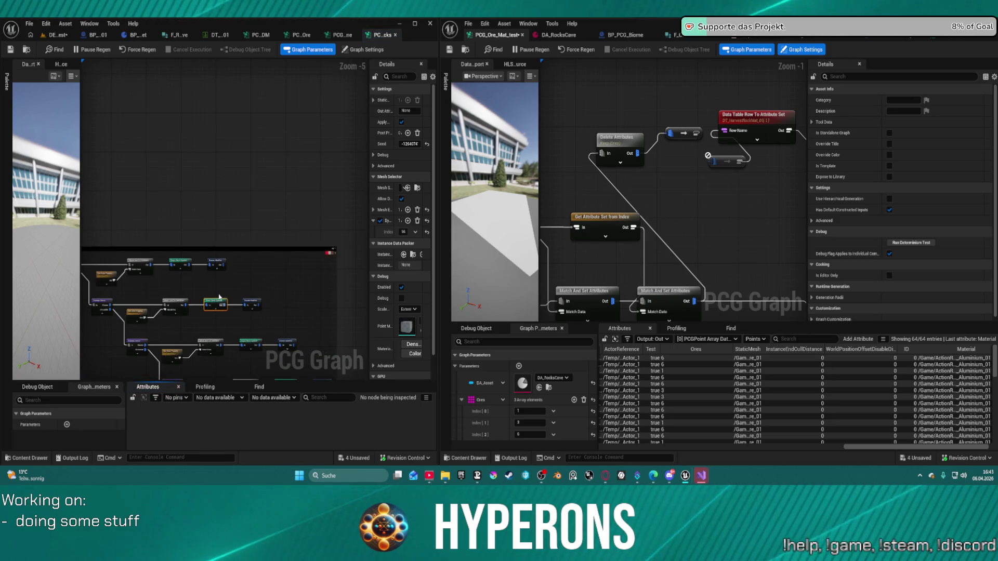
pyautogui.scroll(4, 269, 202)
pyautogui.moveTo(269, 202); pyautogui.dragTo(192, 220)
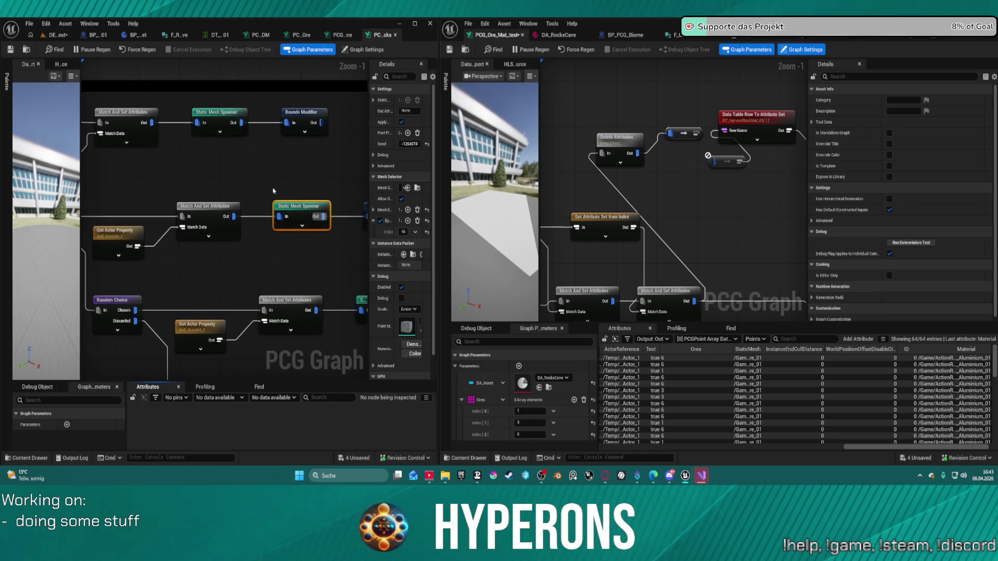
pyautogui.scroll(-8, 273, 191)
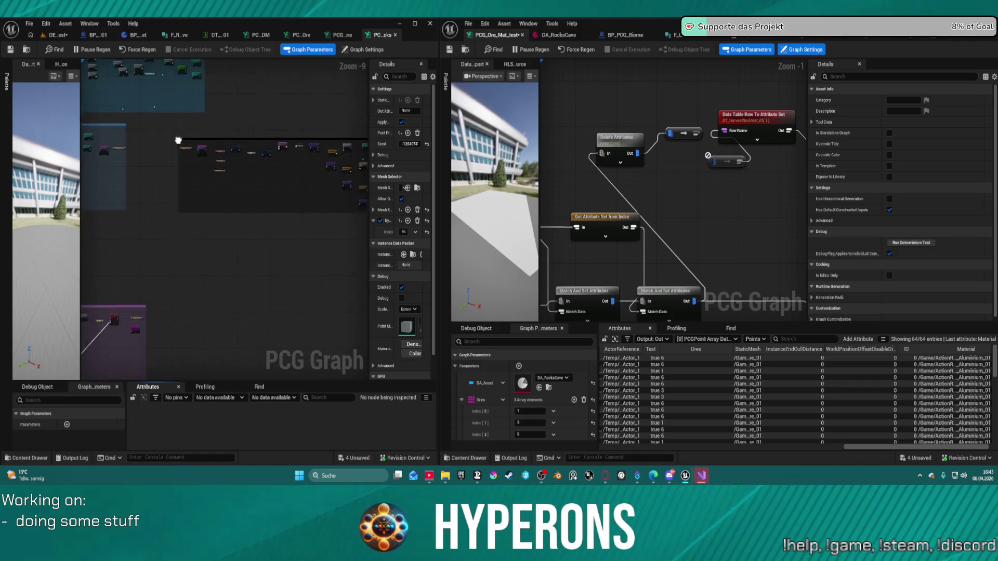
pyautogui.scroll(5, 314, 164)
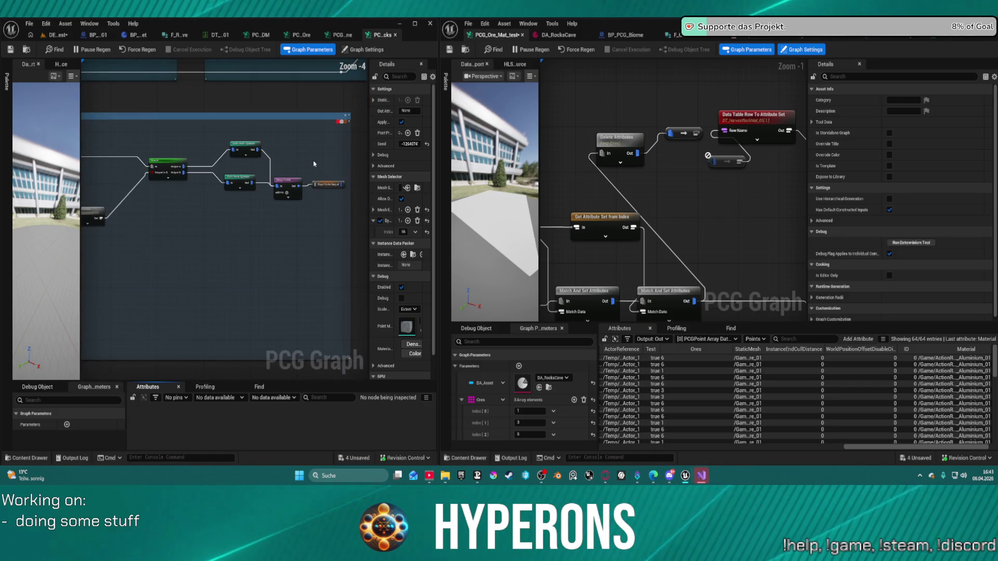
pyautogui.scroll(2, 314, 164)
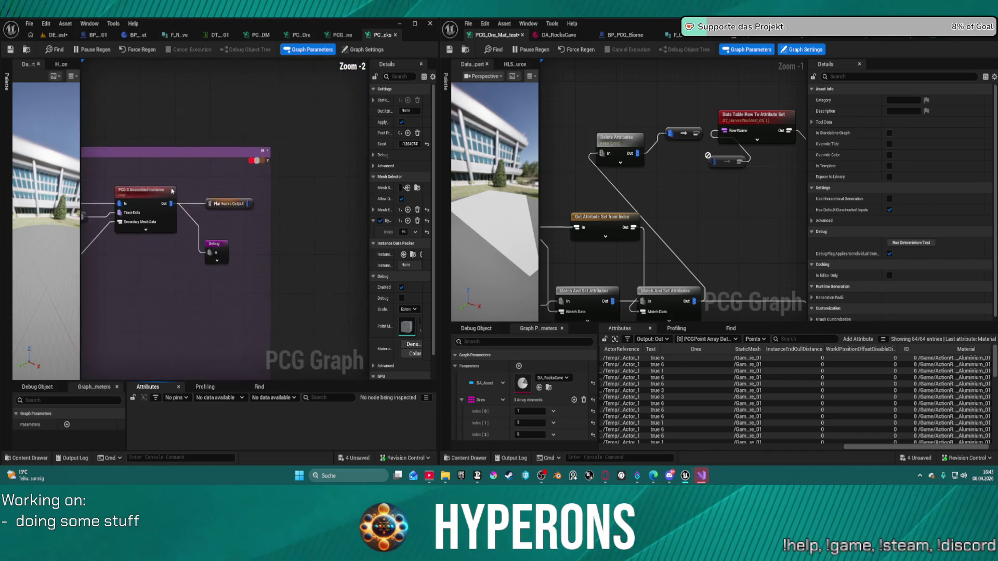
pyautogui.scroll(-4, 284, 196)
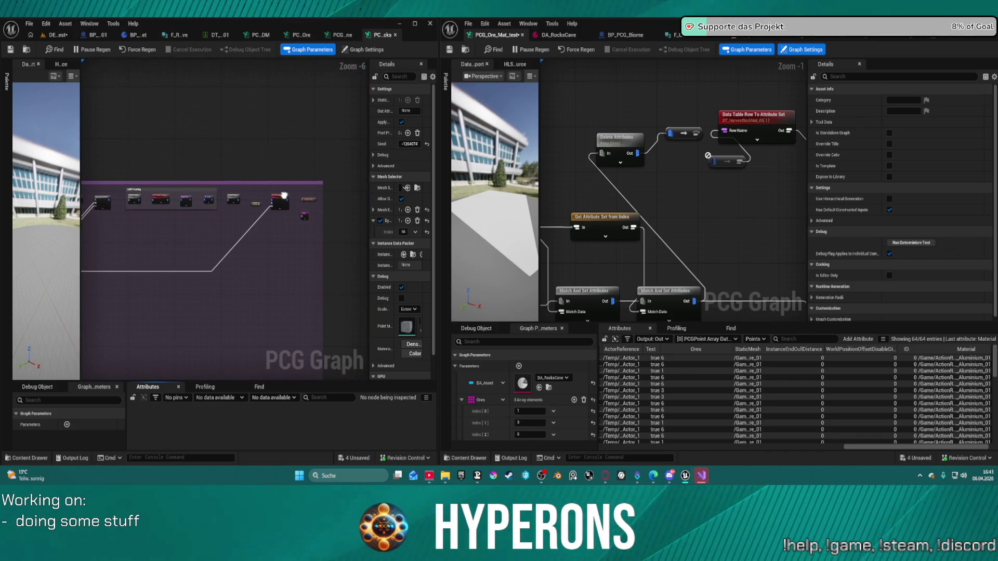
pyautogui.scroll(5, 190, 193)
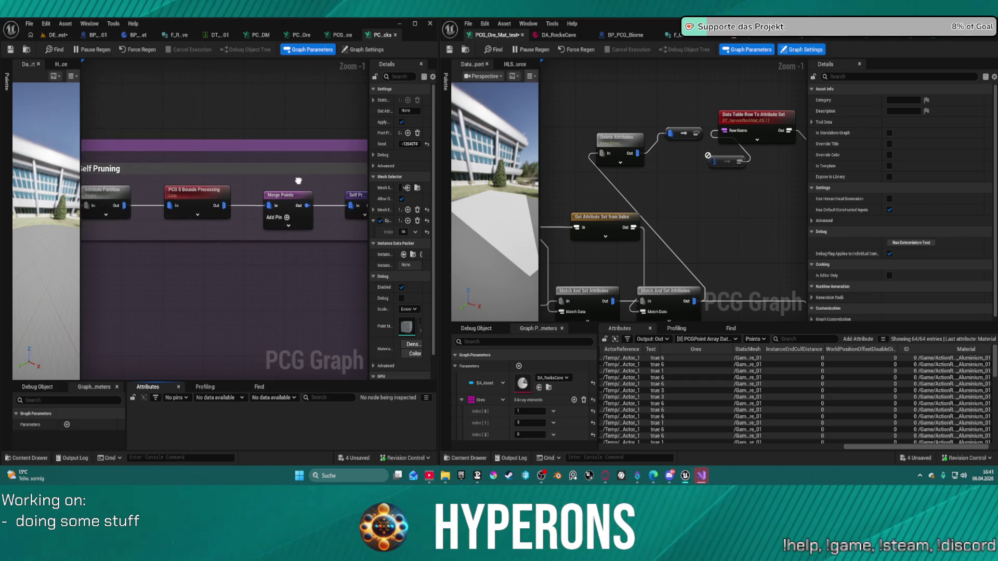
pyautogui.scroll(-11, 299, 180)
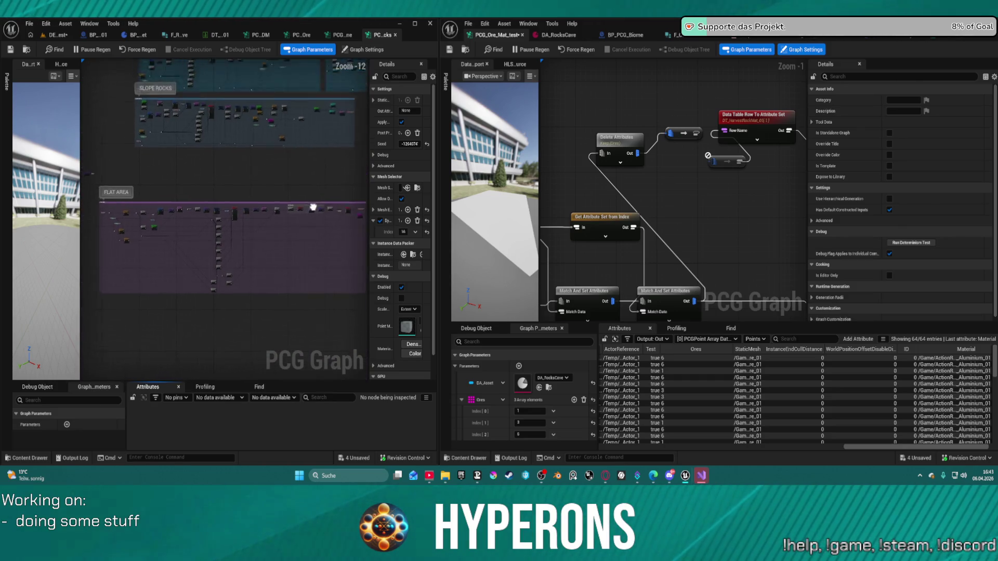
pyautogui.scroll(13, 227, 178)
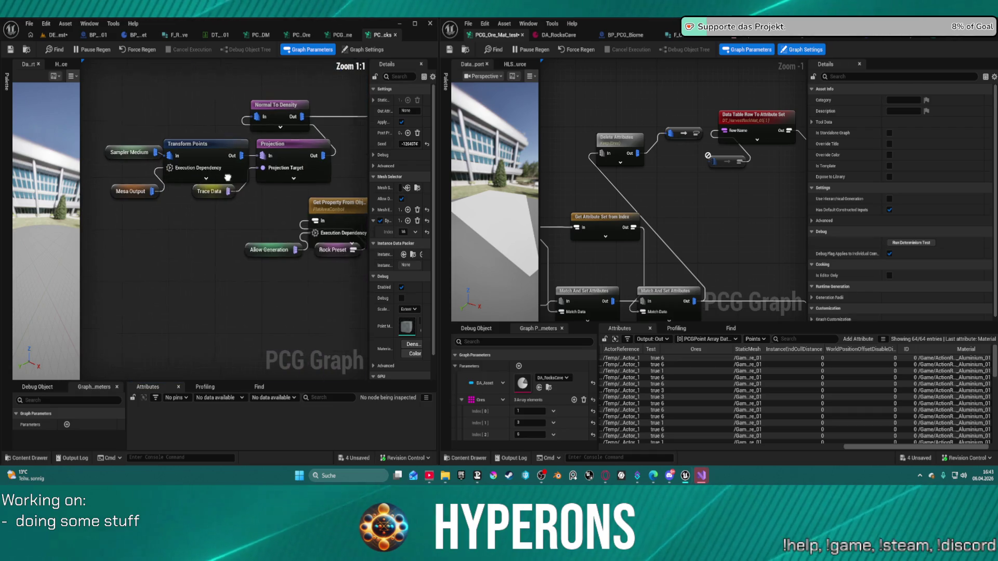
pyautogui.scroll(-2, 227, 177)
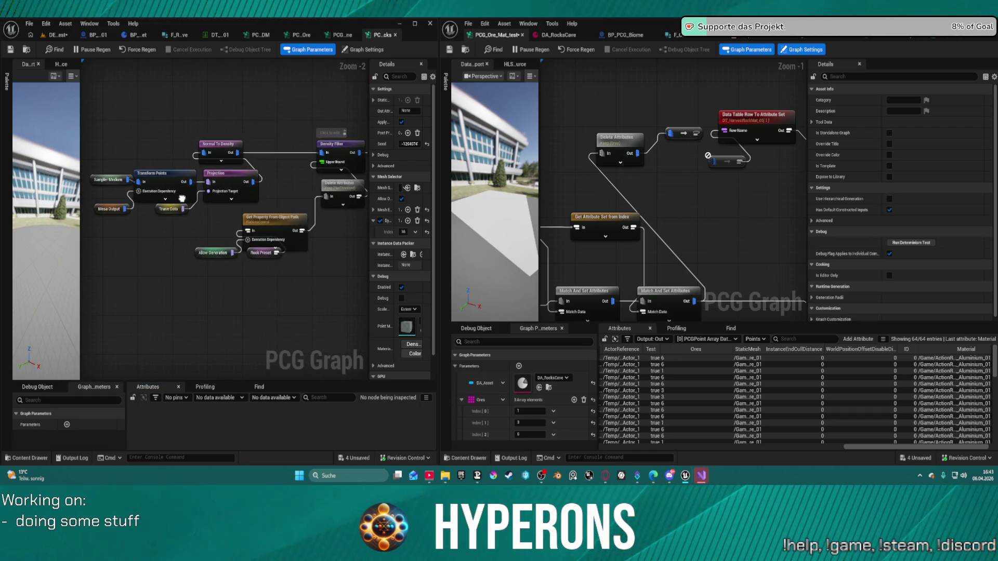
pyautogui.scroll(-4, 182, 198)
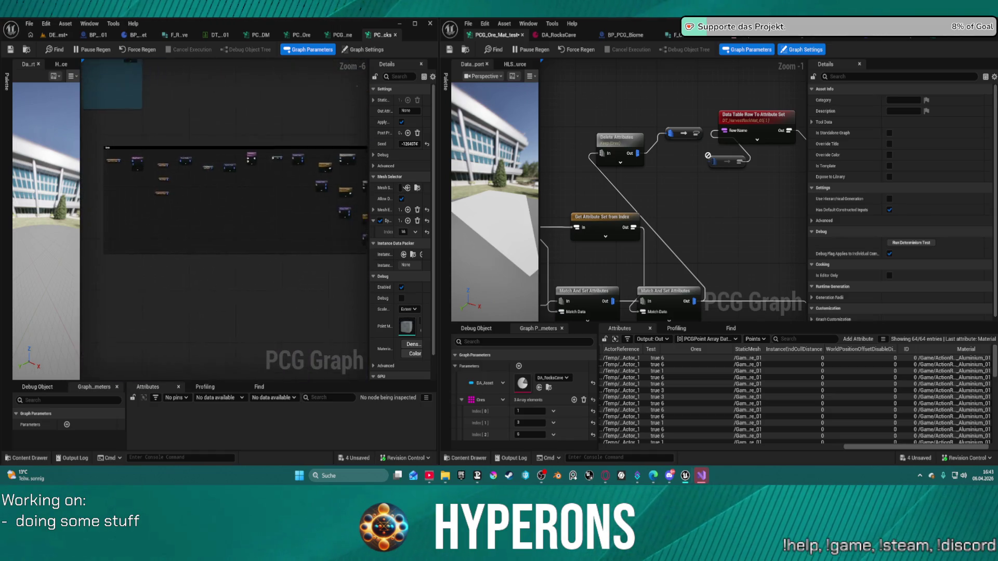
pyautogui.moveTo(218, 356); pyautogui.dragTo(234, 361)
pyautogui.scroll(4, 191, 175)
pyautogui.moveTo(303, 236)
pyautogui.mouseDown()
pyautogui.moveTo(244, 244)
pyautogui.moveTo(270, 236)
pyautogui.moveTo(208, 219)
pyautogui.moveTo(159, 223)
pyautogui.moveTo(169, 244)
pyautogui.moveTo(174, 236)
pyautogui.mouseUp()
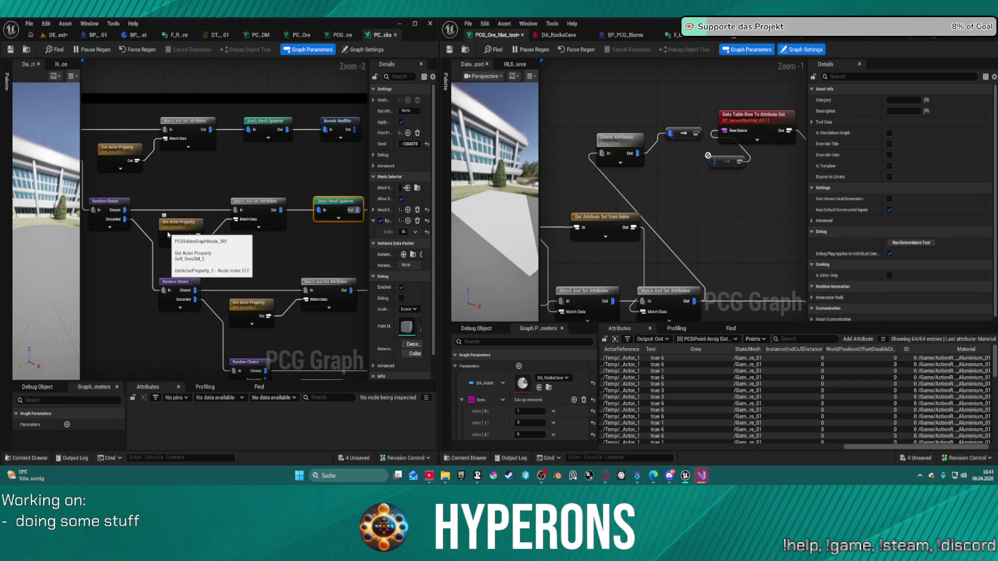
# Review the spawner's Mesh Entries in BP_PCG_Biome, compile it, then return to PCG_Ore_Mat_test
pyautogui.click(623, 35)
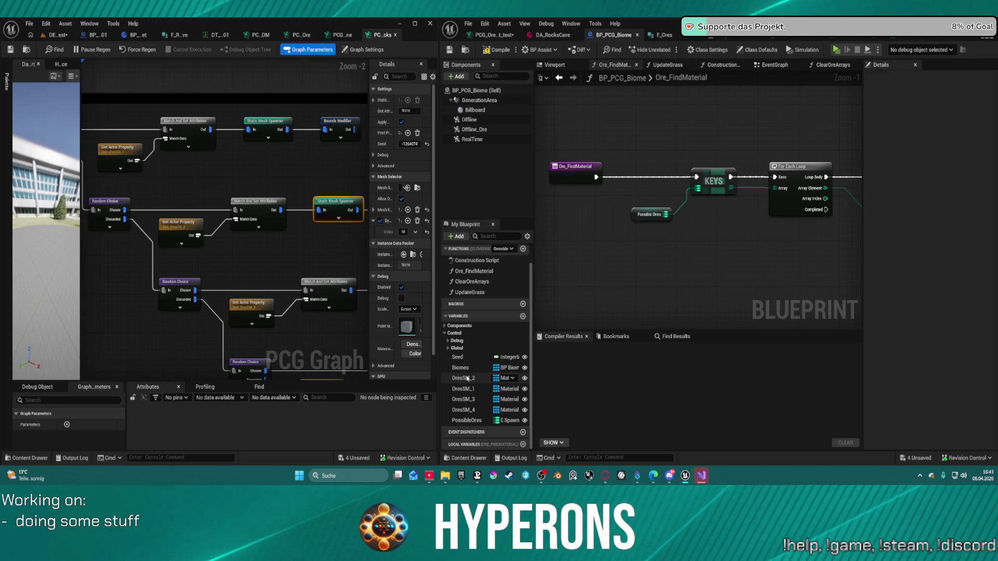
pyautogui.moveTo(461, 380)
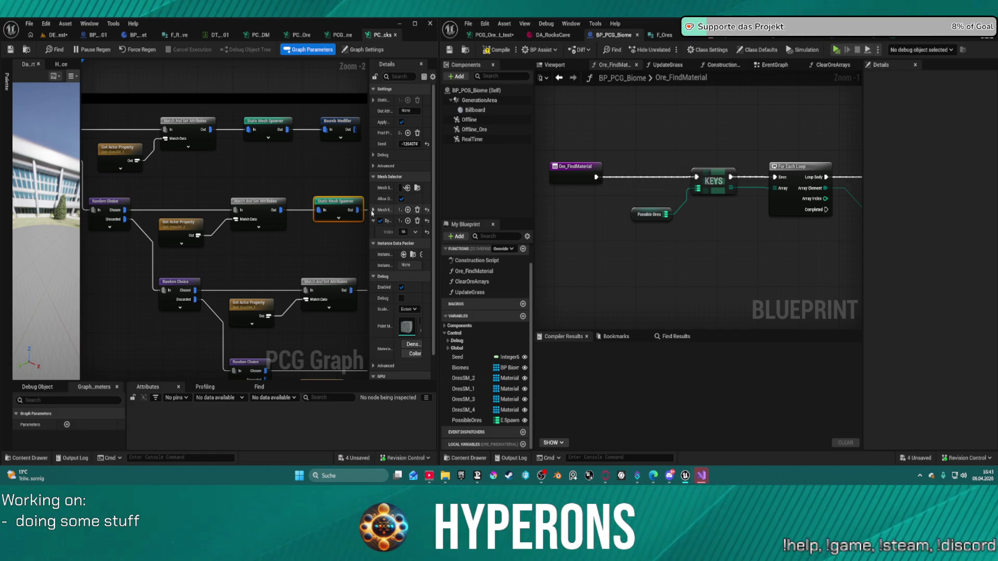
pyautogui.click(372, 210)
pyautogui.click(384, 233)
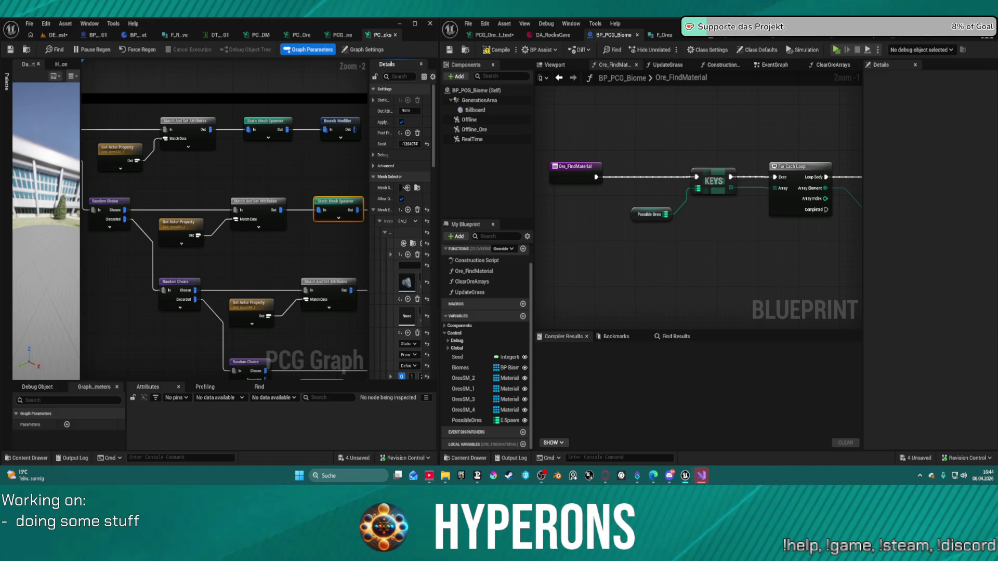
pyautogui.click(498, 50)
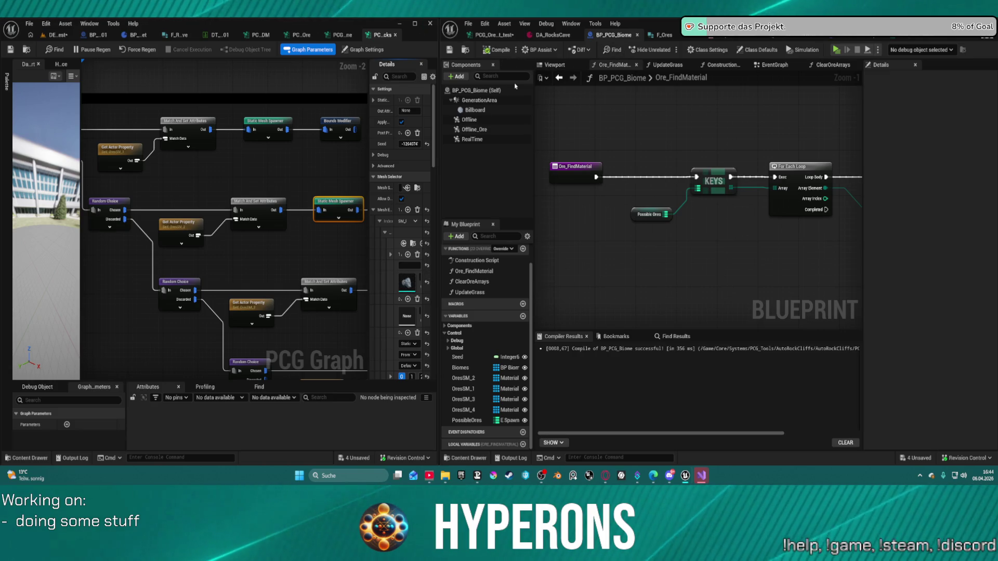
pyautogui.click(492, 35)
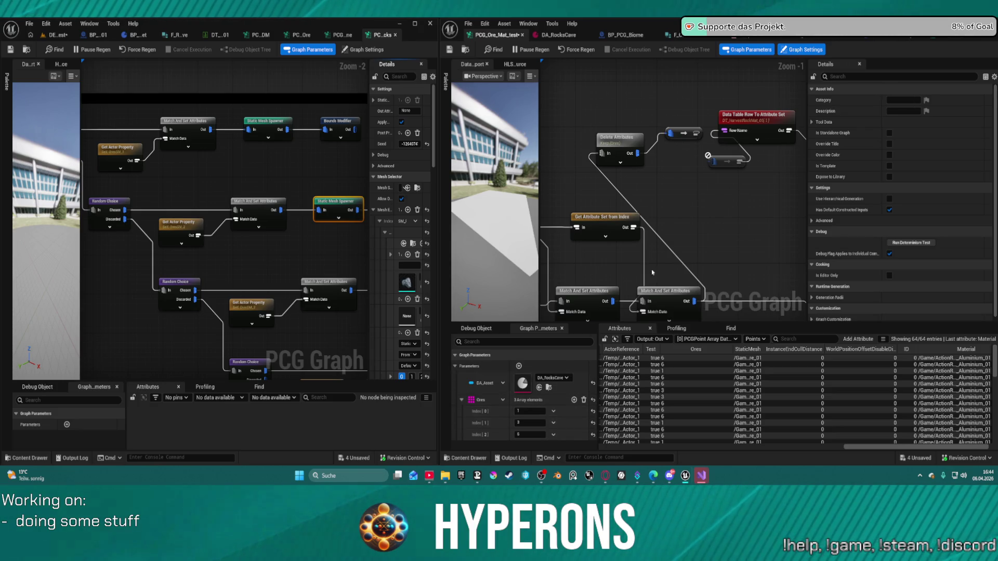
pyautogui.moveTo(769, 187)
pyautogui.mouseDown()
pyautogui.moveTo(651, 84)
pyautogui.moveTo(668, 80)
pyautogui.moveTo(638, 163)
pyautogui.moveTo(536, 165)
pyautogui.mouseUp()
pyautogui.scroll(-3, 638, 162)
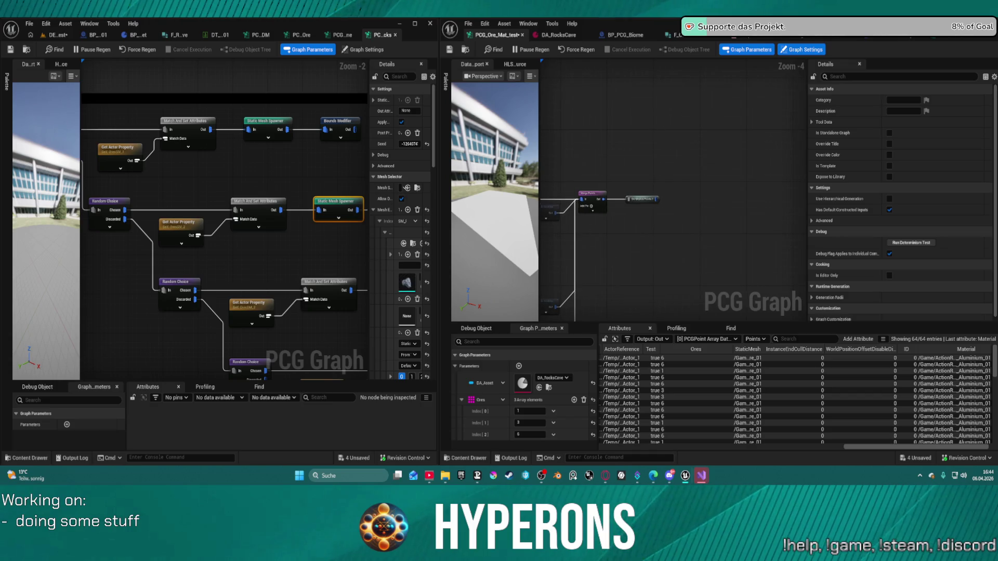
pyautogui.scroll(5, 597, 200)
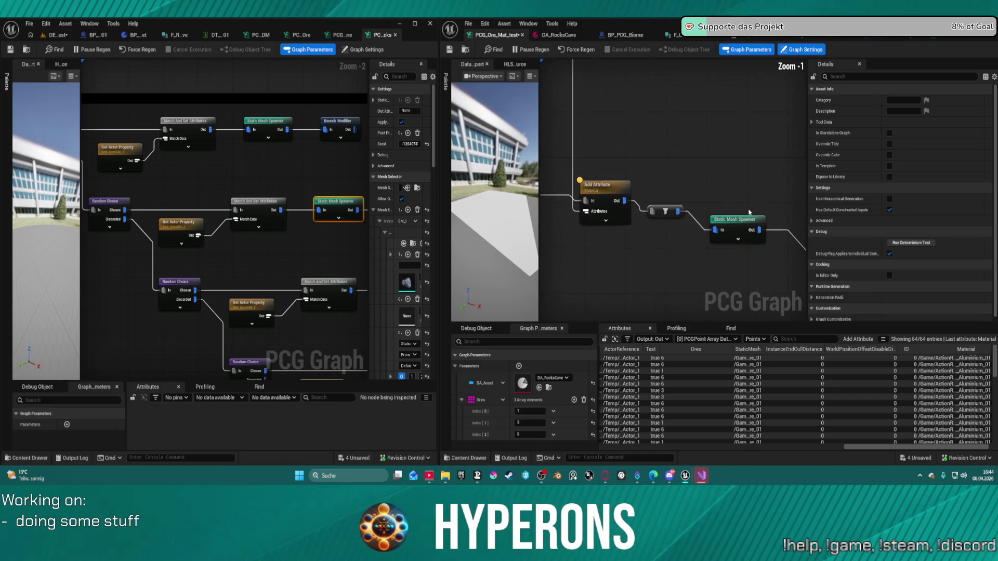
pyautogui.click(732, 220)
pyautogui.click(665, 213)
pyautogui.moveTo(639, 156)
pyautogui.mouseDown()
pyautogui.moveTo(730, 218)
pyautogui.moveTo(750, 165)
pyautogui.moveTo(743, 162)
pyautogui.mouseUp()
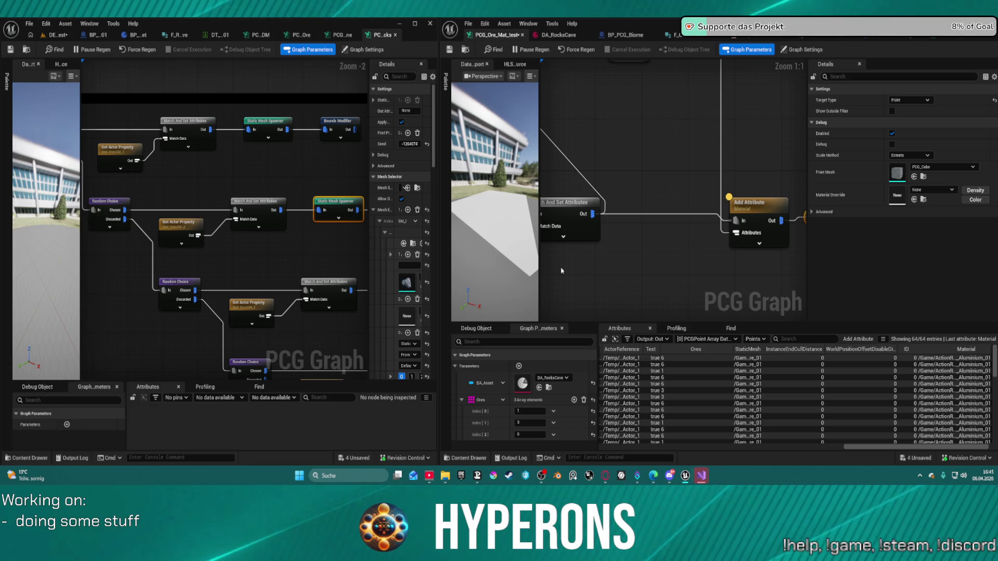
pyautogui.moveTo(733, 202); pyautogui.dragTo(734, 202)
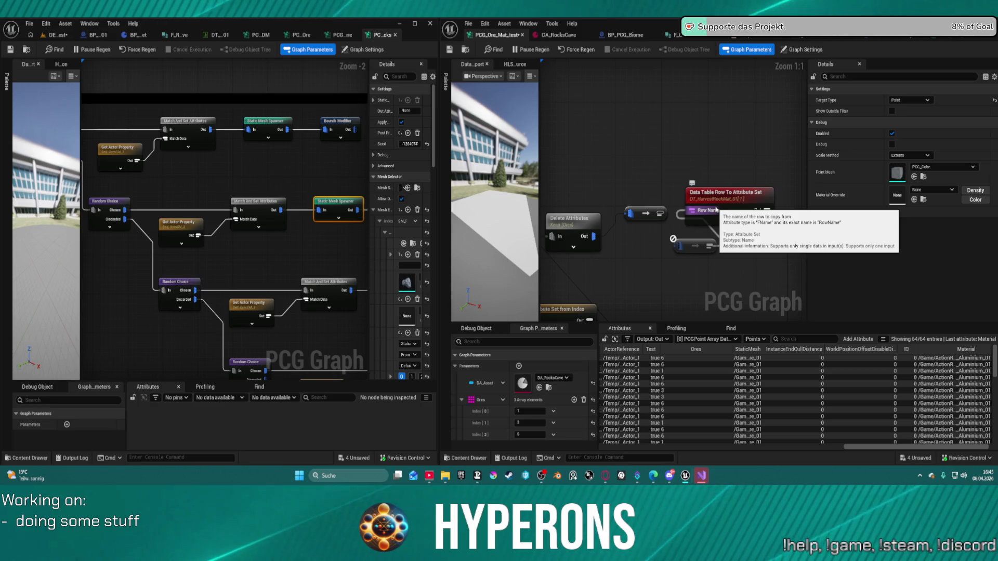
pyautogui.moveTo(693, 232); pyautogui.dragTo(711, 178)
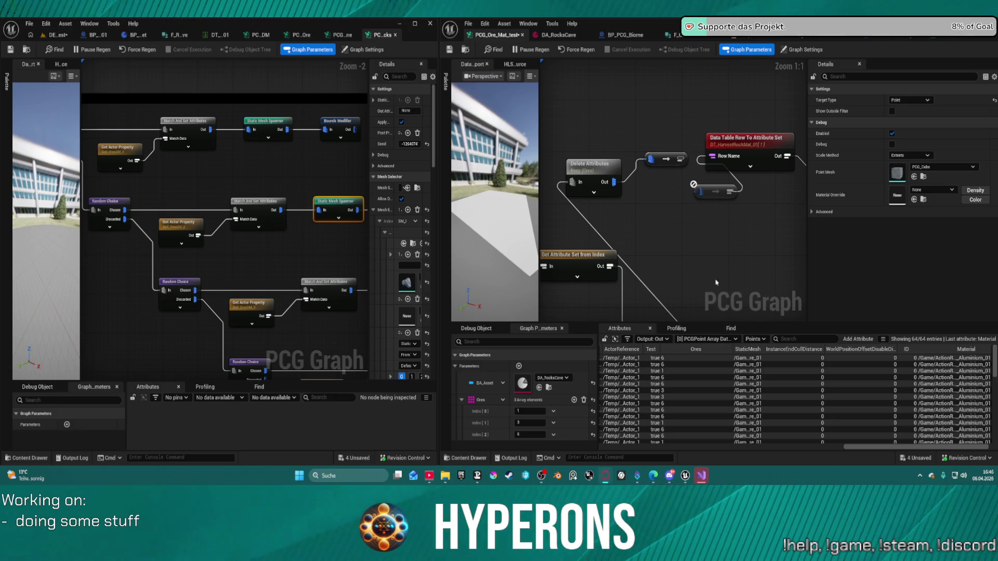
pyautogui.rightClick(662, 222)
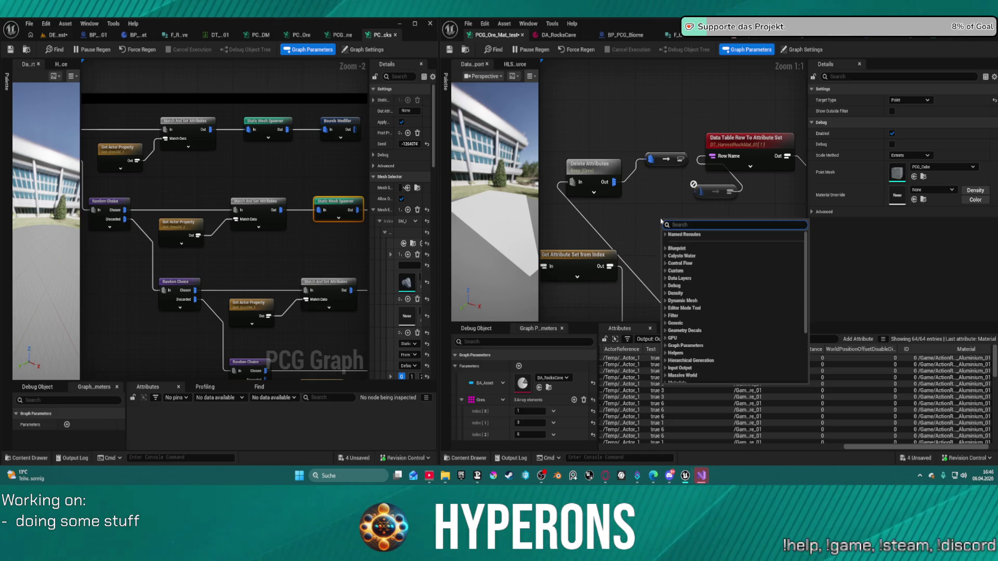
# Move the Get Attribute Set from Index and Ore Meshes nodes up and to the right
pyautogui.rightClick(642, 201)
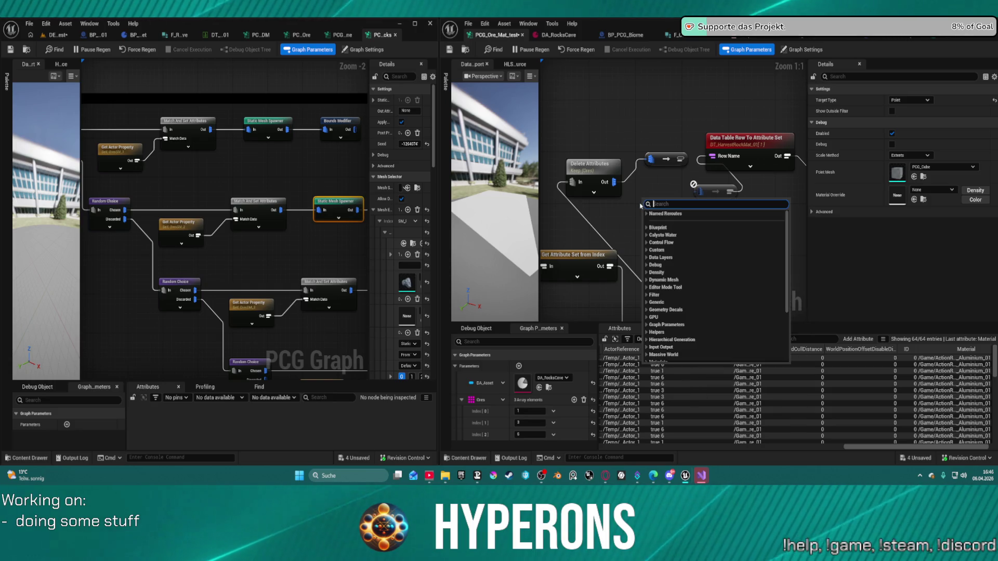
pyautogui.click(656, 194)
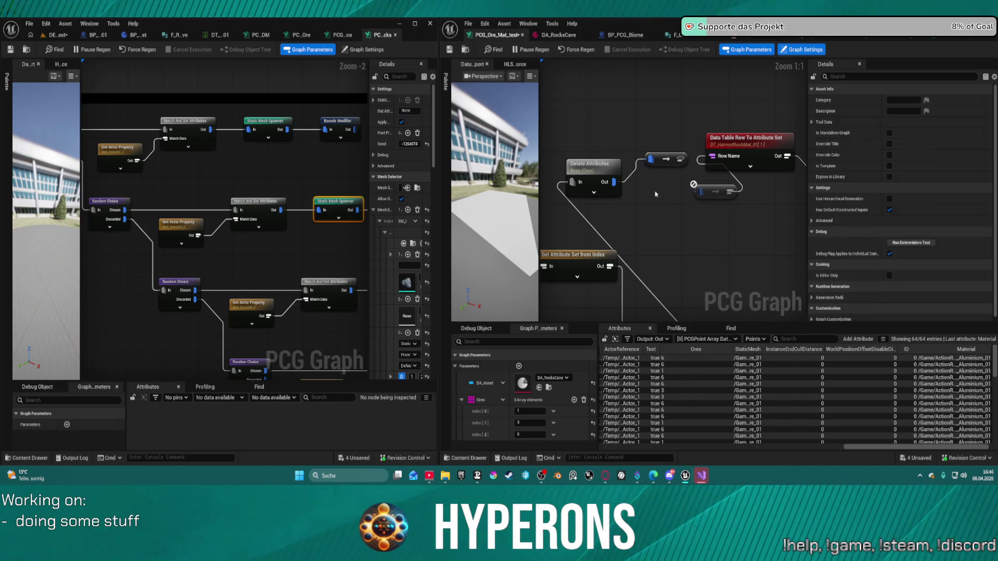
pyautogui.moveTo(613, 204)
pyautogui.mouseDown()
pyautogui.moveTo(587, 182)
pyautogui.moveTo(753, 128)
pyautogui.moveTo(760, 172)
pyautogui.mouseUp()
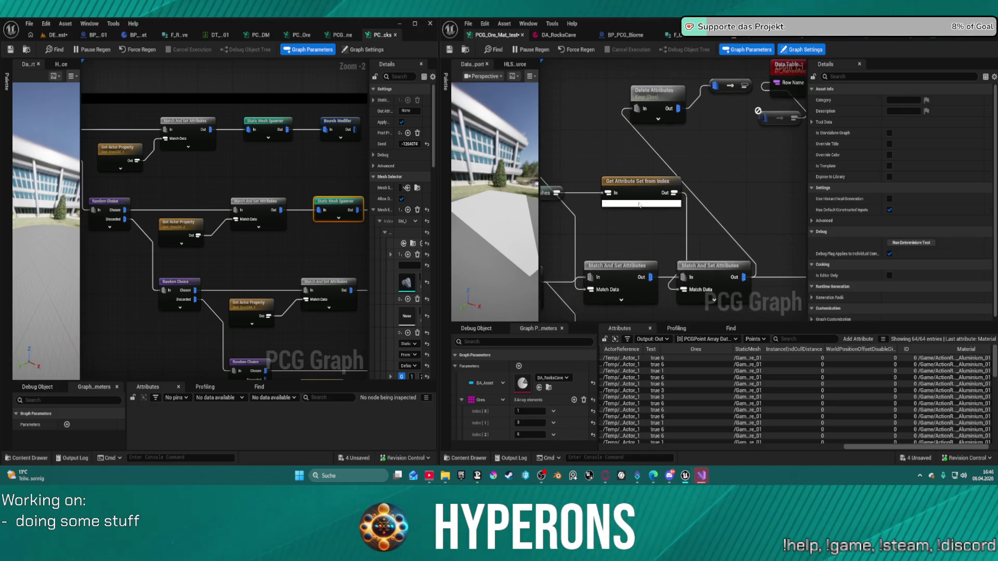
pyautogui.moveTo(639, 204); pyautogui.dragTo(714, 172)
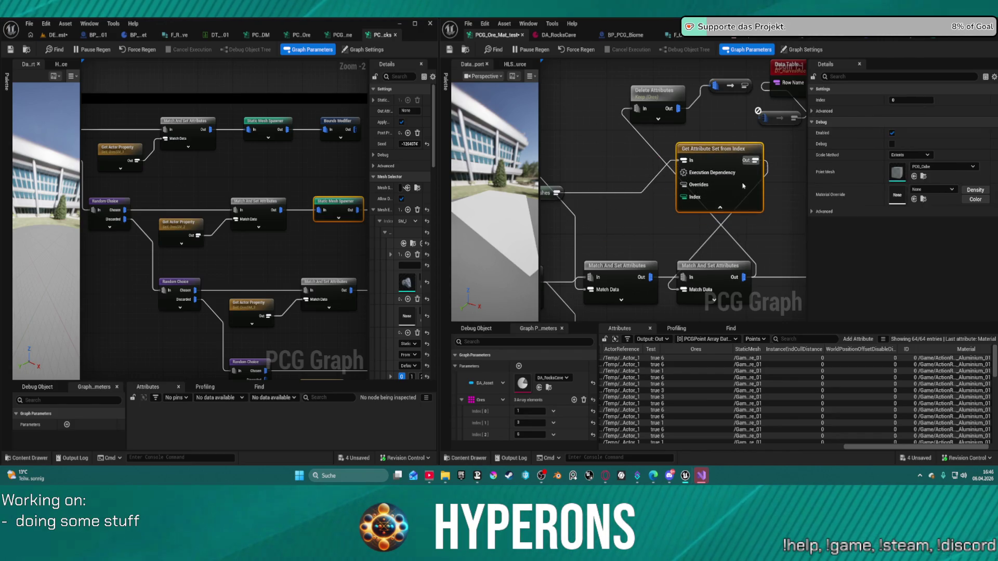
pyautogui.moveTo(732, 223)
pyautogui.mouseDown()
pyautogui.moveTo(775, 205)
pyautogui.moveTo(771, 215)
pyautogui.moveTo(716, 222)
pyautogui.mouseUp()
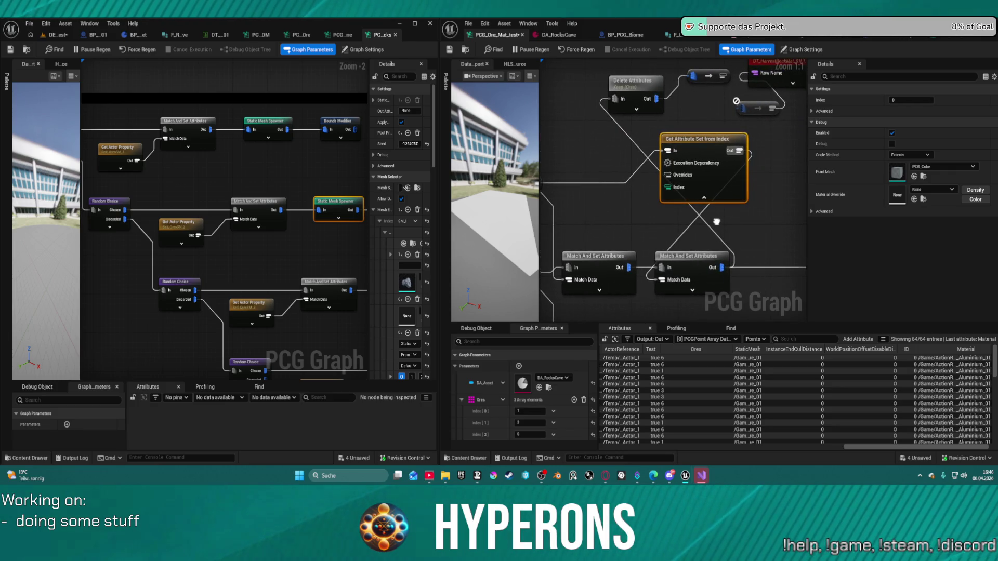
pyautogui.moveTo(716, 222)
pyautogui.mouseDown()
pyautogui.moveTo(755, 213)
pyautogui.moveTo(798, 233)
pyautogui.moveTo(789, 194)
pyautogui.moveTo(790, 204)
pyautogui.mouseUp()
pyautogui.moveTo(595, 164); pyautogui.dragTo(660, 149)
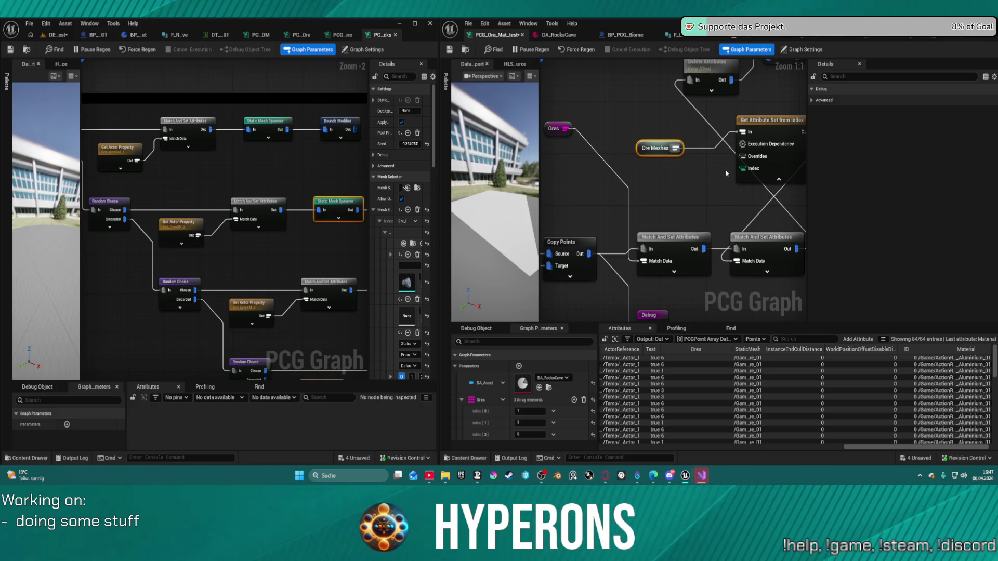
# Inspect the Data Table Row To Attribute Set node and its small converter node
pyautogui.moveTo(722, 176)
pyautogui.mouseDown()
pyautogui.moveTo(675, 219)
pyautogui.moveTo(663, 276)
pyautogui.moveTo(658, 255)
pyautogui.moveTo(647, 253)
pyautogui.moveTo(534, 260)
pyautogui.mouseUp()
pyautogui.click(673, 146)
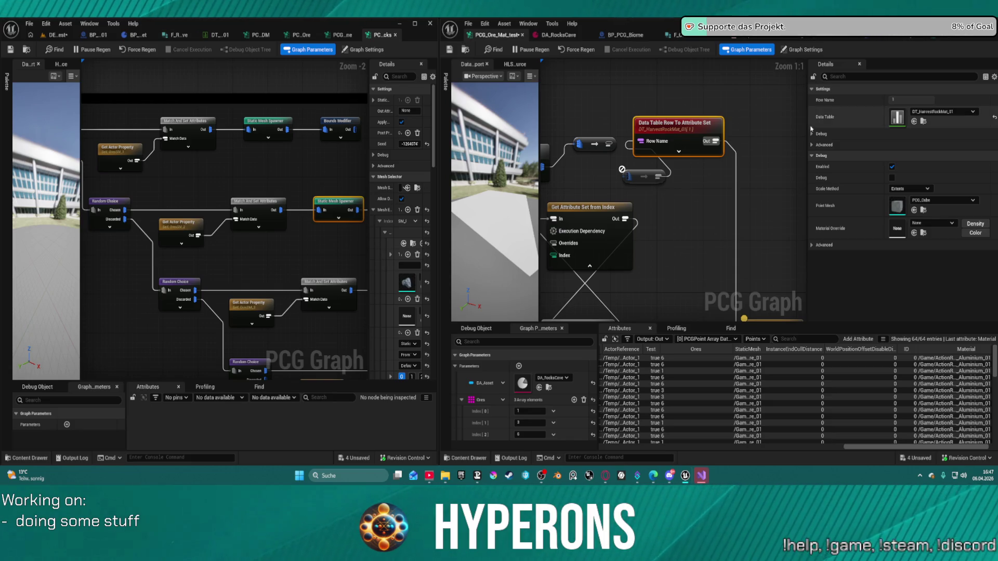
pyautogui.click(639, 178)
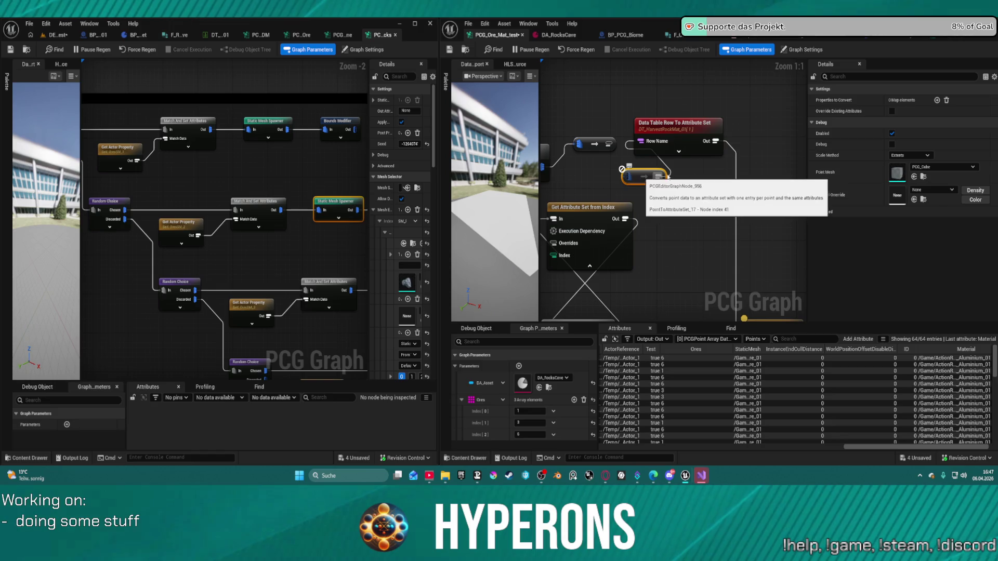
pyautogui.click(776, 177)
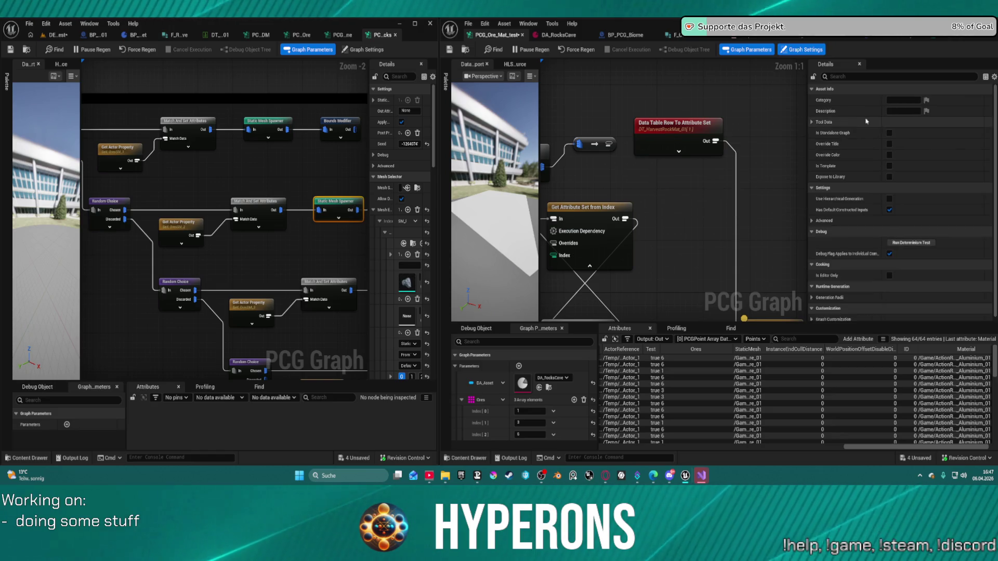
pyautogui.click(690, 150)
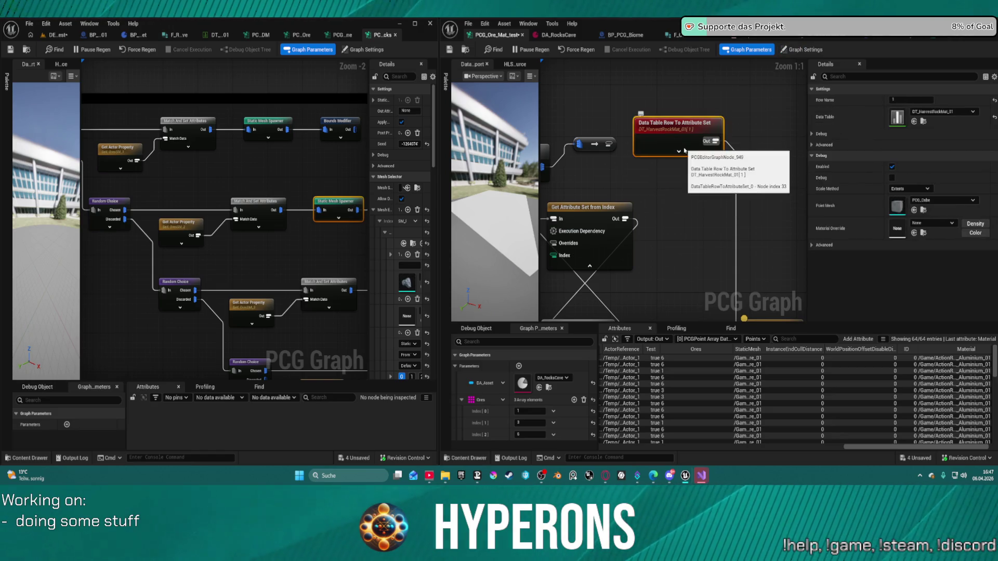
# Expand the Data Table Row To Attribute Set node and move it up and right
pyautogui.click(680, 151)
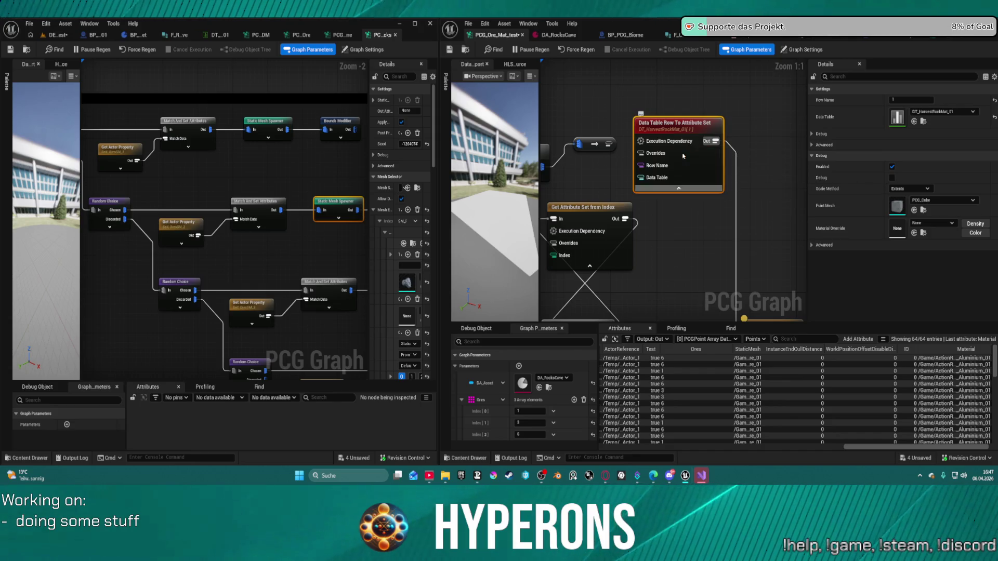
pyautogui.click(812, 133)
pyautogui.click(812, 134)
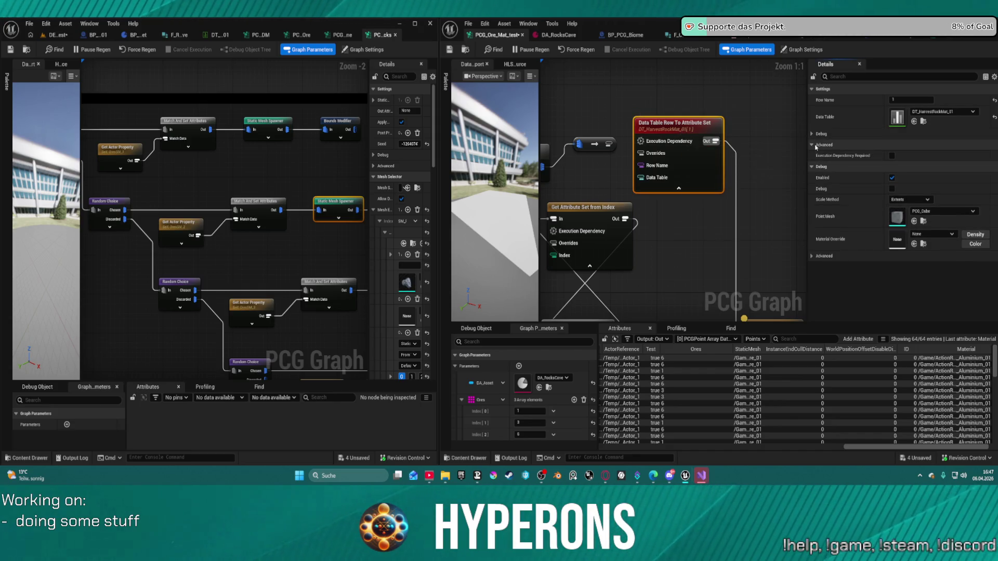
pyautogui.moveTo(676, 124); pyautogui.dragTo(739, 104)
pyautogui.moveTo(708, 174); pyautogui.dragTo(792, 207)
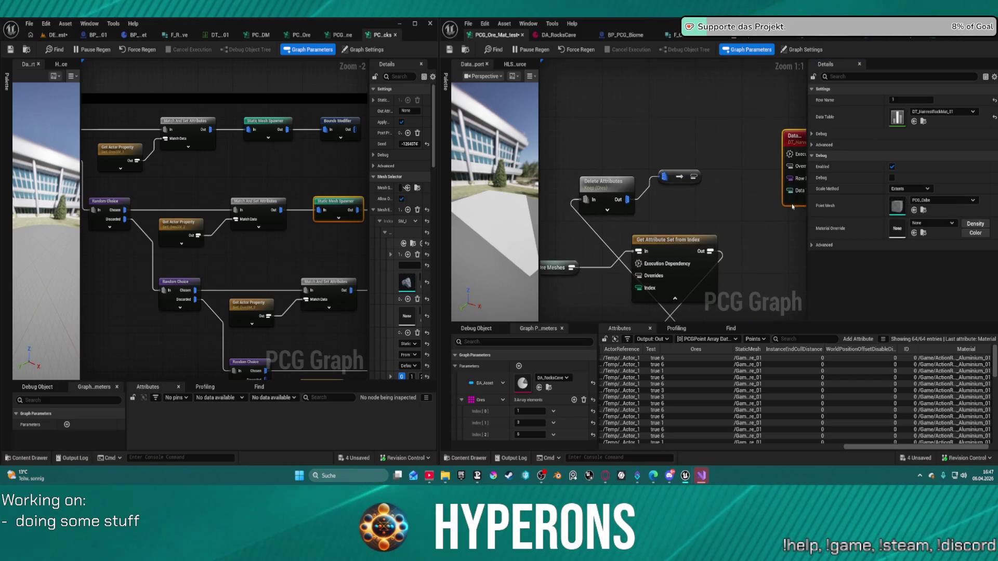
# Add a Select node to the graph via the 'sele' node search
pyautogui.rightClick(668, 103)
pyautogui.write('sele')
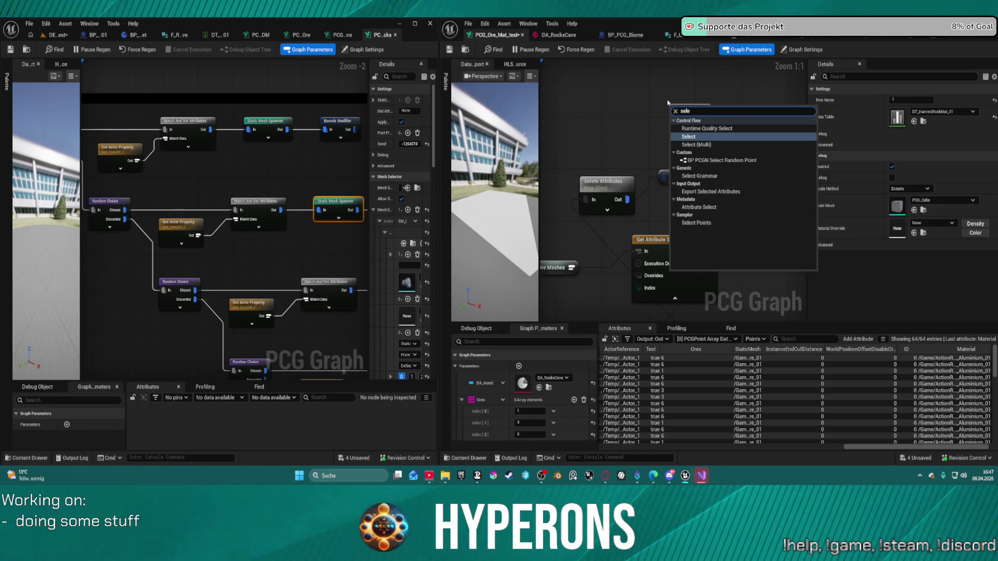
pyautogui.click(702, 137)
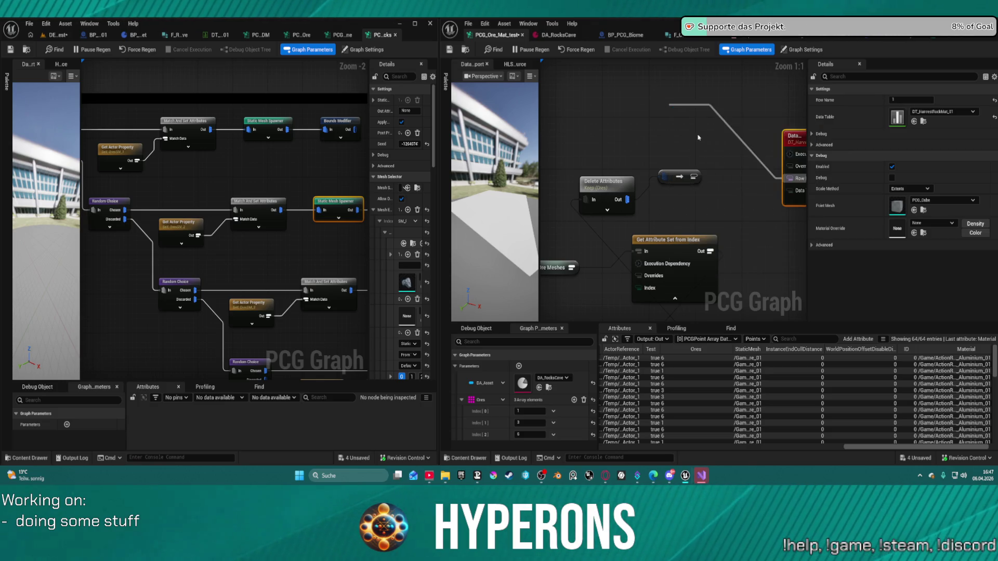
pyautogui.click(748, 150)
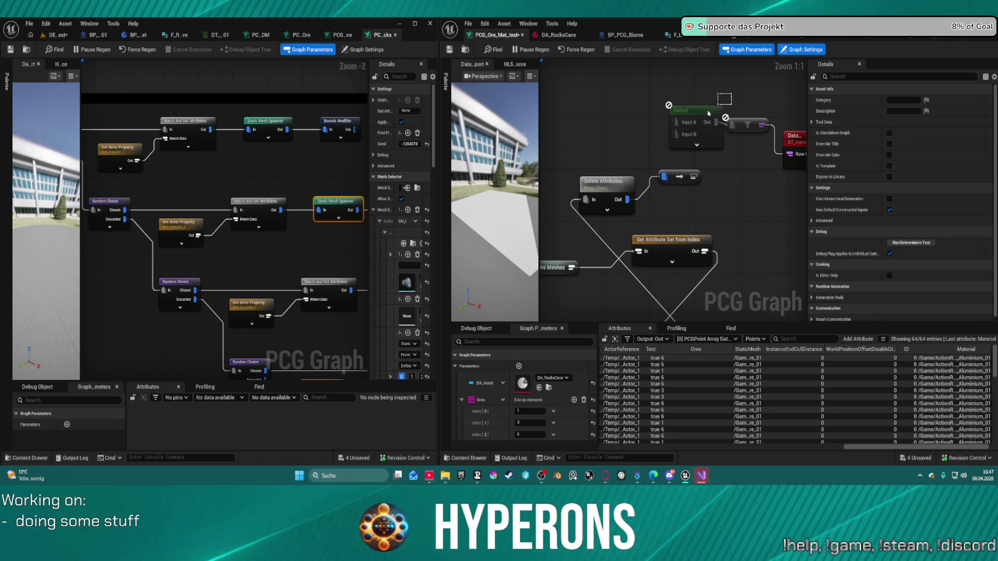
pyautogui.moveTo(769, 96); pyautogui.dragTo(702, 147)
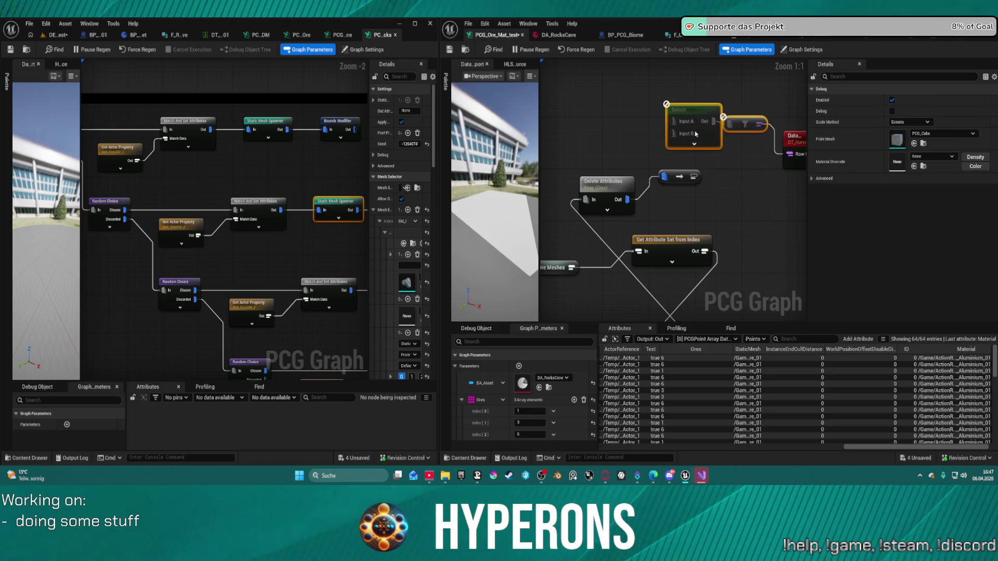
pyautogui.click(690, 114)
pyautogui.moveTo(729, 159); pyautogui.dragTo(729, 155)
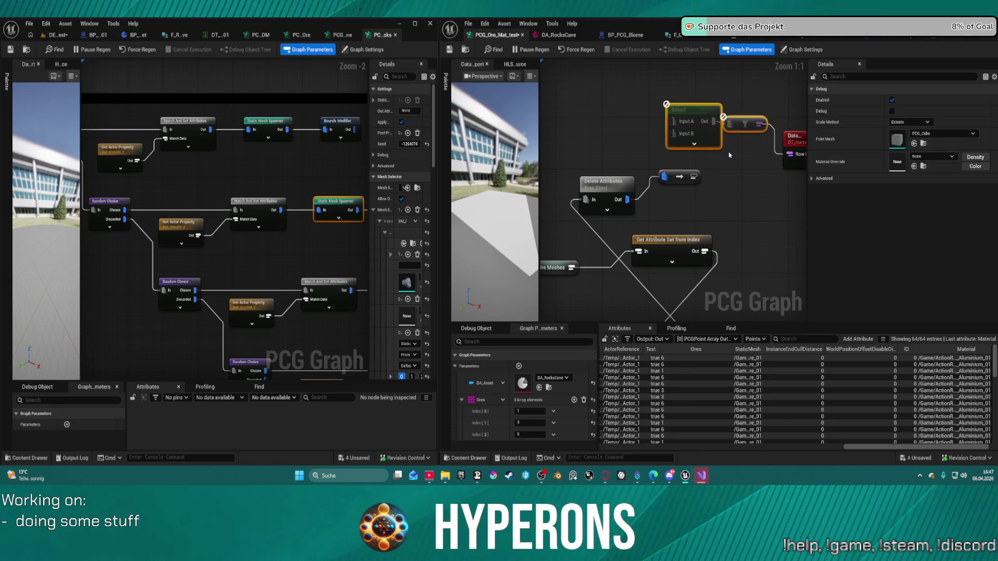
pyautogui.click(757, 149)
# Create a Switch node wired to the Row Name pin and expand its integer options
pyautogui.moveTo(803, 152)
pyautogui.mouseDown()
pyautogui.moveTo(693, 150)
pyautogui.moveTo(676, 175)
pyautogui.moveTo(609, 130)
pyautogui.mouseUp()
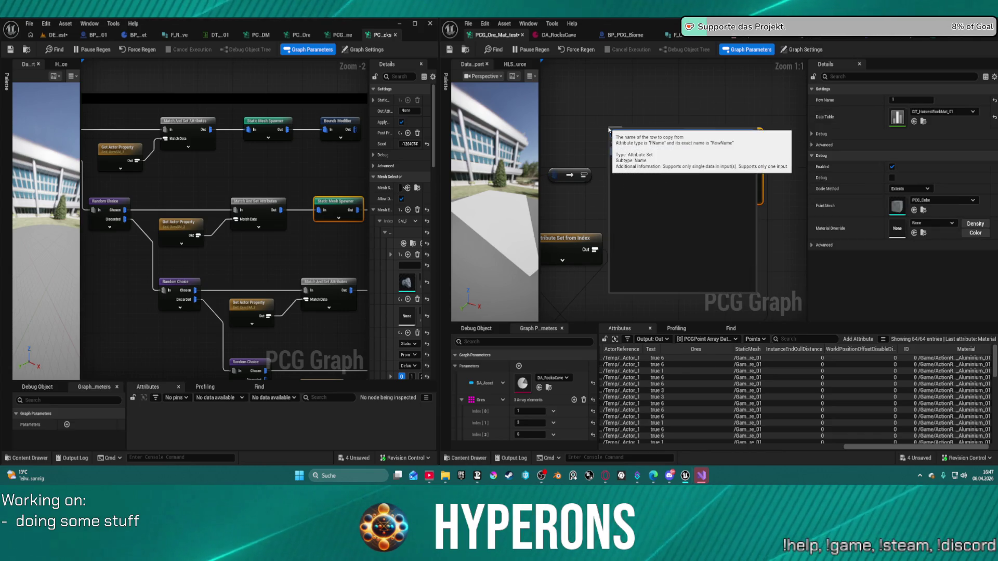
pyautogui.write('switch')
pyautogui.click(615, 152)
pyautogui.moveTo(636, 130)
pyautogui.mouseDown()
pyautogui.moveTo(613, 96)
pyautogui.moveTo(585, 104)
pyautogui.moveTo(585, 91)
pyautogui.mouseUp()
pyautogui.click(812, 122)
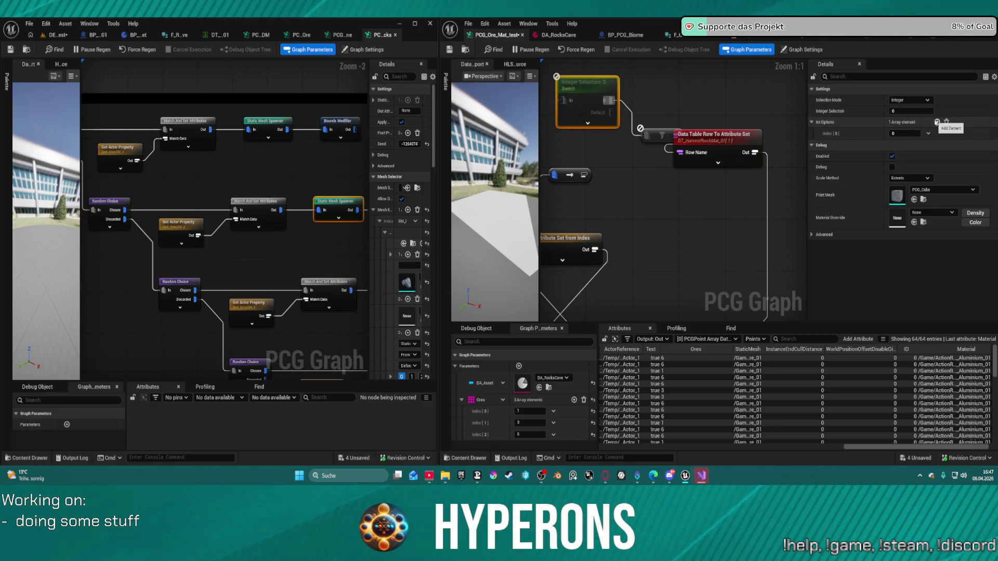
# Add six more integer options to the Switch node and expand its advanced pins
pyautogui.click(937, 122)
pyautogui.click(936, 121)
pyautogui.click(937, 121)
pyautogui.click(937, 122)
pyautogui.click(937, 121)
pyautogui.click(937, 122)
pyautogui.click(937, 121)
pyautogui.click(937, 121)
pyautogui.click(937, 122)
pyautogui.click(937, 121)
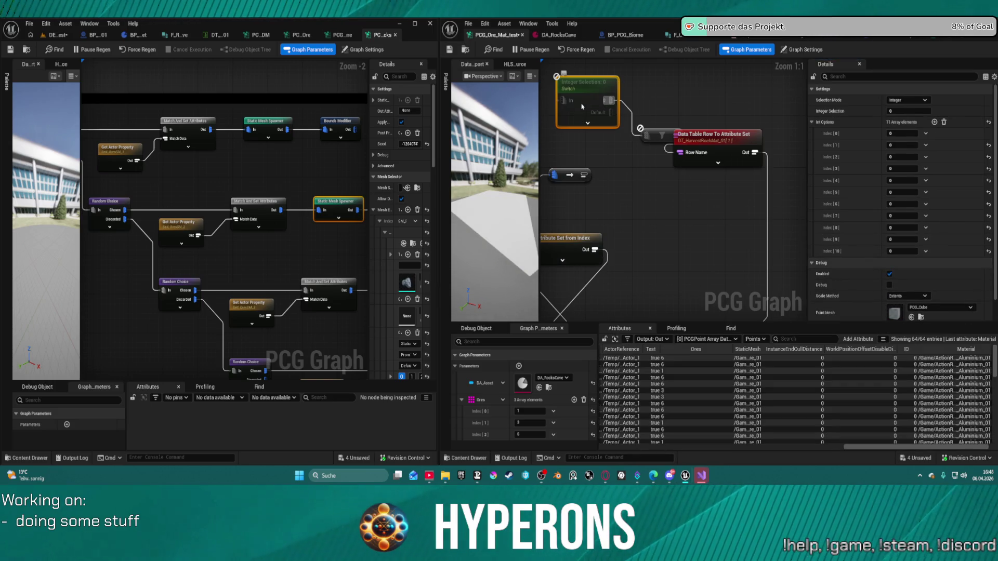
pyautogui.click(588, 123)
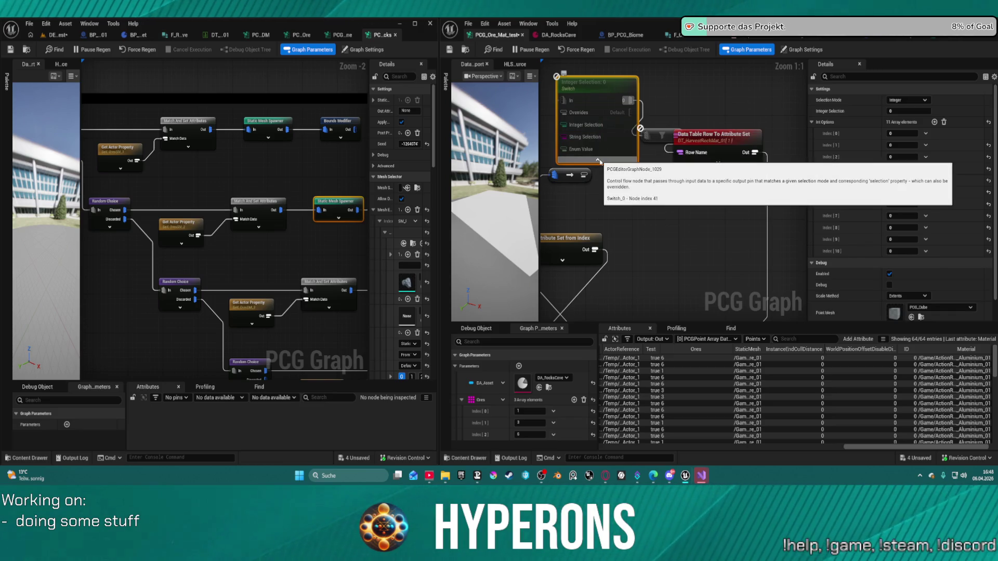
# Reposition the conversion and Get Attribute Set from Index nodes, and delete the Delete Attributes node
pyautogui.moveTo(693, 179); pyautogui.dragTo(772, 179)
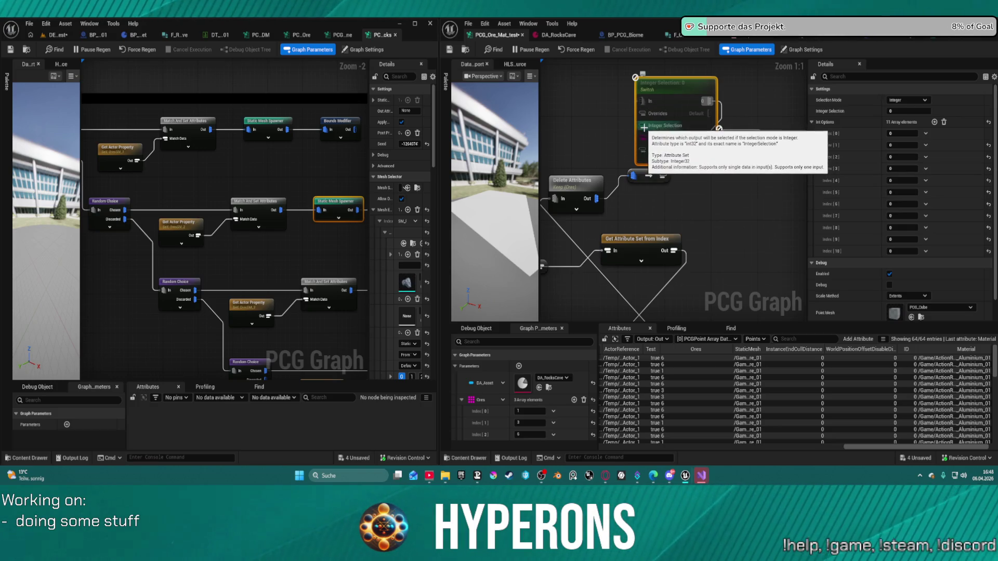
pyautogui.moveTo(634, 196)
pyautogui.mouseDown()
pyautogui.moveTo(700, 165)
pyautogui.moveTo(643, 187)
pyautogui.mouseUp()
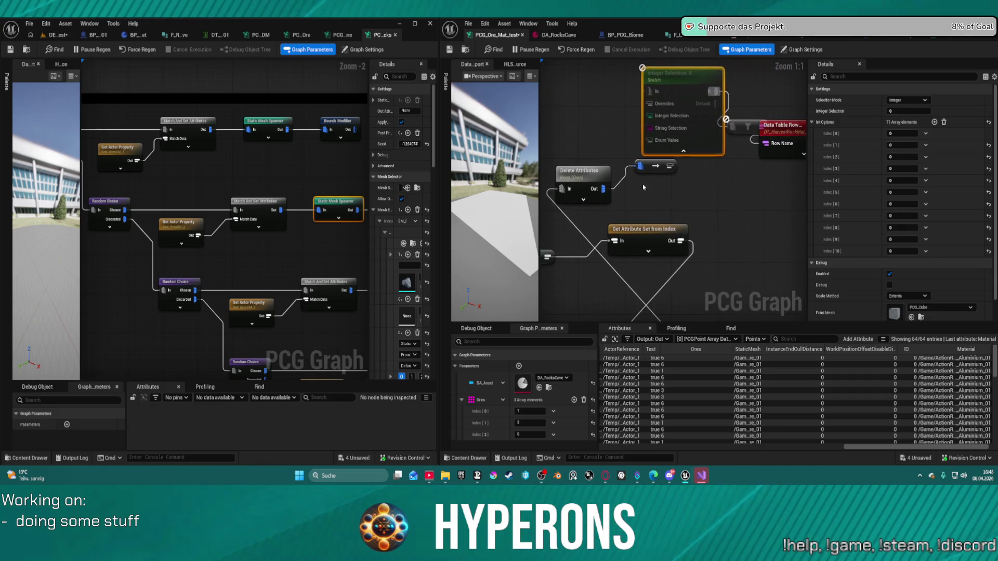
pyautogui.click(667, 166)
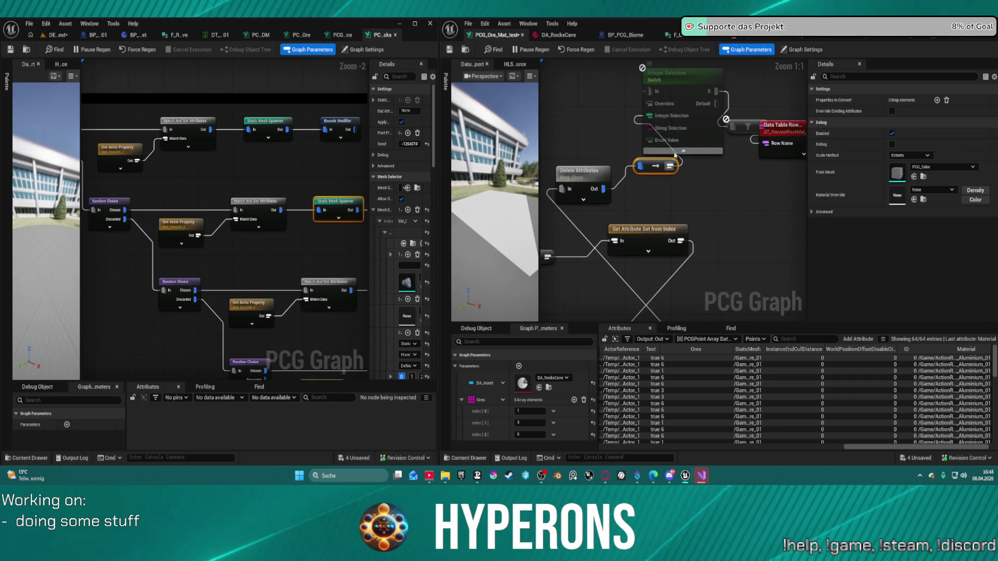
pyautogui.moveTo(667, 164)
pyautogui.mouseDown()
pyautogui.moveTo(671, 190)
pyautogui.moveTo(659, 112)
pyautogui.moveTo(741, 239)
pyautogui.moveTo(724, 123)
pyautogui.moveTo(795, 128)
pyautogui.moveTo(748, 123)
pyautogui.mouseUp()
pyautogui.click(667, 168)
pyautogui.moveTo(667, 168); pyautogui.dragTo(590, 208)
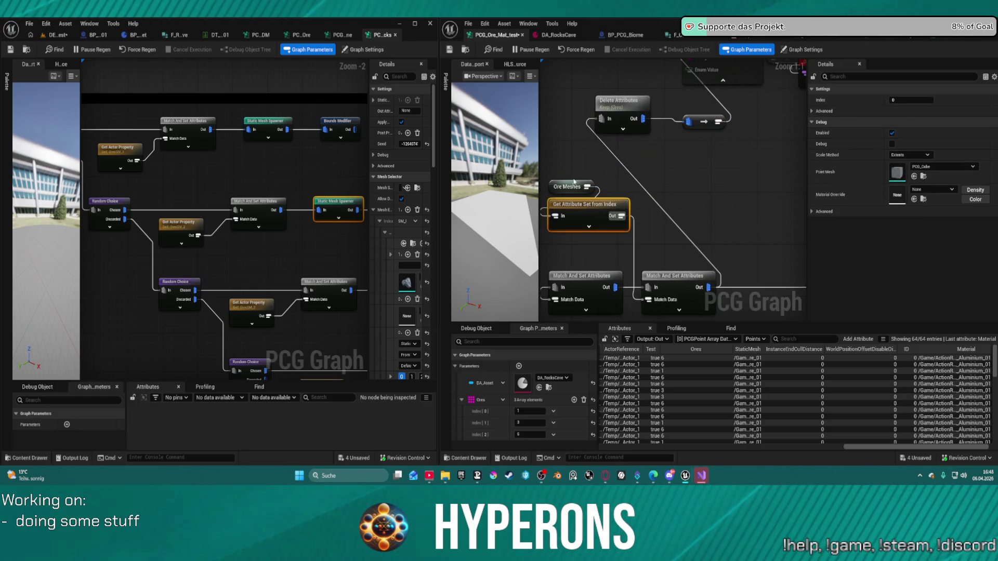
pyautogui.moveTo(606, 167); pyautogui.dragTo(720, 257)
pyautogui.moveTo(795, 234)
pyautogui.mouseDown()
pyautogui.moveTo(697, 269)
pyautogui.moveTo(608, 221)
pyautogui.mouseUp()
pyautogui.press('Delete')
pyautogui.click(738, 133)
# Place the Switch node lower beside the Ores node and show its integer options list
pyautogui.moveTo(705, 183); pyautogui.dragTo(580, 142)
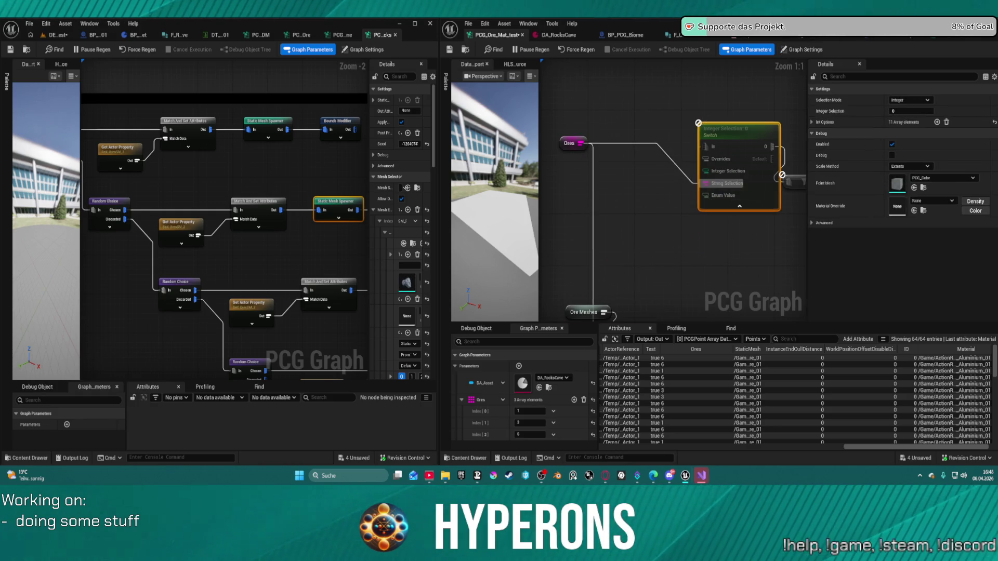
pyautogui.moveTo(615, 227); pyautogui.dragTo(634, 122)
pyautogui.moveTo(596, 272); pyautogui.dragTo(614, 358)
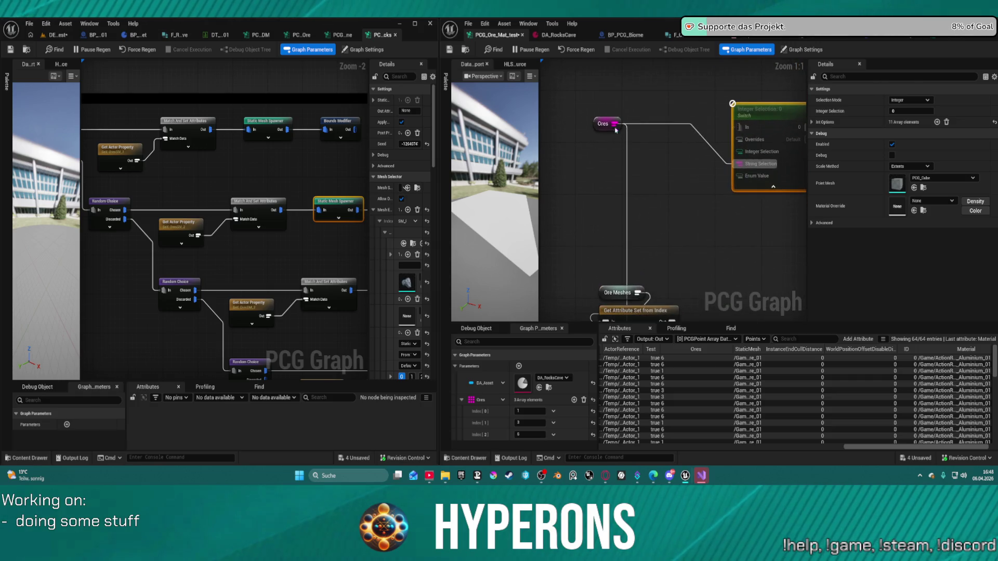
pyautogui.moveTo(555, 403)
pyautogui.mouseDown()
pyautogui.moveTo(555, 192)
pyautogui.moveTo(555, 260)
pyautogui.moveTo(478, 412)
pyautogui.mouseUp()
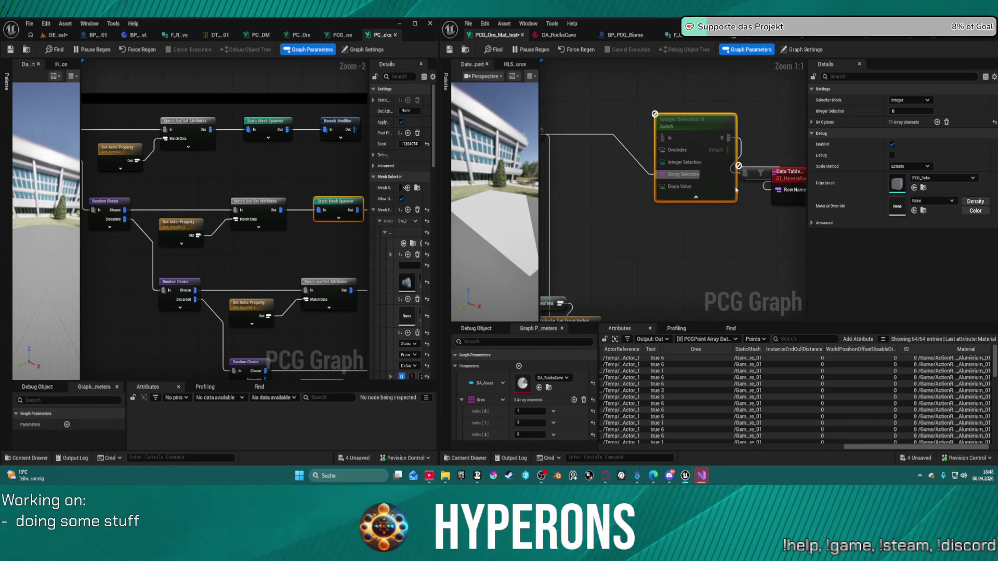
pyautogui.moveTo(736, 190); pyautogui.dragTo(632, 190)
pyautogui.moveTo(597, 127); pyautogui.dragTo(598, 214)
pyautogui.moveTo(668, 188)
pyautogui.mouseDown()
pyautogui.moveTo(783, 188)
pyautogui.moveTo(733, 179)
pyautogui.mouseUp()
pyautogui.moveTo(661, 219)
pyautogui.mouseDown()
pyautogui.moveTo(701, 218)
pyautogui.moveTo(689, 218)
pyautogui.mouseUp()
pyautogui.click(809, 122)
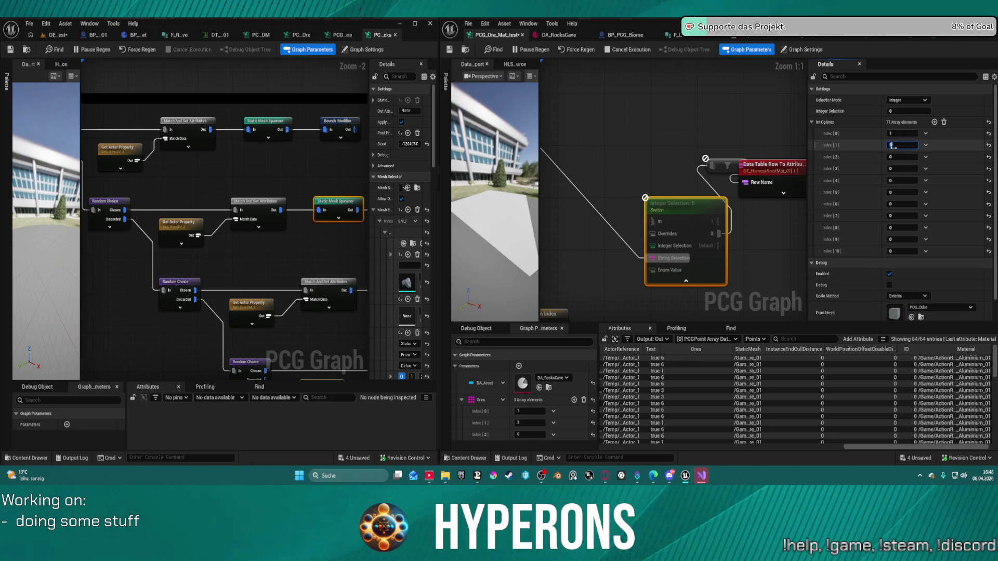
# Fill the Switch's integer options with values 2 through 11
pyautogui.write('2')
pyautogui.press('Tab')
pyautogui.write('3')
pyautogui.press('Return')
pyautogui.click(896, 170)
pyautogui.write('4')
pyautogui.press('Tab')
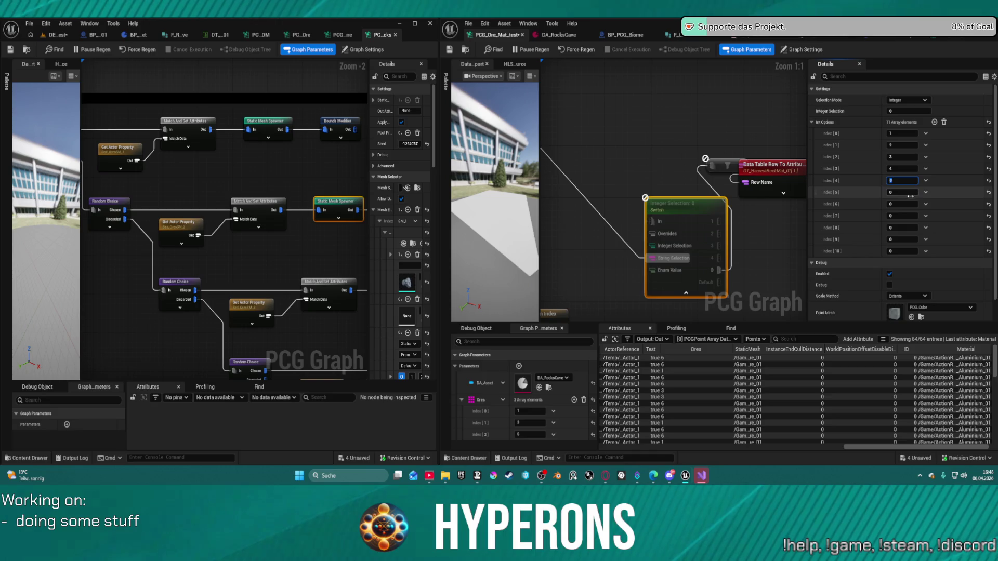
pyautogui.write('5')
pyautogui.press('Tab')
pyautogui.write('6')
pyautogui.press('Tab')
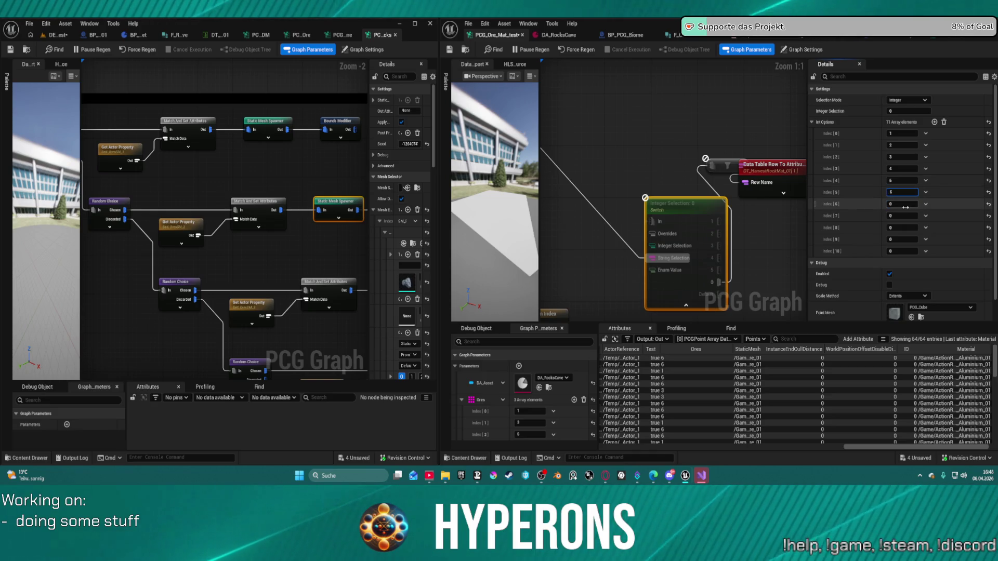
pyautogui.write('7')
pyautogui.press('Tab')
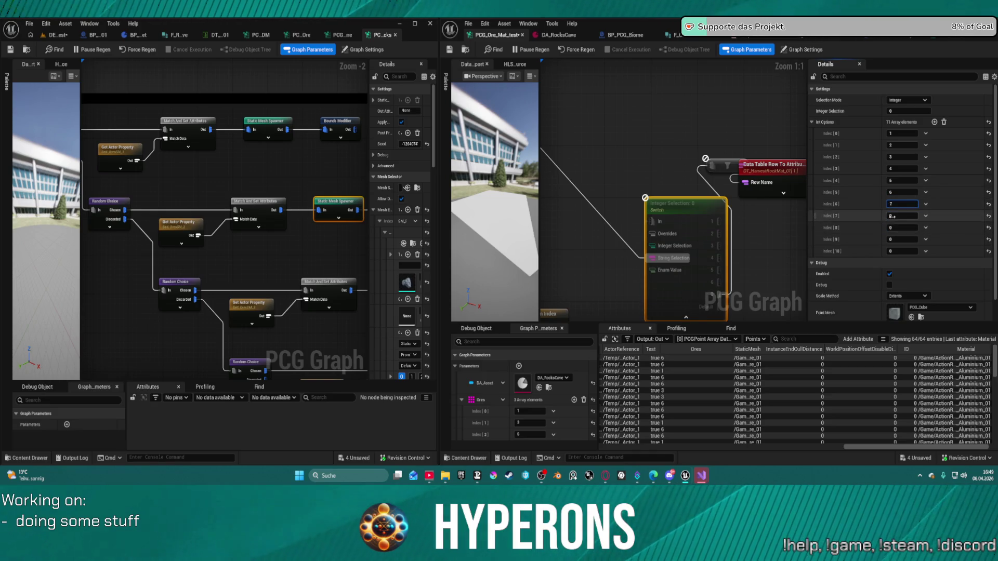
pyautogui.write('9')
pyautogui.press('Tab')
pyautogui.write('11')
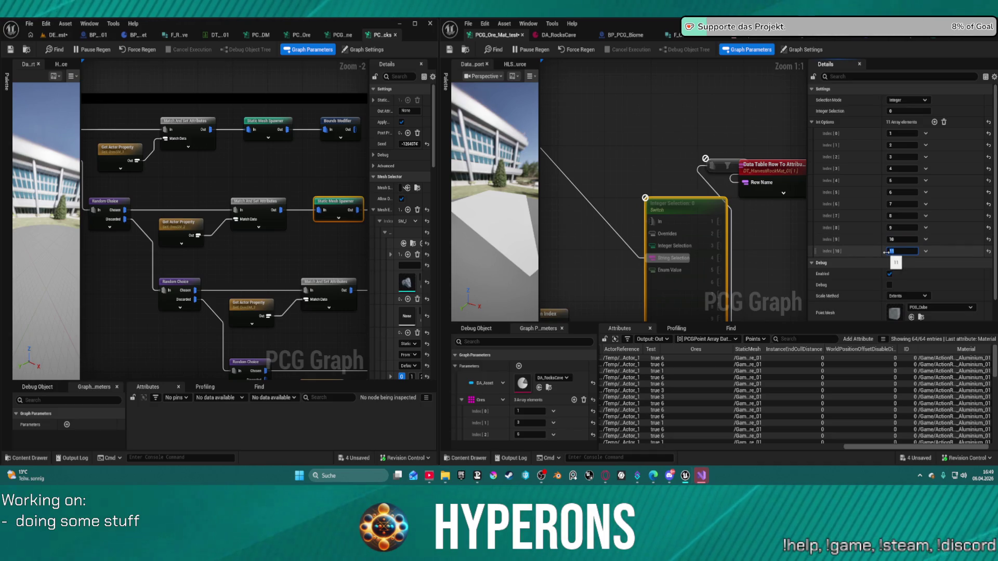
pyautogui.press('Return')
# Delete the leftover reroute node, then reposition and expand the Data Table Row To Attribute Set node
pyautogui.moveTo(671, 199); pyautogui.dragTo(614, 115)
pyautogui.moveTo(732, 164); pyautogui.dragTo(715, 225)
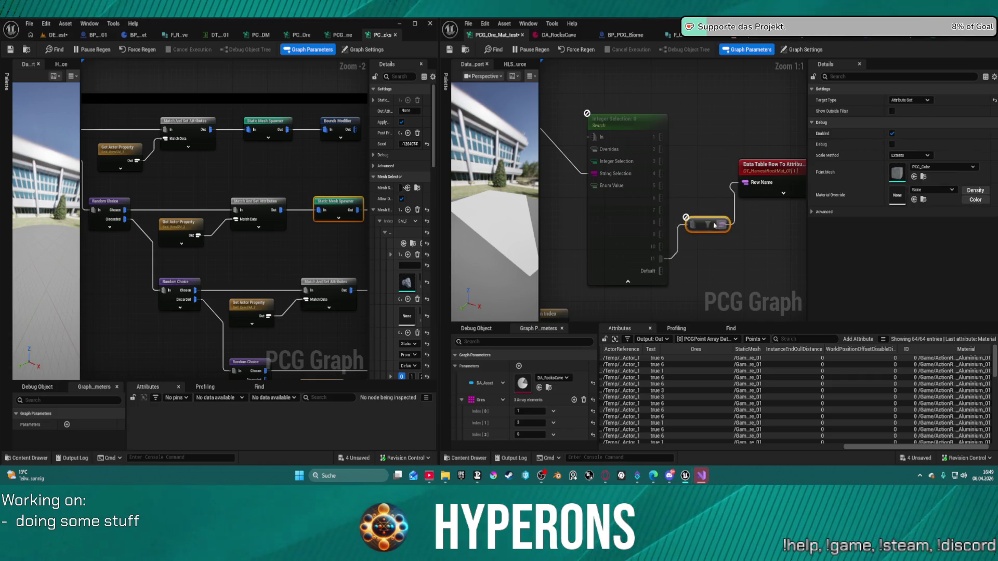
pyautogui.press('Delete')
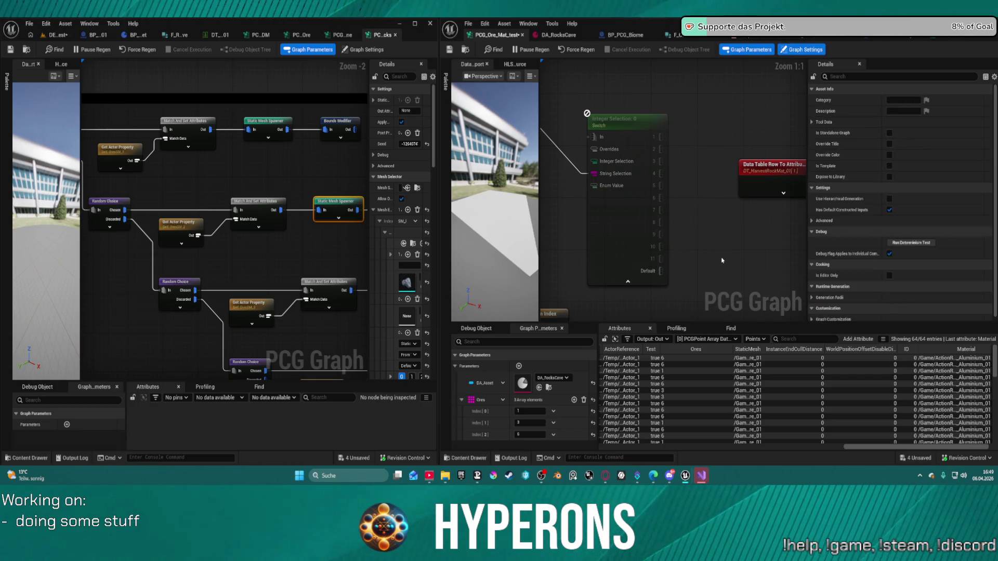
pyautogui.moveTo(773, 171); pyautogui.dragTo(743, 150)
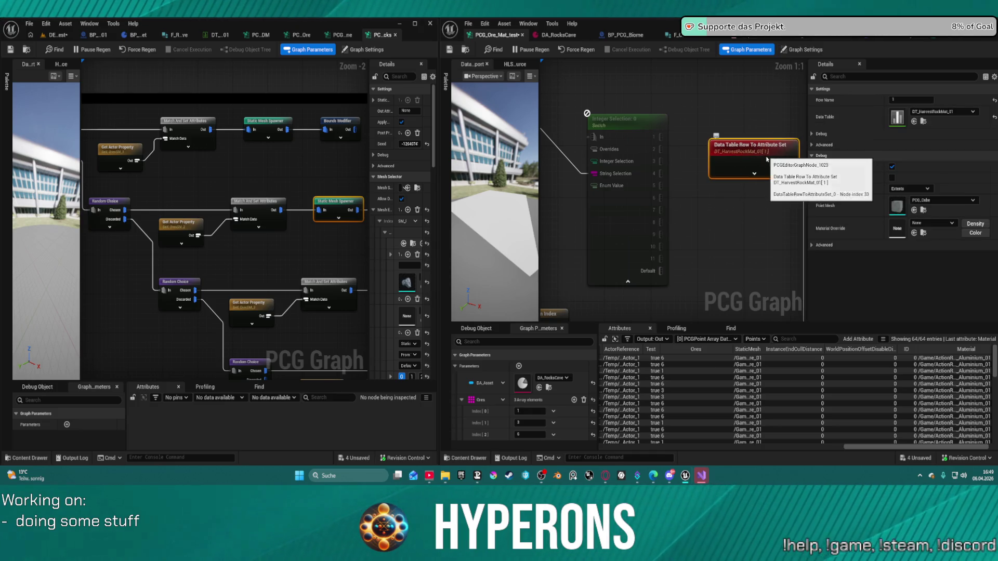
pyautogui.click(753, 172)
pyautogui.moveTo(752, 185)
pyautogui.mouseDown()
pyautogui.moveTo(712, 169)
pyautogui.moveTo(722, 140)
pyautogui.moveTo(701, 100)
pyautogui.moveTo(745, 216)
pyautogui.mouseUp()
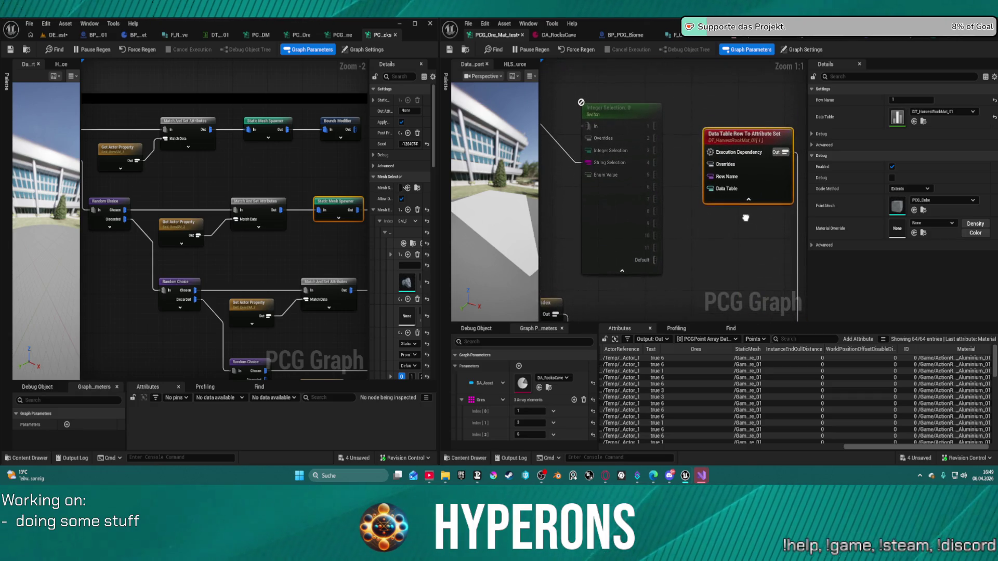
pyautogui.click(625, 211)
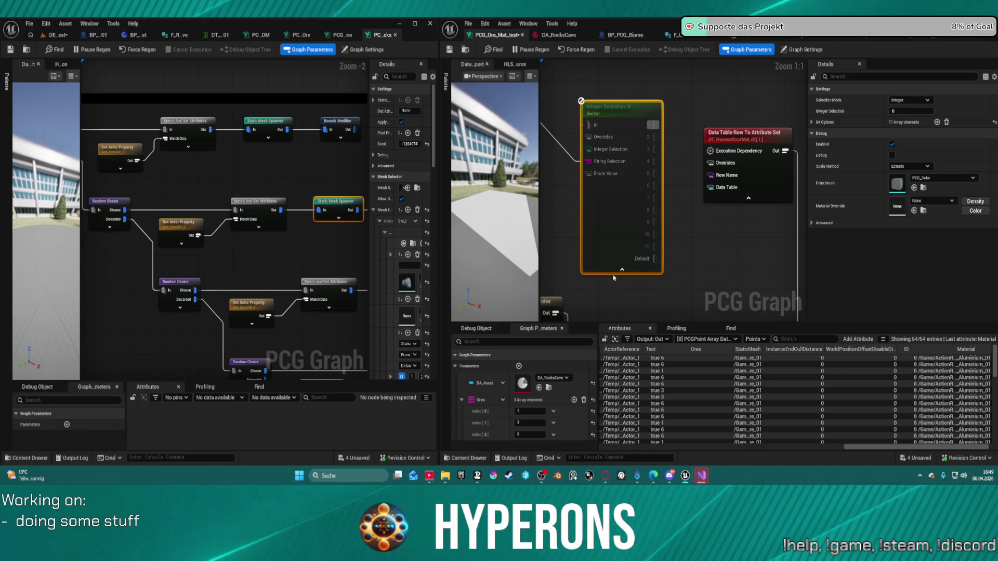
# Search 'set att' from the Row Name input, then cancel without adding a node
pyautogui.moveTo(709, 175); pyautogui.dragTo(678, 223)
pyautogui.write('set att')
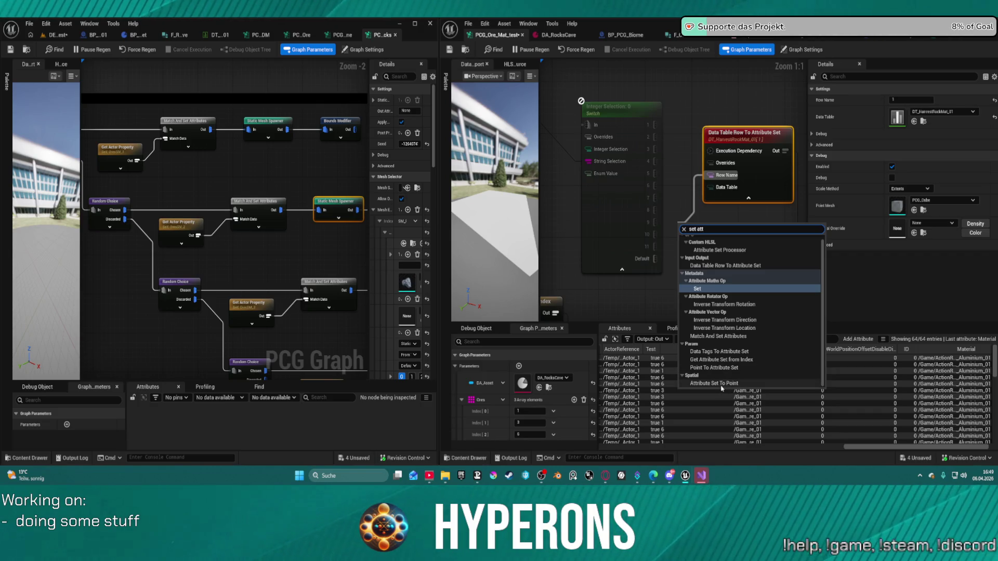
pyautogui.click(708, 178)
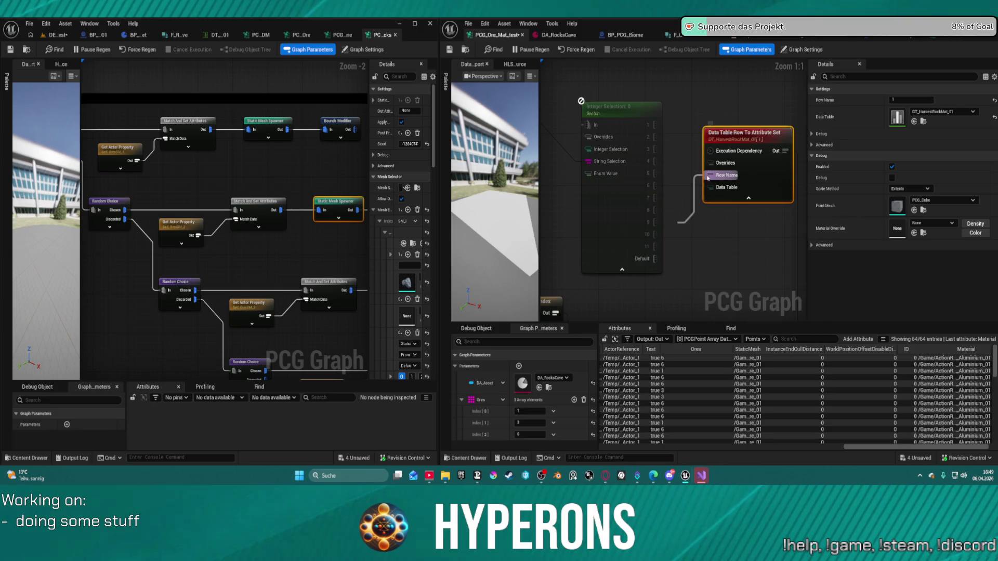
# Add a Create Constant node from the Row Name pin and set its type to String
pyautogui.moveTo(677, 213); pyautogui.dragTo(674, 227)
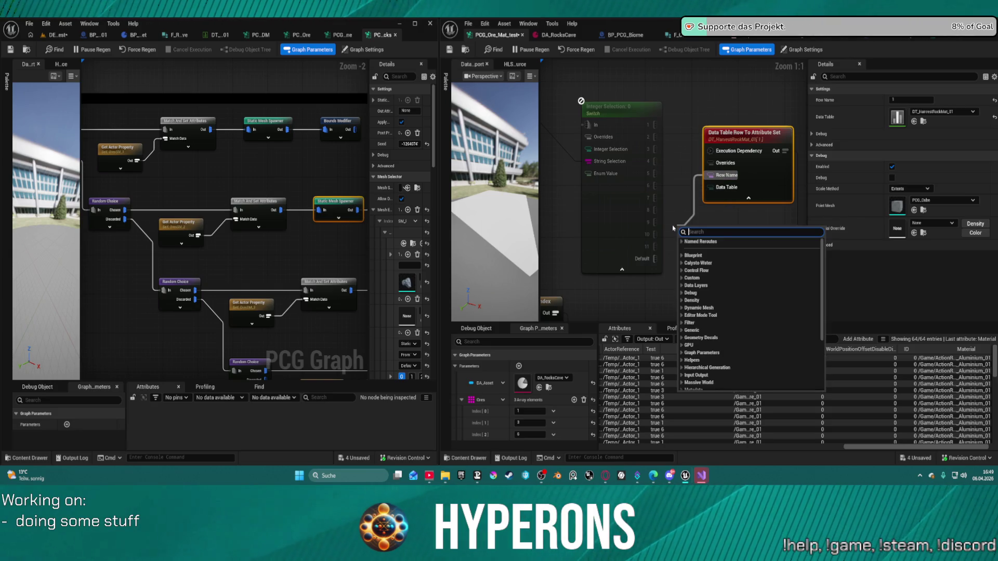
pyautogui.write('crea')
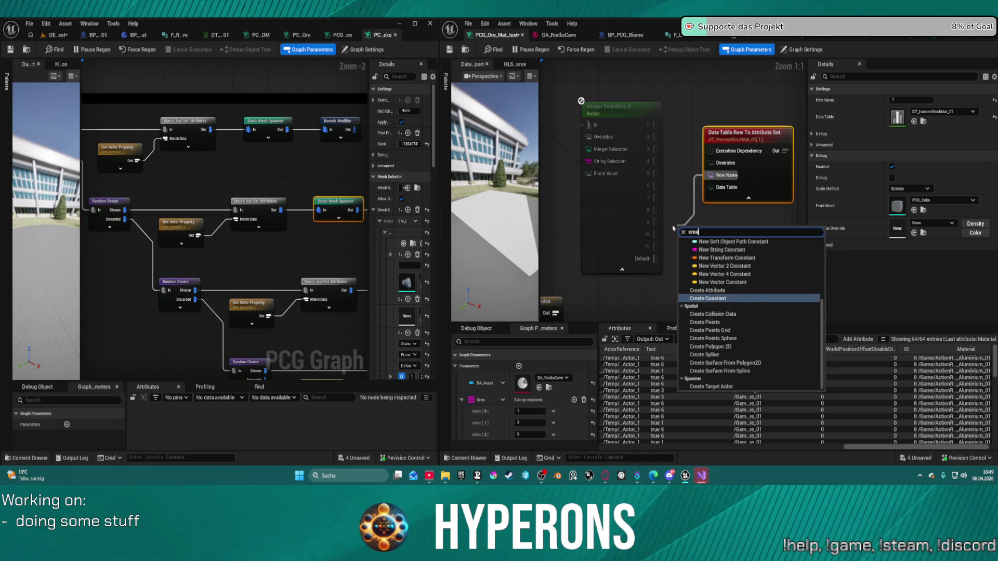
pyautogui.press('Return')
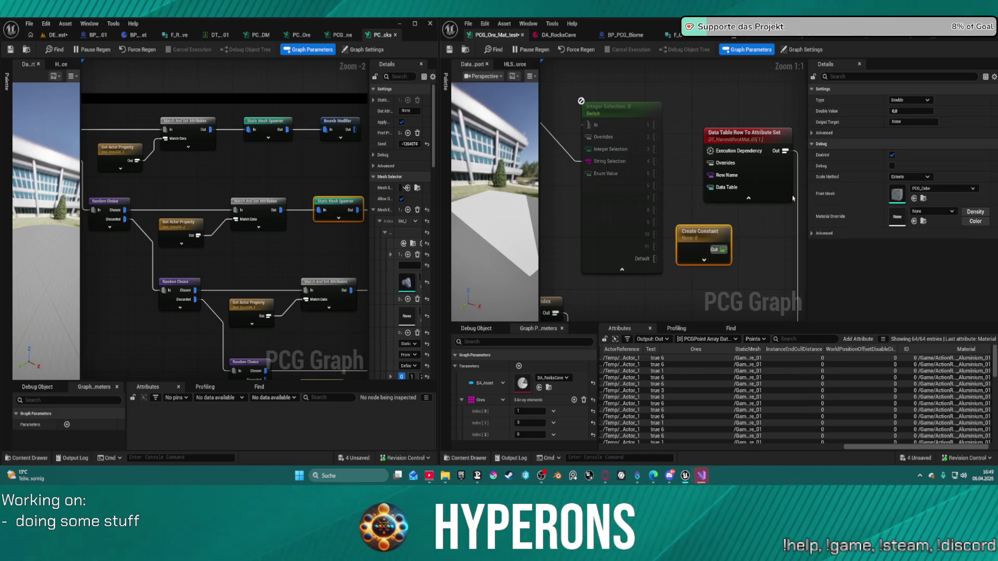
pyautogui.click(821, 89)
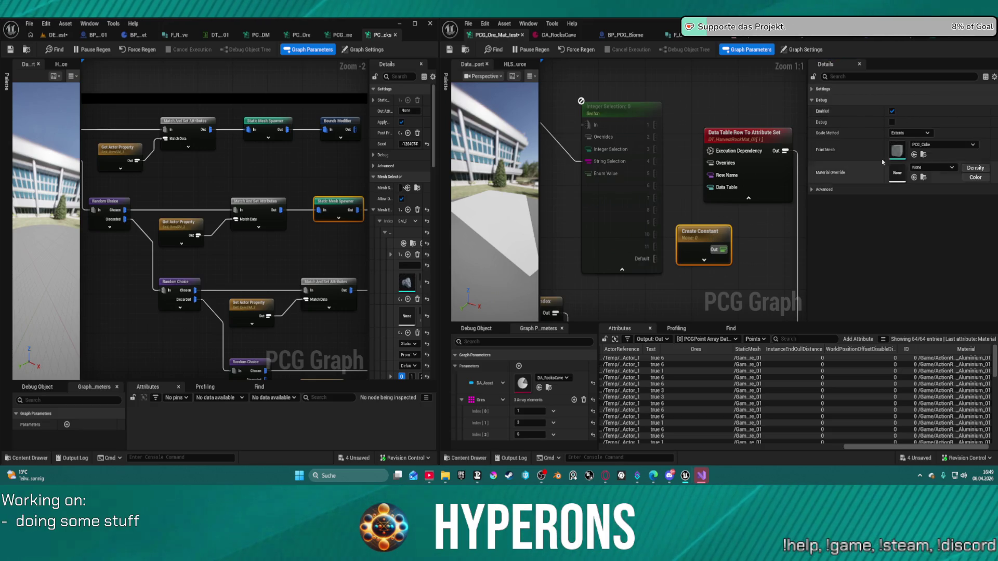
pyautogui.click(821, 89)
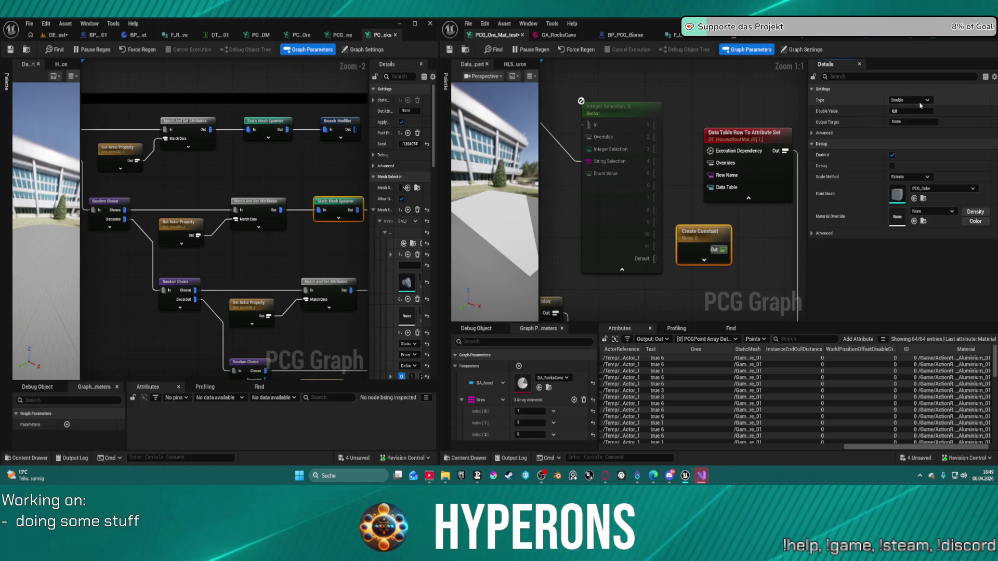
pyautogui.click(919, 101)
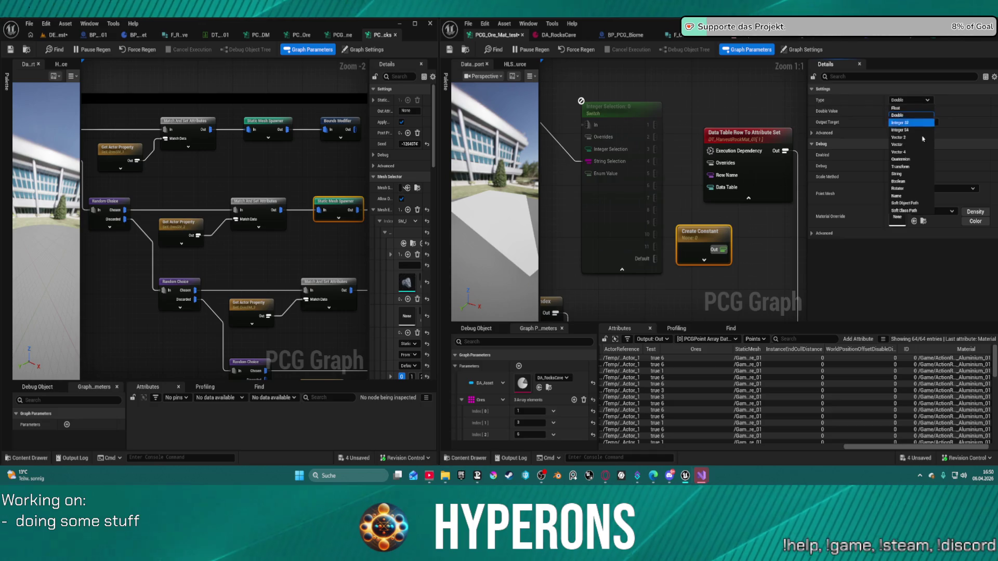
pyautogui.click(905, 175)
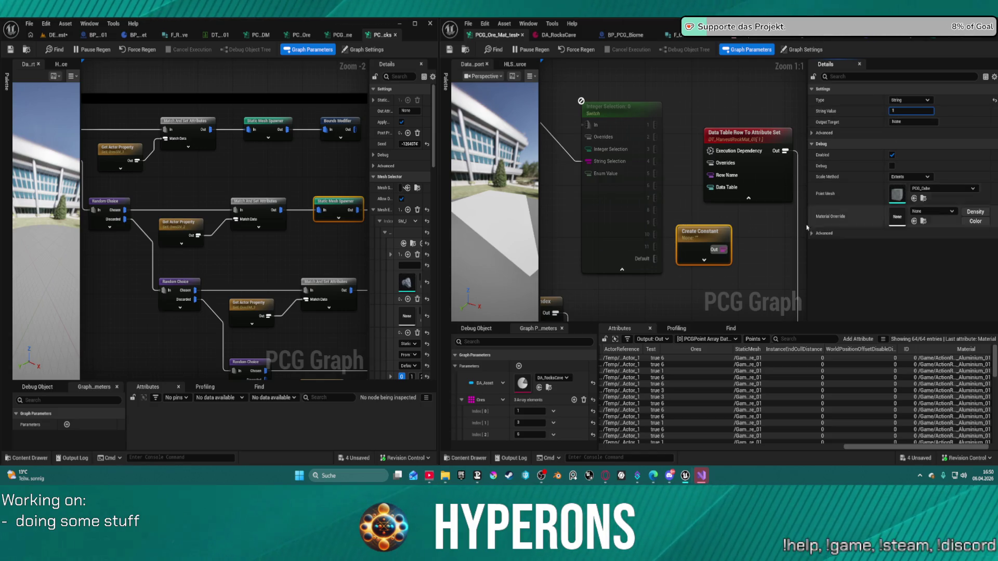
pyautogui.click(773, 235)
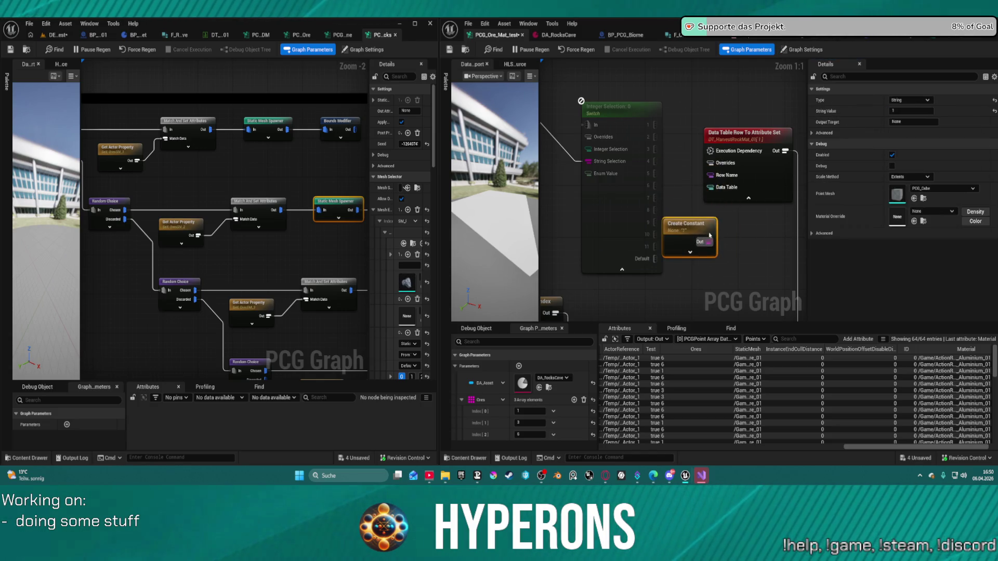